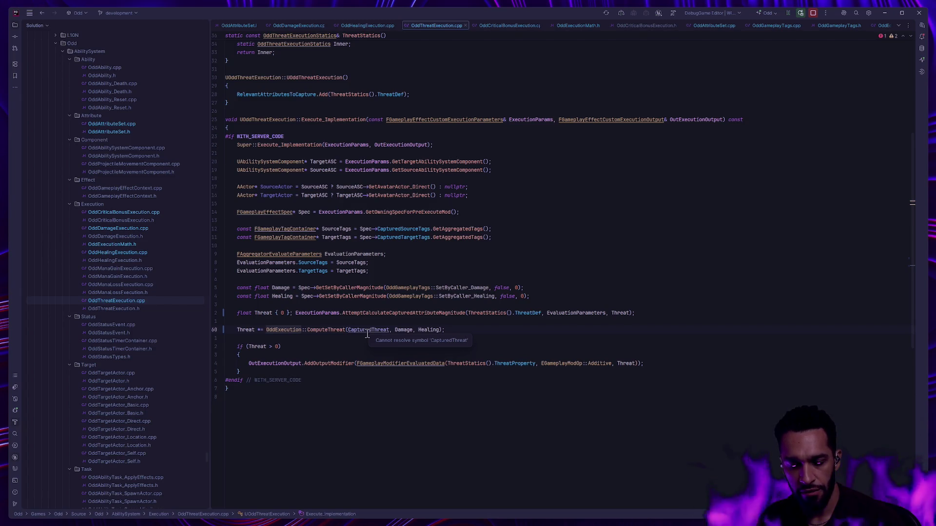
Remove the CapturedThreat argument from the ComputeThreat call and jump to its definition.
left_click(388, 330)
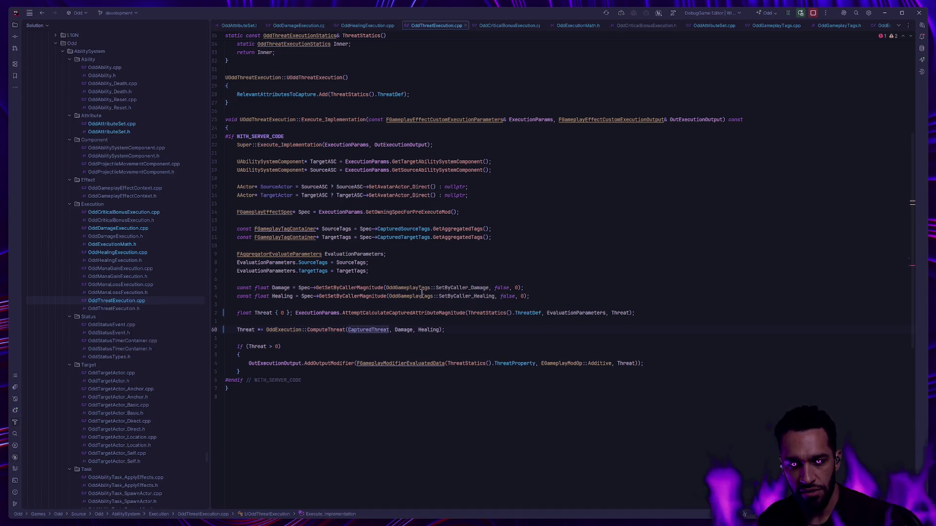
key("ctrl+BackSpace")
key("Delete")
key("Delete")
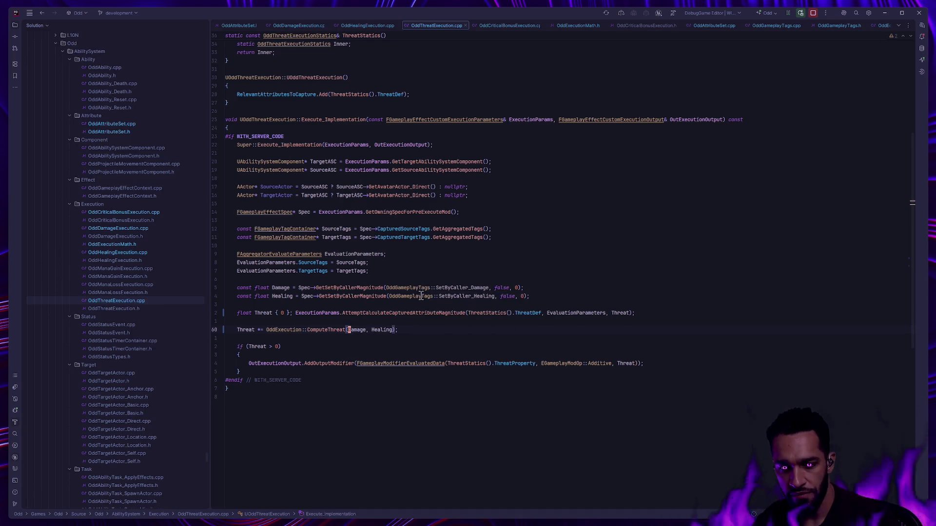
key("Down")
key("Down")
key("Down")
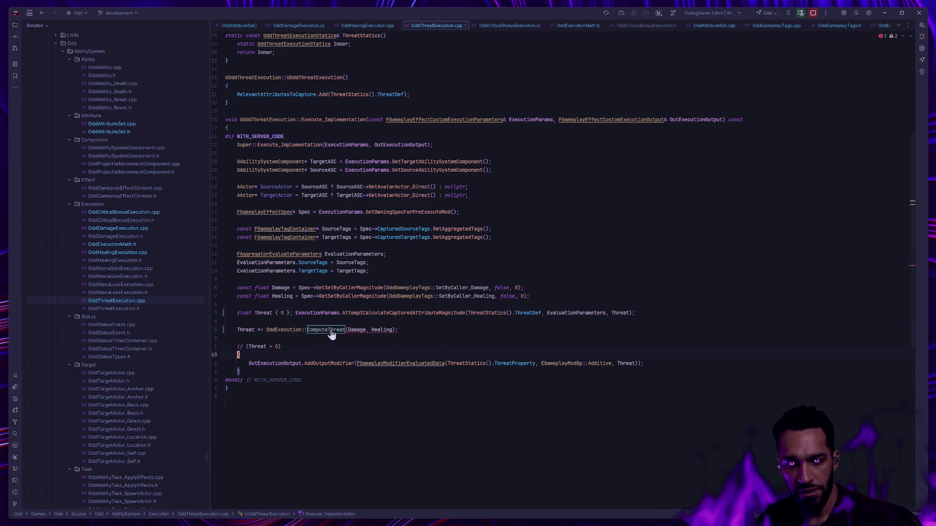
left_click(330, 330, "ctrl")
Drop CapturedThreat from ComputeThreat's returned sum and navigate back to OddThreatExecution.cpp.
key("Down")
key("Down")
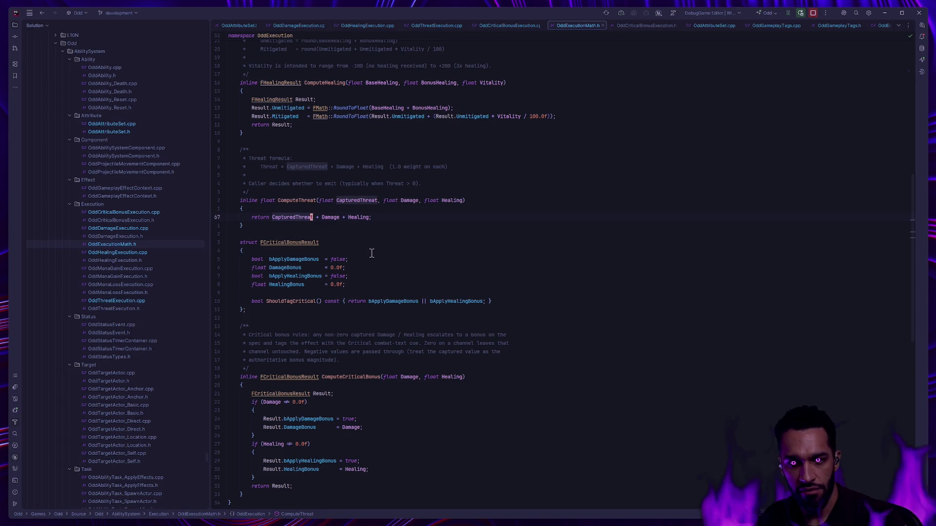
key("ctrl+BackSpace")
key("ctrl+Delete")
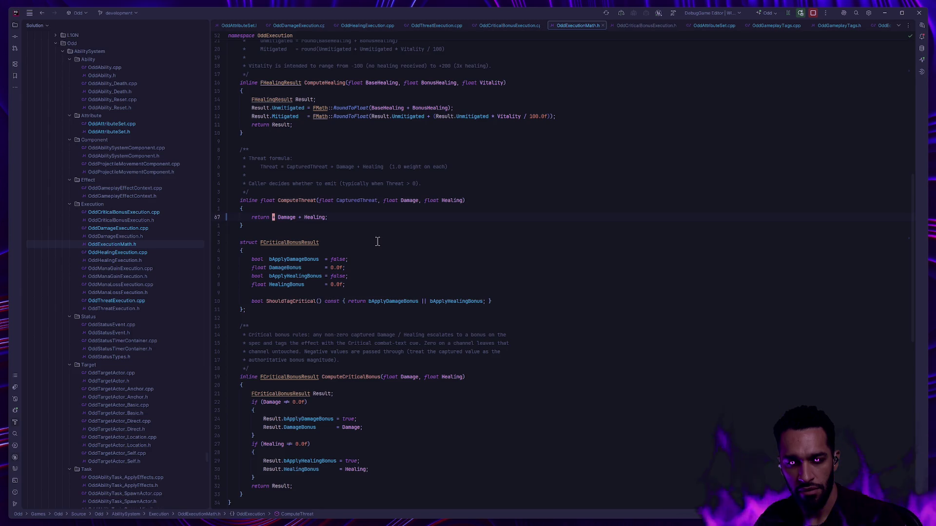
left_click(350, 201)
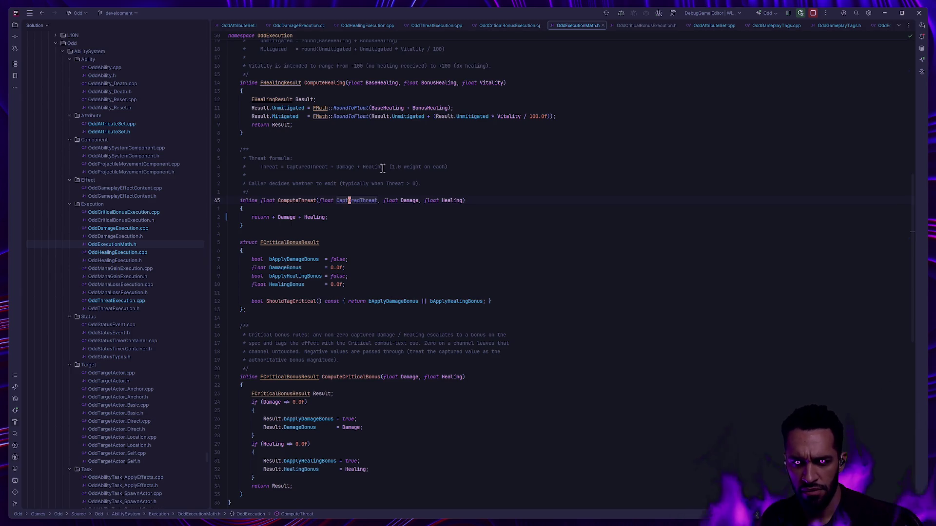
key("l")
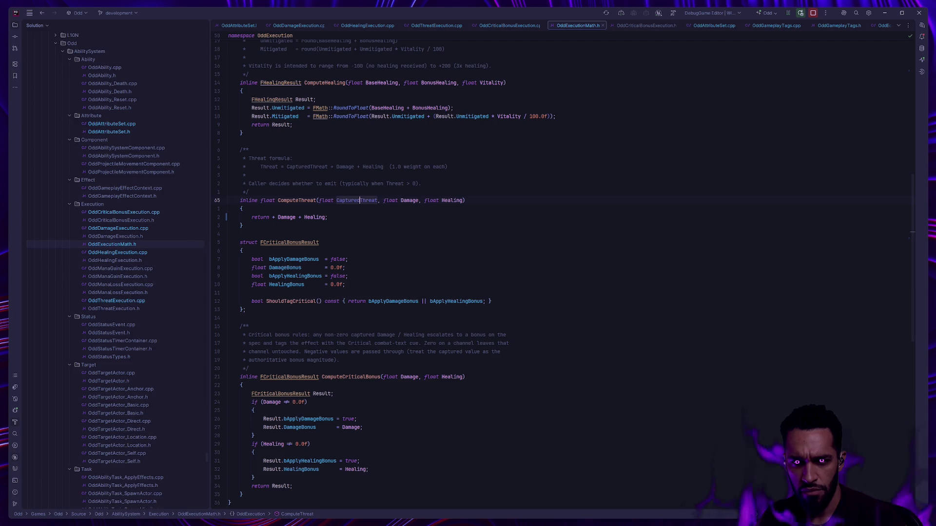
mouse_move(121, 250)
key("ctrl+alt+Left")
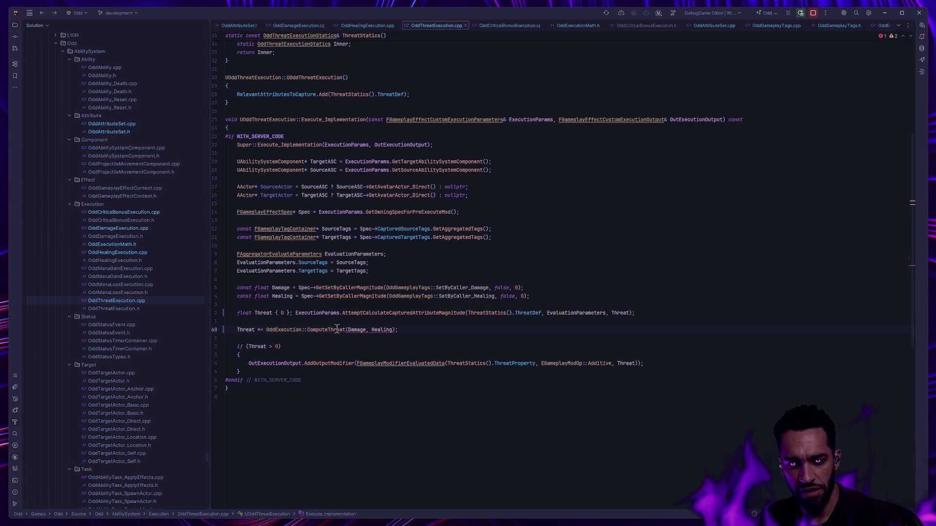
Delete the float CapturedThreat parameter from the ComputeThreat signature.
left_click(296, 352)
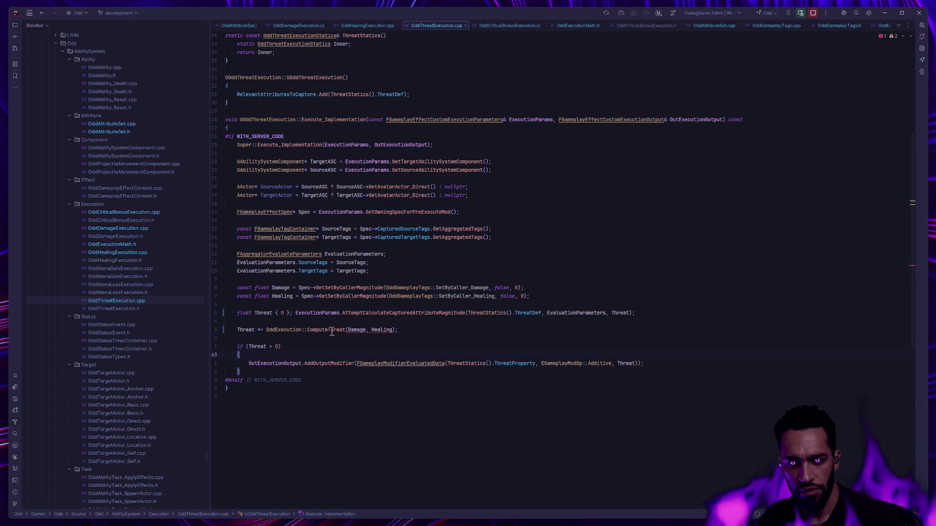
left_click(317, 330, "ctrl")
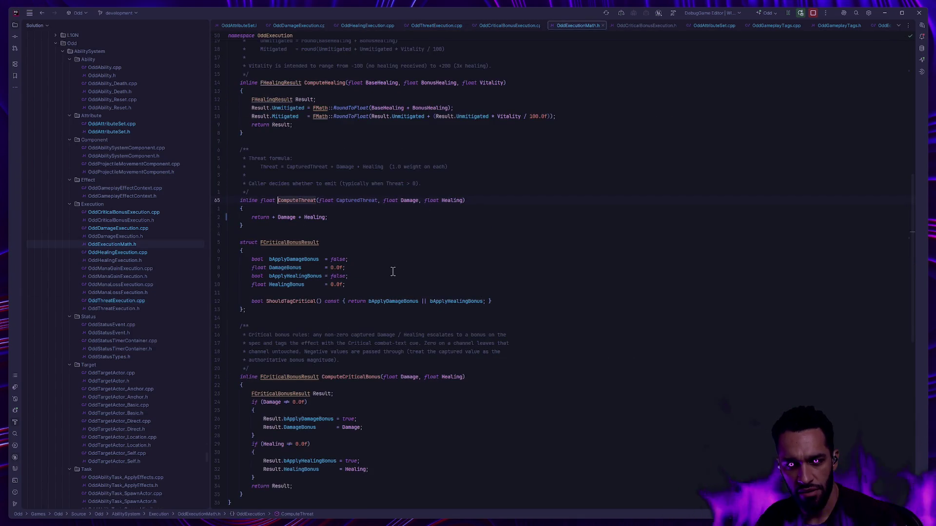
scroll(374, 256, "up", 4)
key("ctrl+Right")
key("ctrl+Right")
key("ctrl+Right")
key("BackSpace")
key("BackSpace")
key("BackSpace")
key("Delete")
key("Delete")
key("Delete")
key("Delete")
key("Delete")
key("Delete")
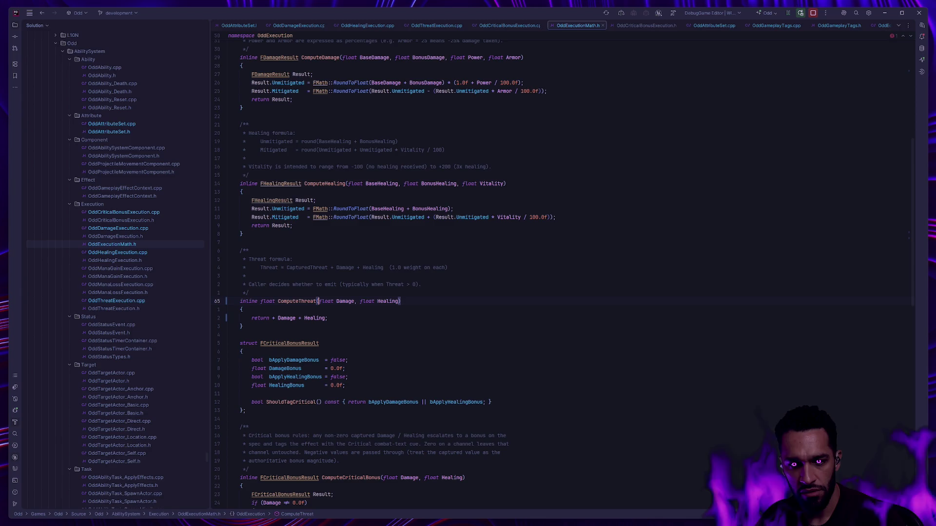
Remove the leftover '+' so it returns Damage + Healing, then find all usages of ComputeThreat.
key("Down")
key("Down")
key("Home")
key("ctrl+Right")
key("Delete")
key("Delete")
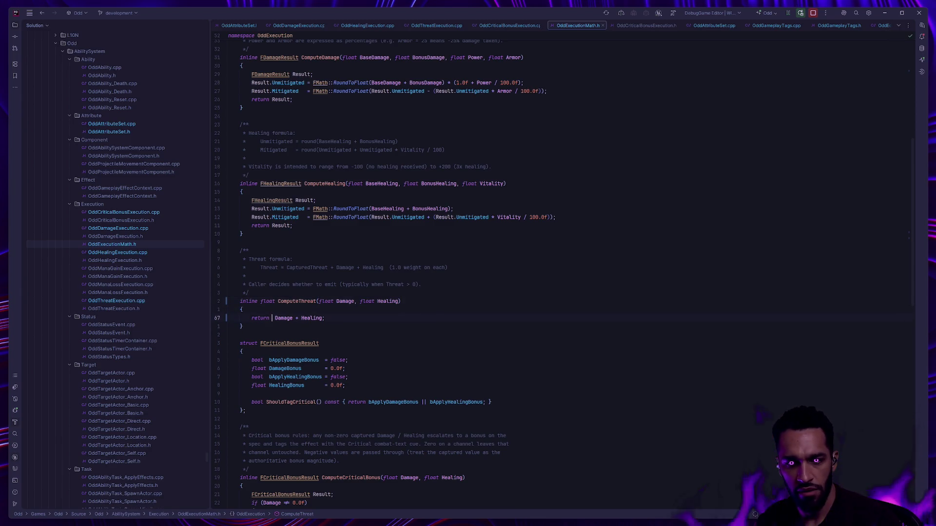
key("Down")
key("Down")
key("Down")
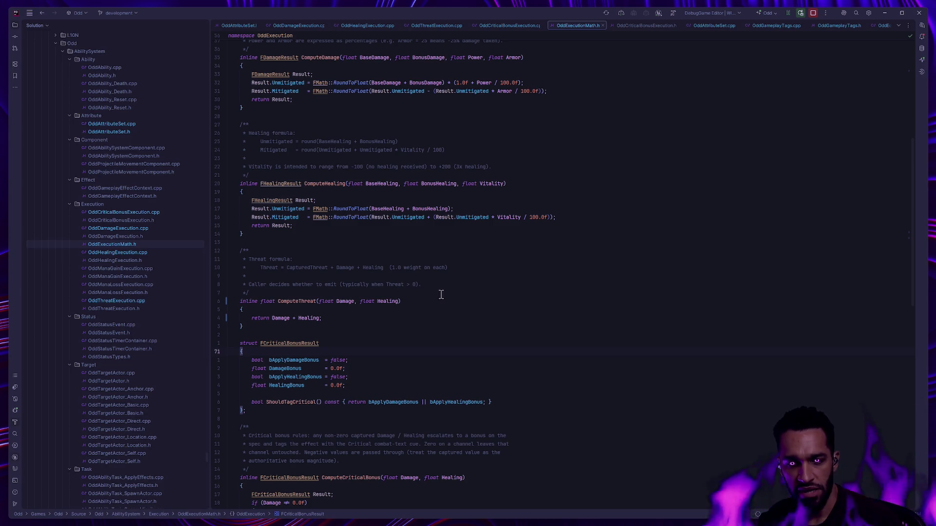
left_click(287, 301)
key("shift+F12")
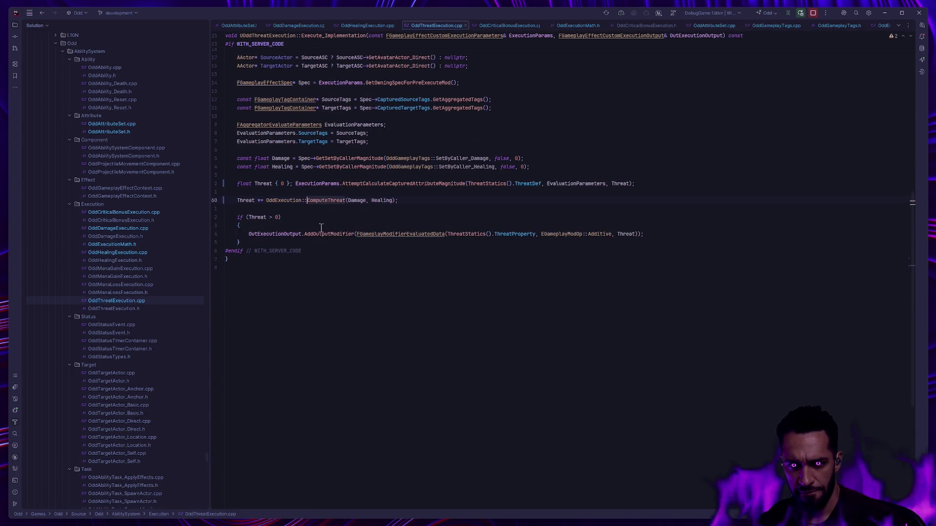
left_click(307, 326)
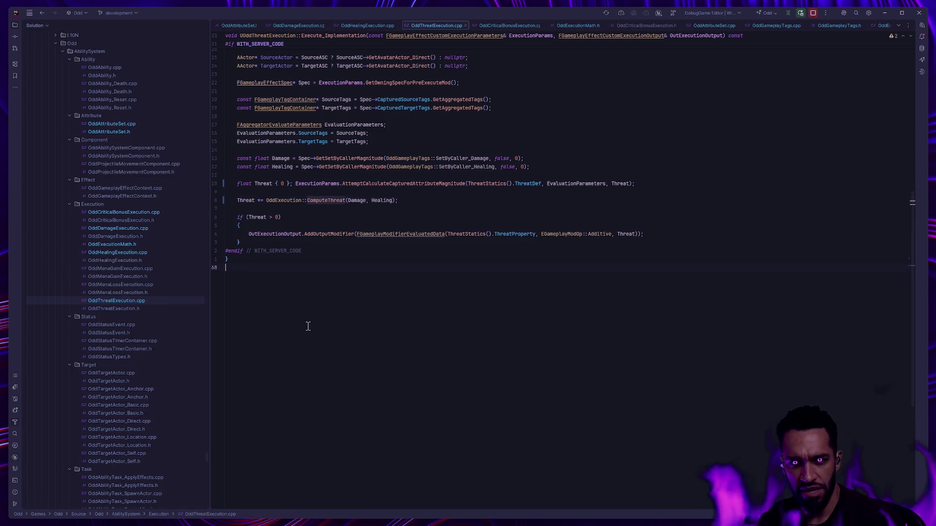
scroll(129, 295, "down", 5)
scroll(126, 295, "down", 5)
scroll(125, 296, "down", 5)
scroll(125, 295, "down", 5)
scroll(125, 295, "down", 5)
scroll(127, 295, "down", 5)
scroll(135, 293, "down", 5)
scroll(136, 291, "down", 3)
scroll(138, 294, "down", 2)
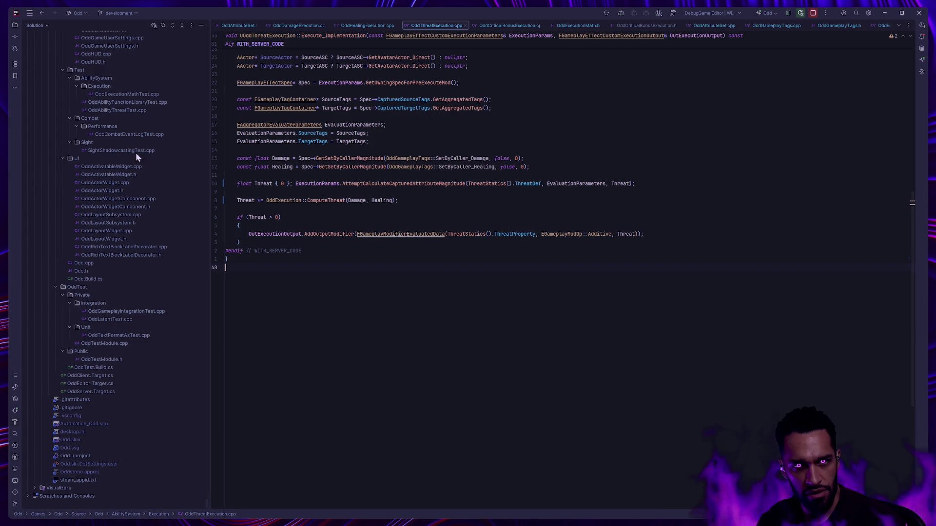
double_click(124, 108)
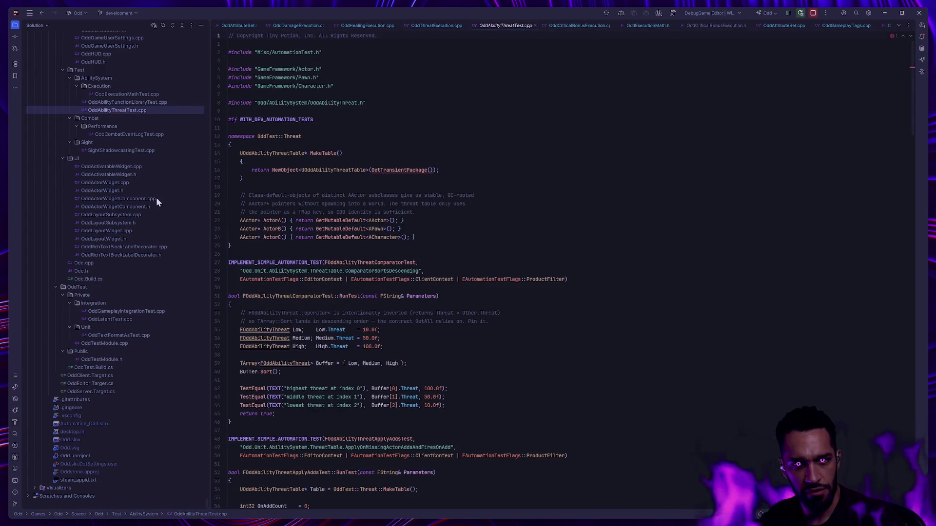
Locate the ComputeThreat calls in OddExecutionMathTest.cpp by searching 'Threat'.
left_click(135, 94)
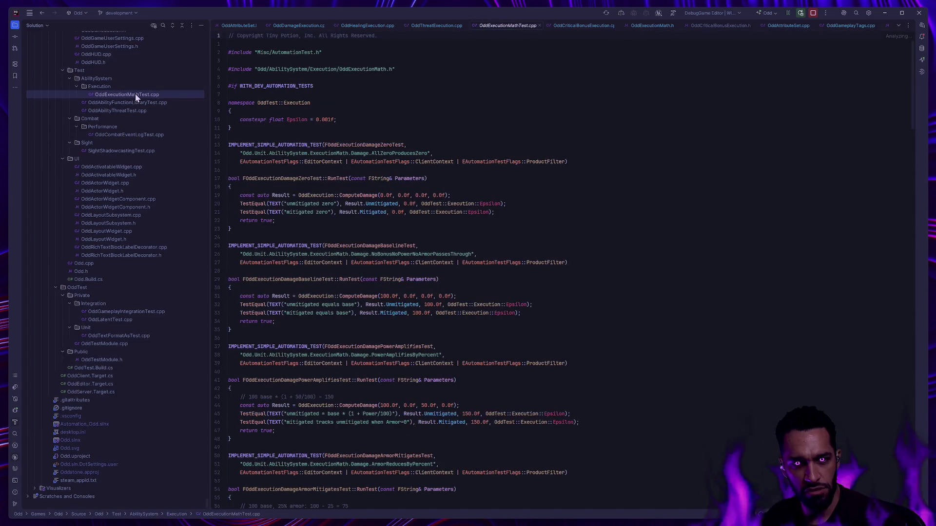
left_click(313, 125)
key("ctrl+f")
type("Threat")
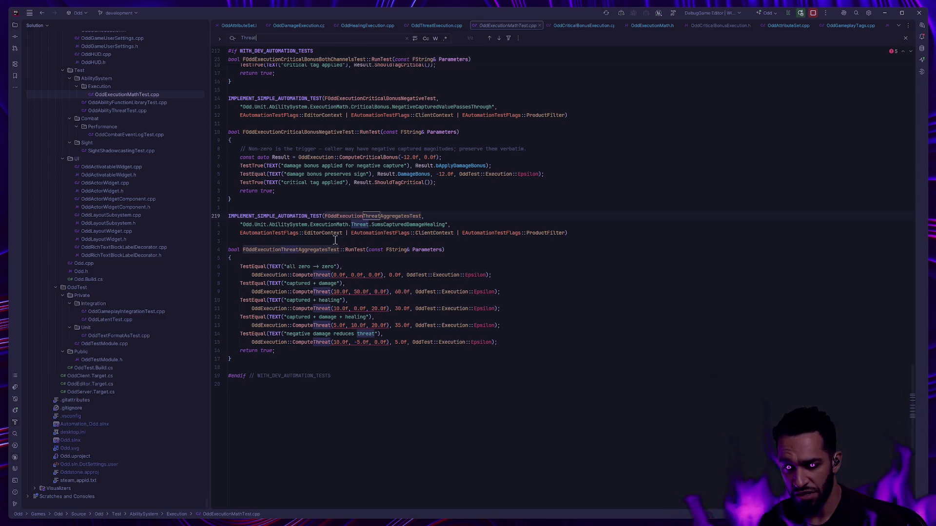
left_click(391, 257)
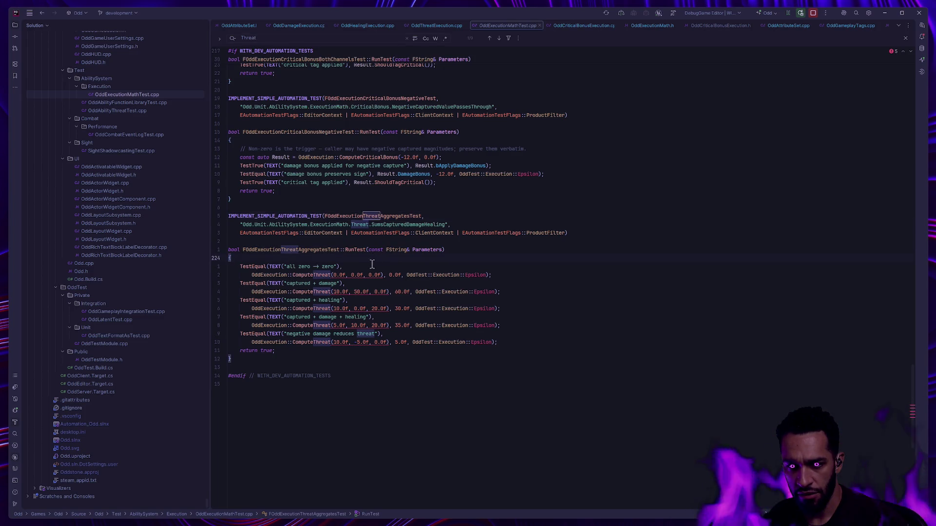
Multi-caret all five ComputeThreat calls and delete their captured-threat first argument.
left_click(334, 275)
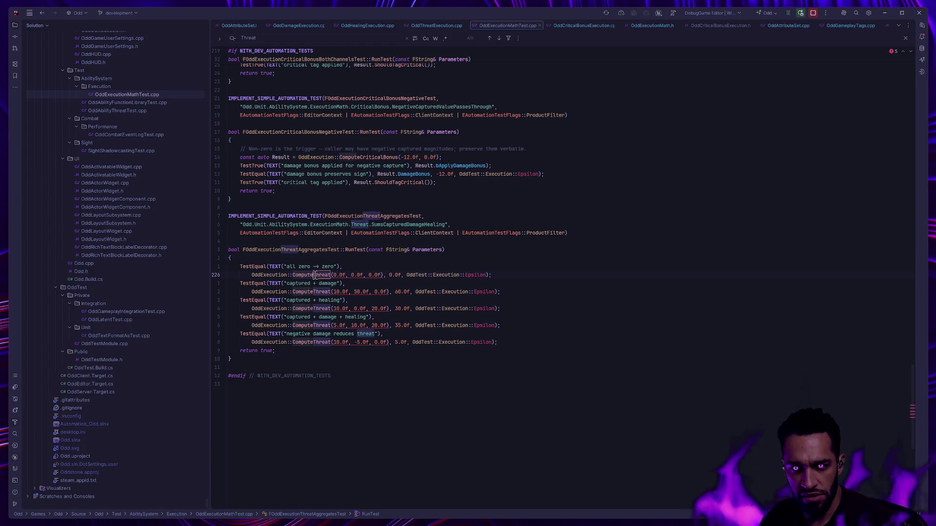
key("alt+j")
key("alt+j")
key("alt+j")
key("Right")
key("Right")
key("ctrl+Delete")
key("ctrl+Delete")
key("ctrl+Delete")
key("ctrl+Delete")
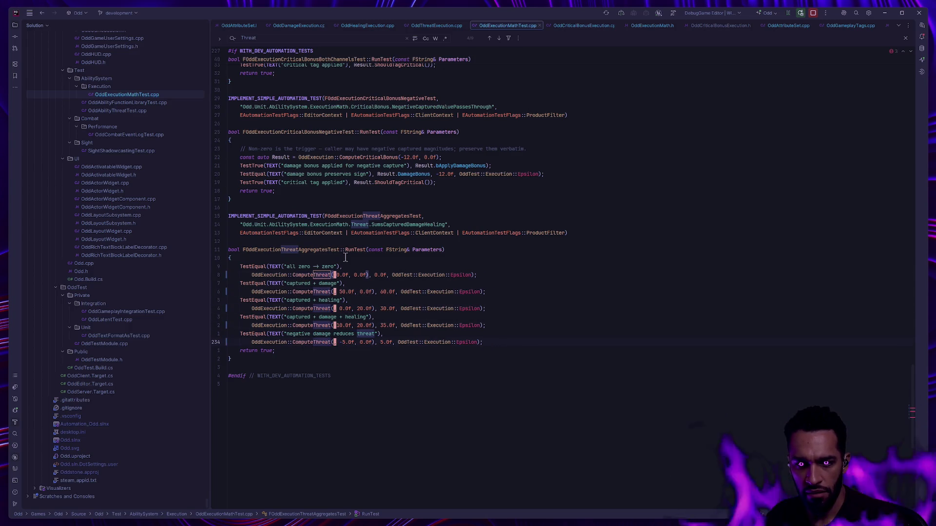
type("0.0f,")
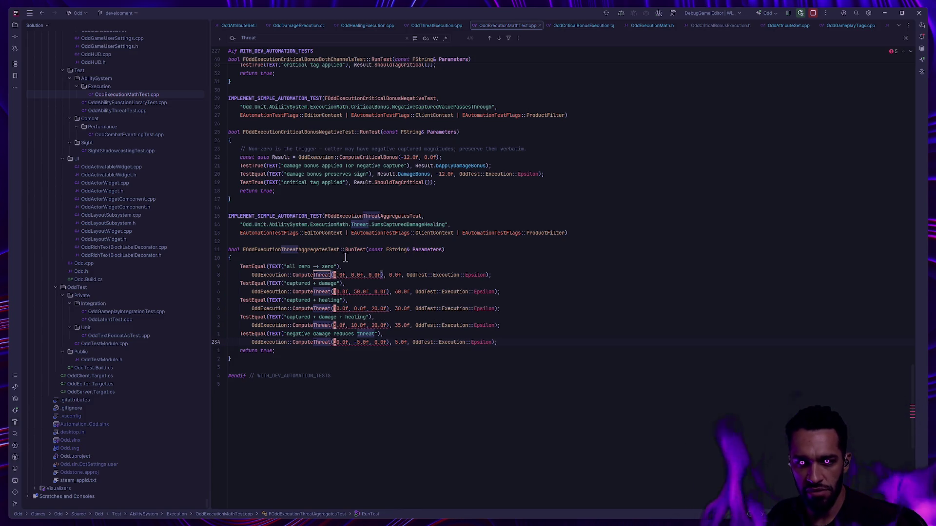
key("ctrl+Delete")
key("ctrl+Delete")
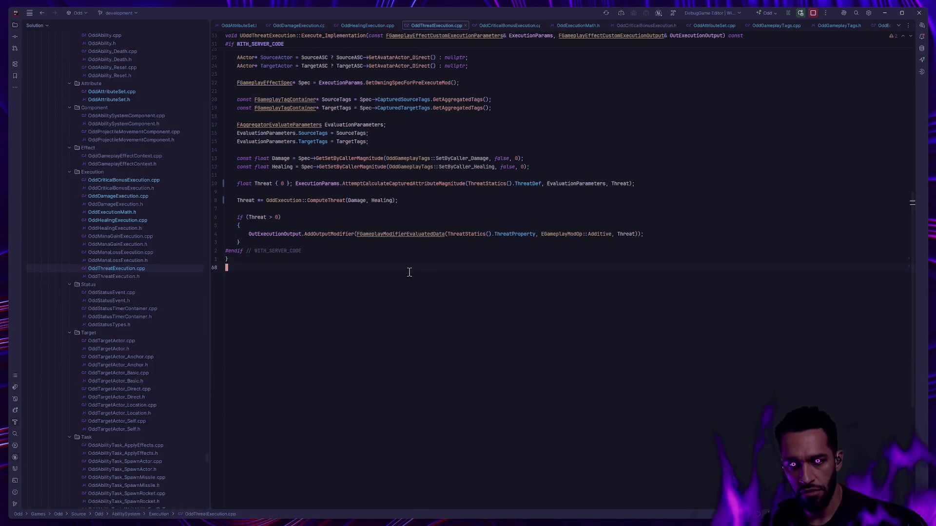
Search OddAbilityThreatTest.cpp for 'Threat' to review its threat checks.
left_click(516, 301)
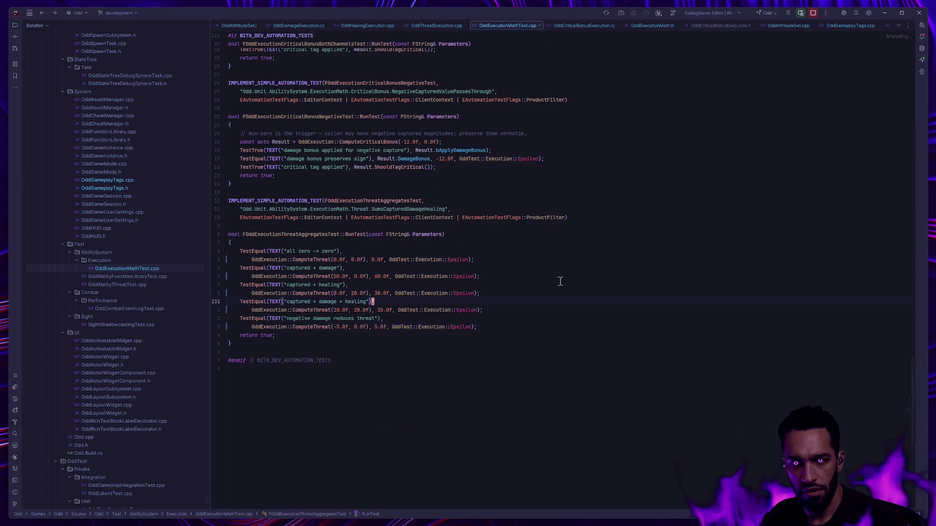
double_click(139, 287)
key("ctrl+f")
type("Threat")
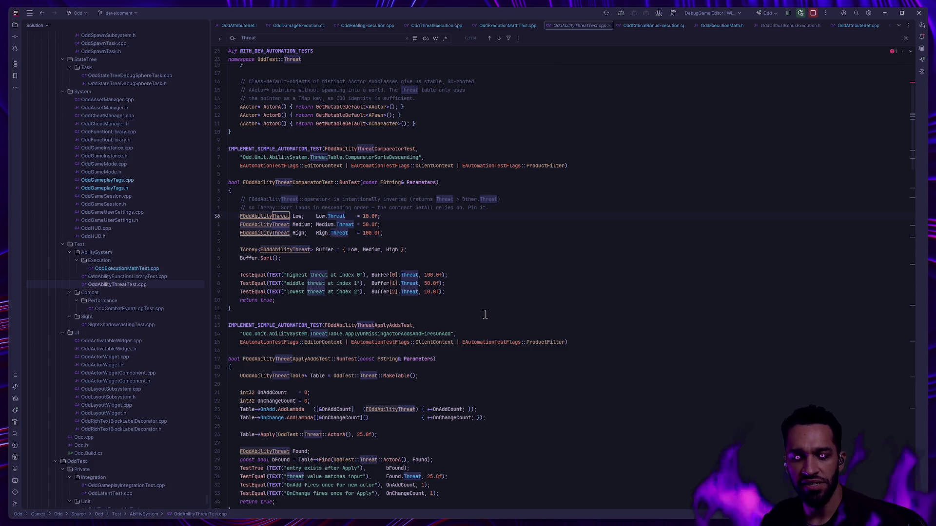
scroll(487, 326, "down", 5)
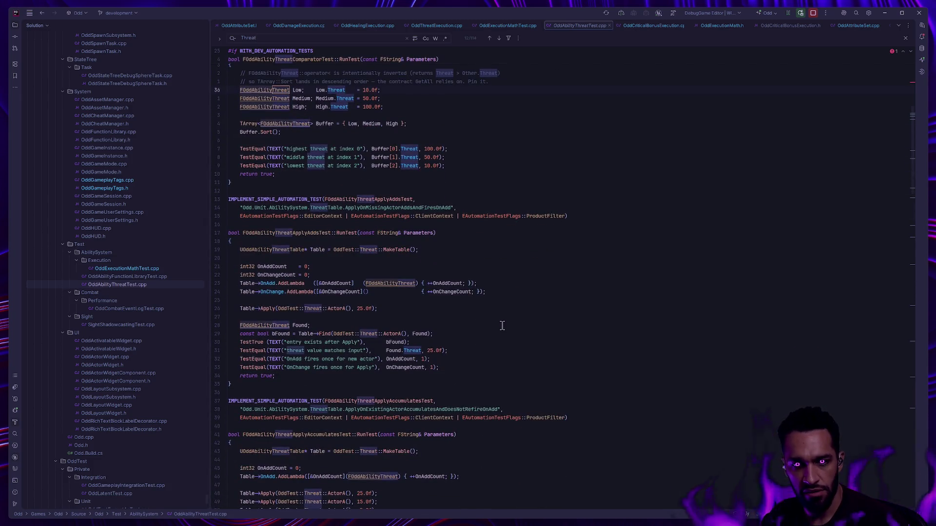
scroll(527, 329, "down", 5)
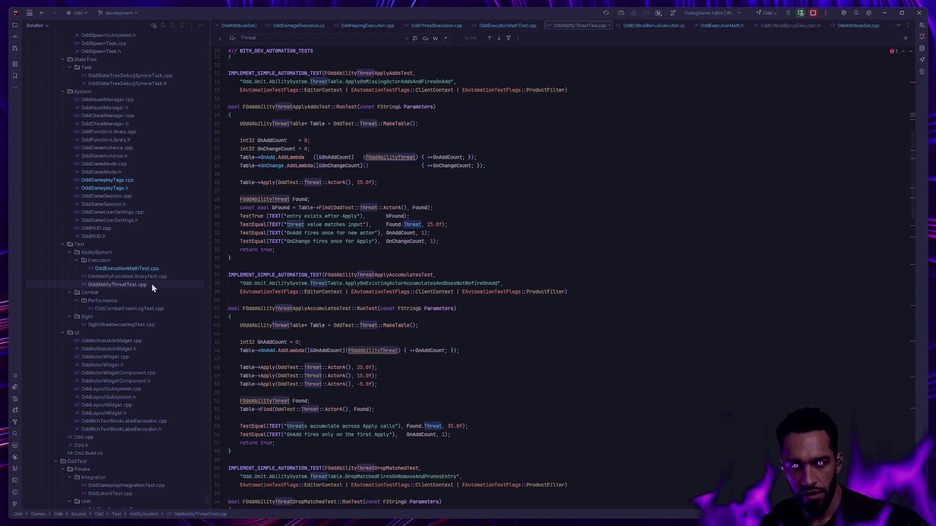
Review the captured + healing check in OddExecutionMathTest.cpp and close its tab.
left_click(128, 268)
left_click(539, 283)
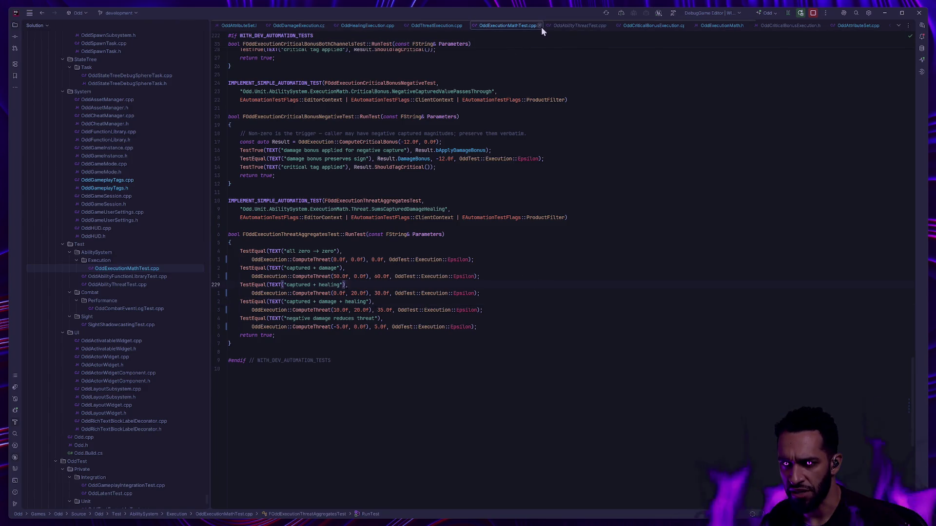
left_click(538, 26)
scroll(402, 319, "up", 5)
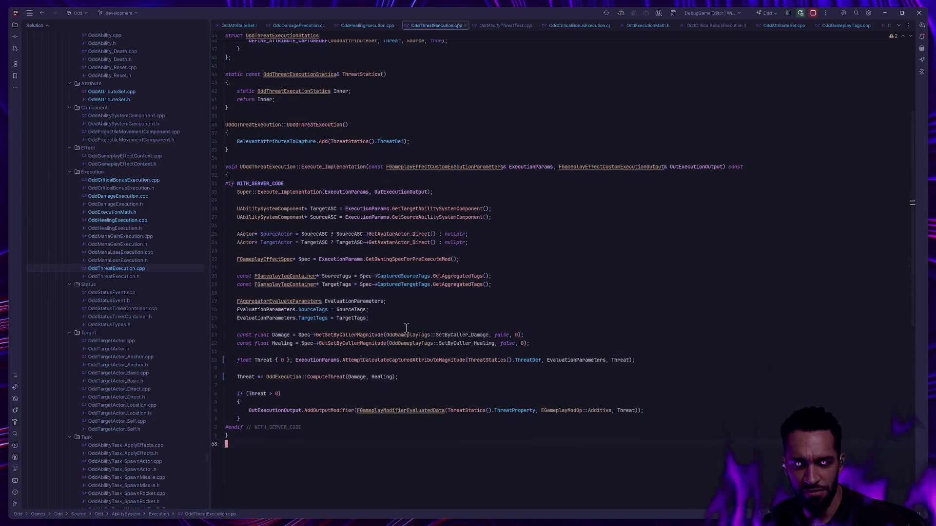
scroll(397, 315, "down", 3)
scroll(396, 315, "up", 3)
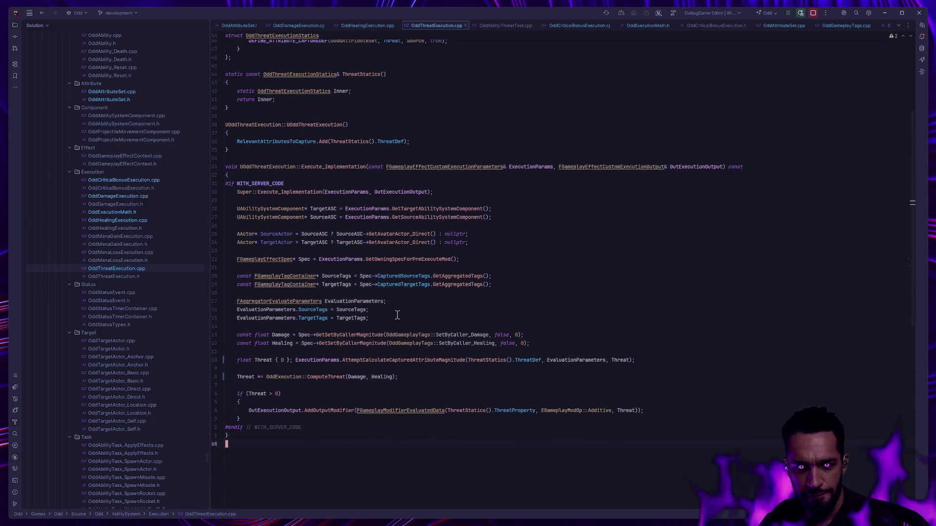
Add a calculation modifier to GE_Cleave_Impact's threat execution and show its magnitude type choices.
left_click(388, 411)
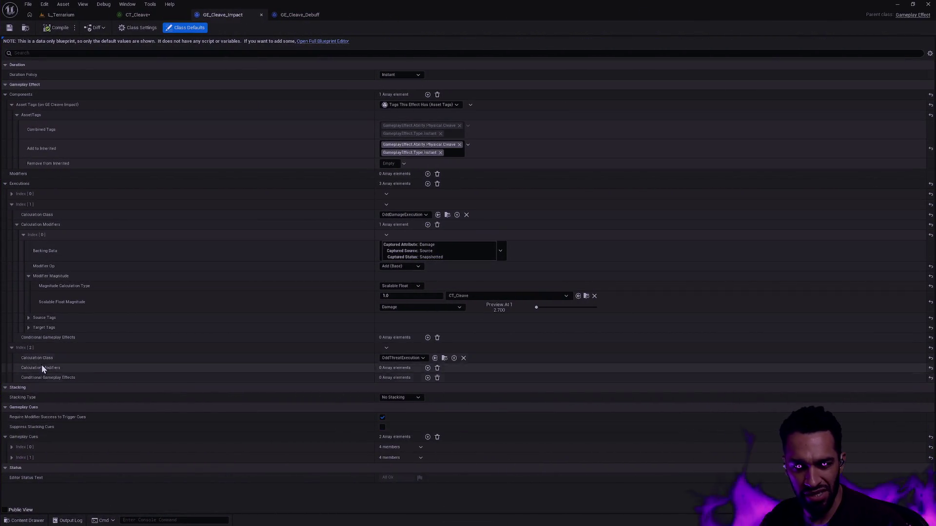
left_click(428, 368)
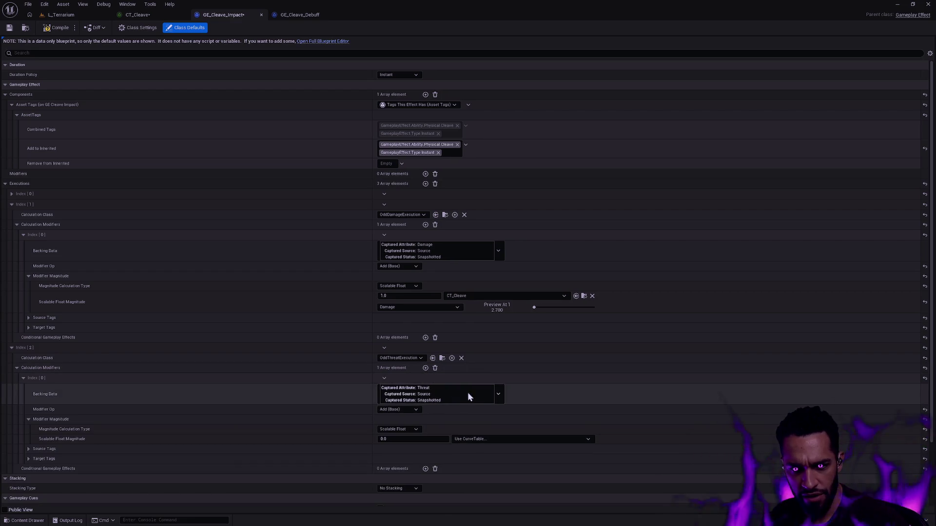
scroll(459, 396, "down", 2)
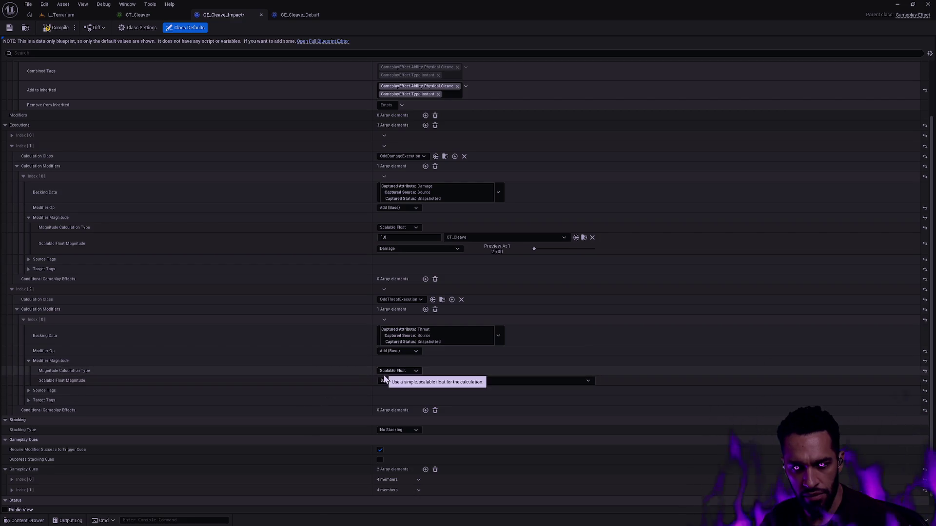
left_click(418, 372)
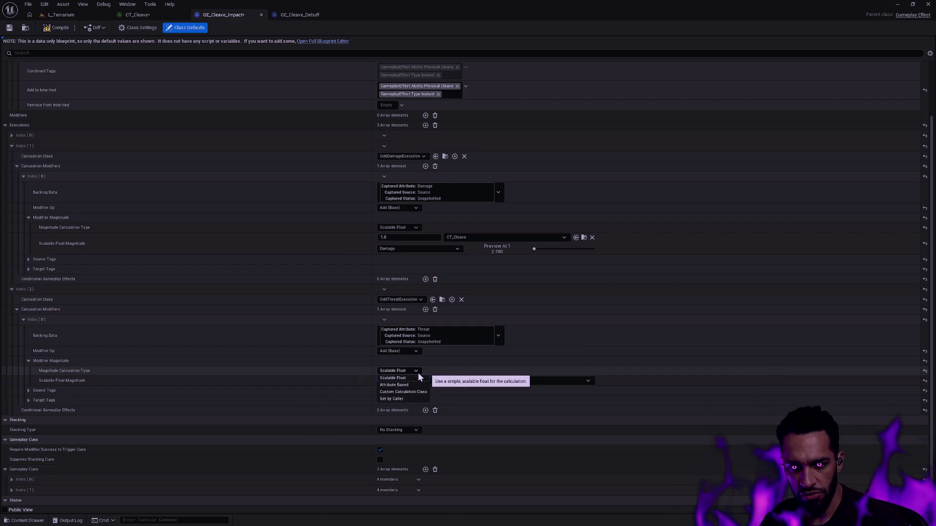
Make the modifier Attribute Based on OddAttributeSet.Threat with Snapshot ticked.
left_click(412, 385)
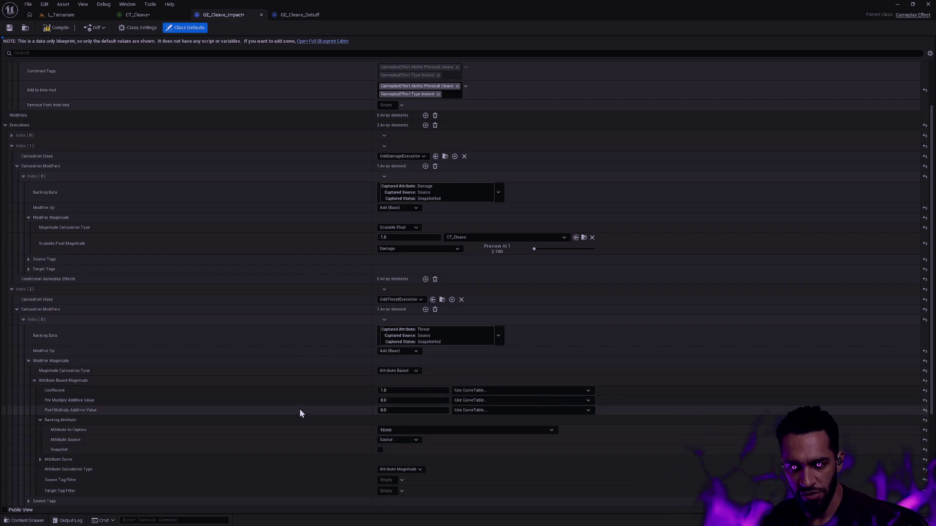
scroll(287, 385, "down", 2)
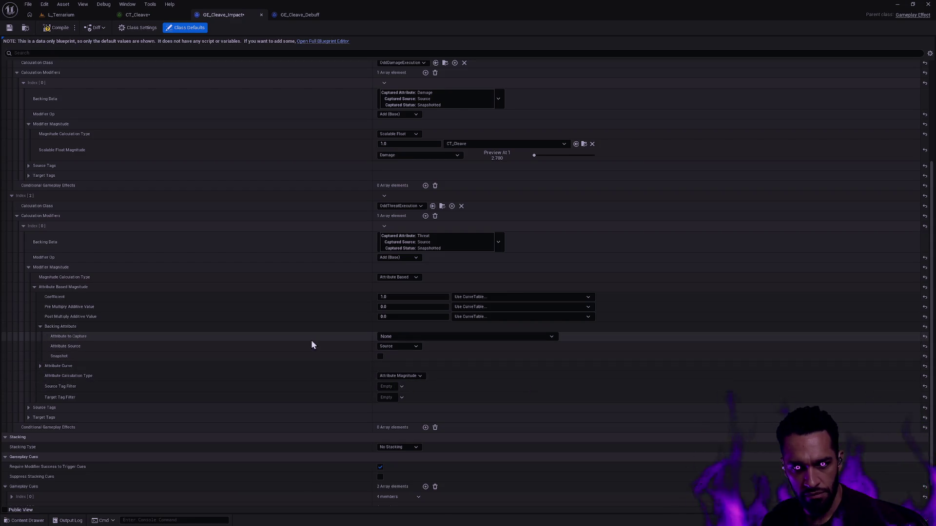
left_click(408, 337)
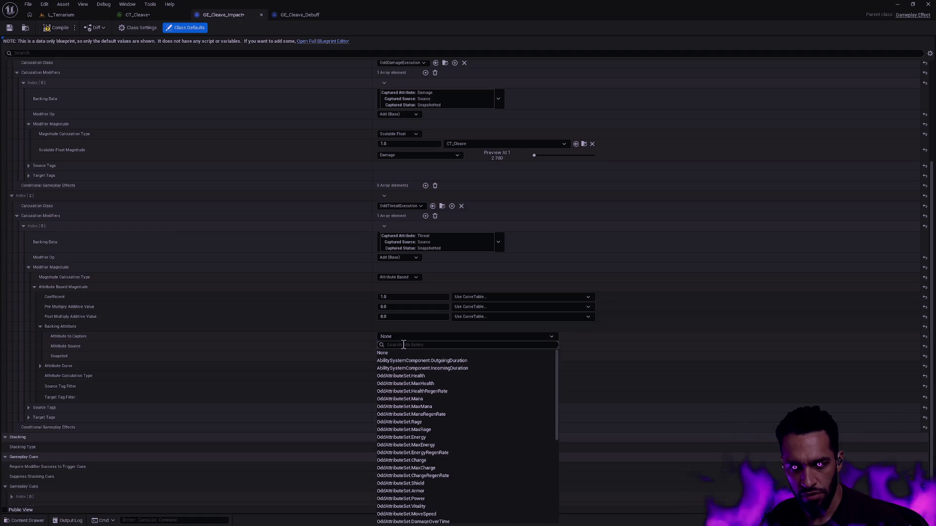
type("tre")
key("BackSpace")
key("BackSpace")
left_click(424, 369)
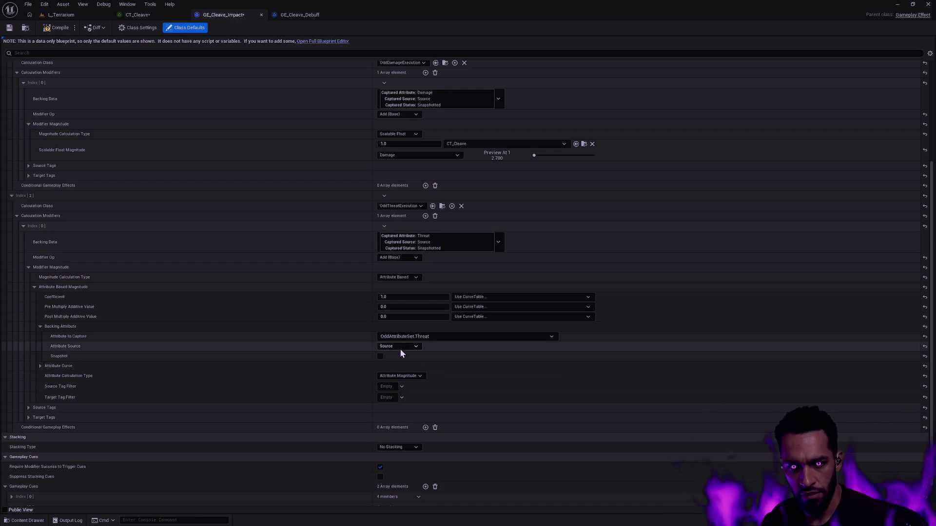
left_click(380, 356)
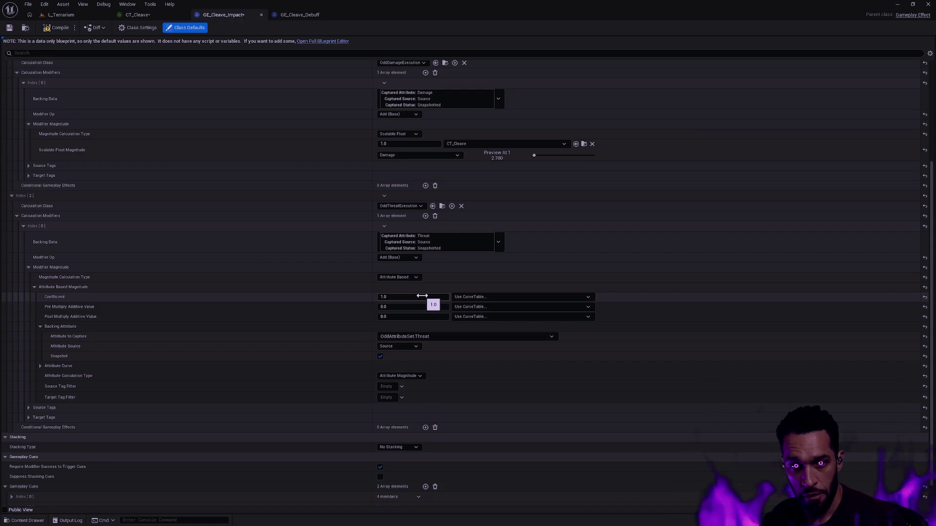
Set the pre-multiply additive value to CT_Cleave's Threat curve row and bring up the CT_Cleave table.
left_click(498, 295)
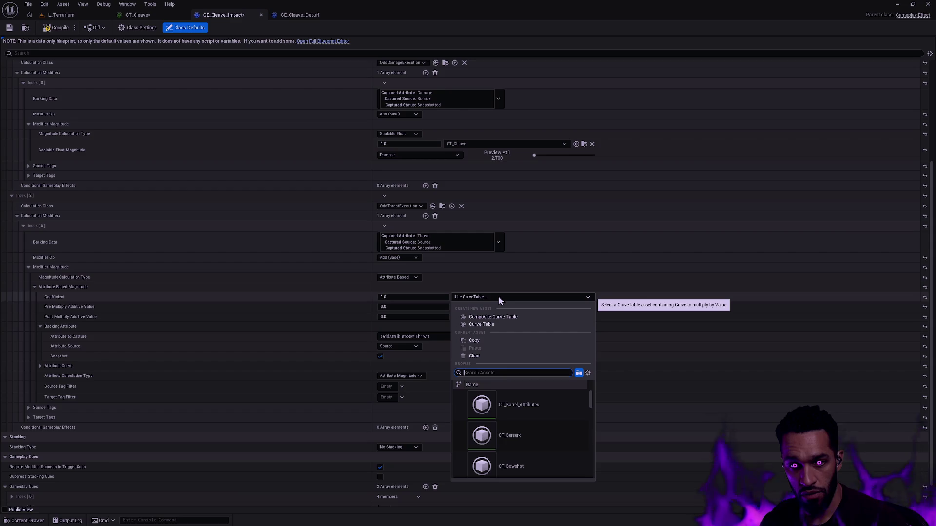
left_click(498, 297)
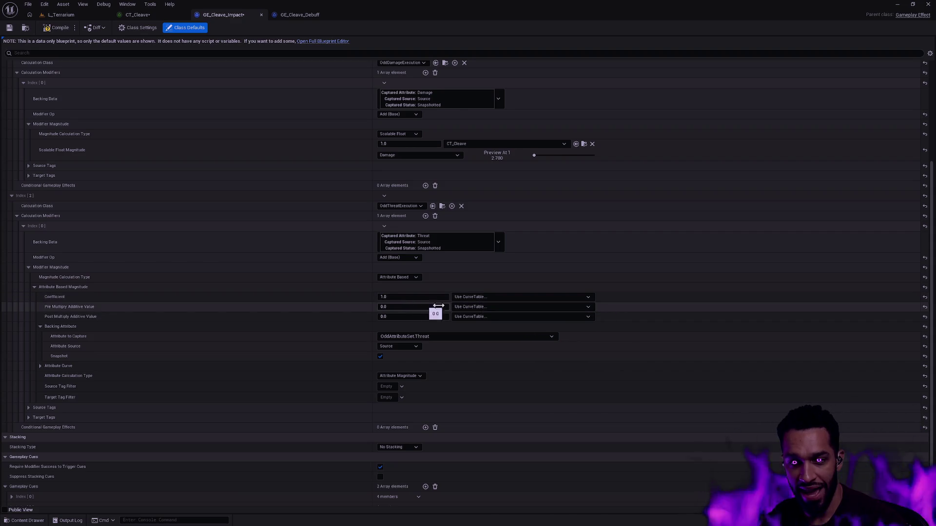
left_click(485, 307)
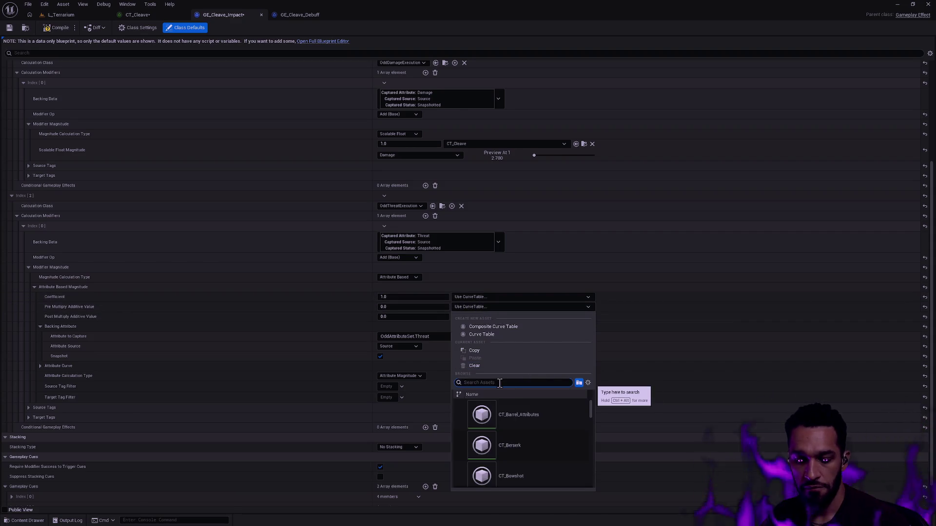
type("Cleave")
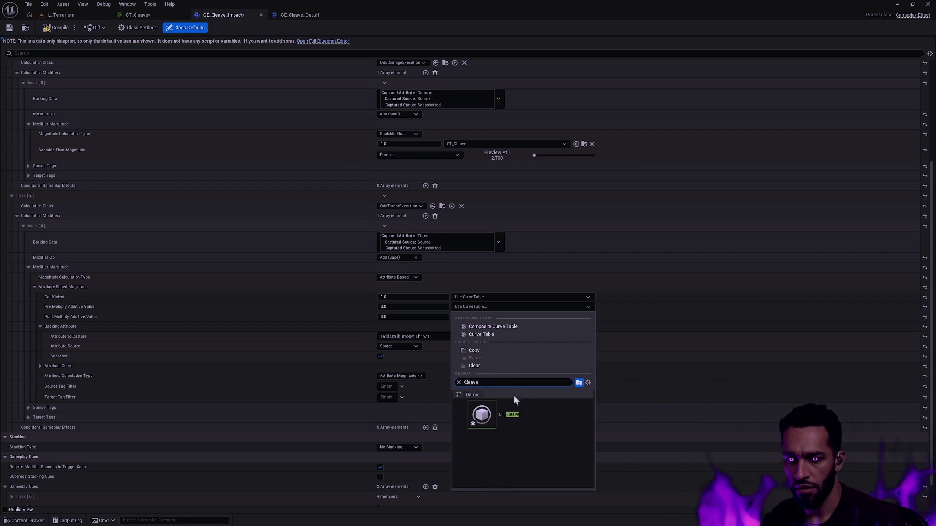
left_click(514, 409)
left_click(410, 320)
left_click(395, 369)
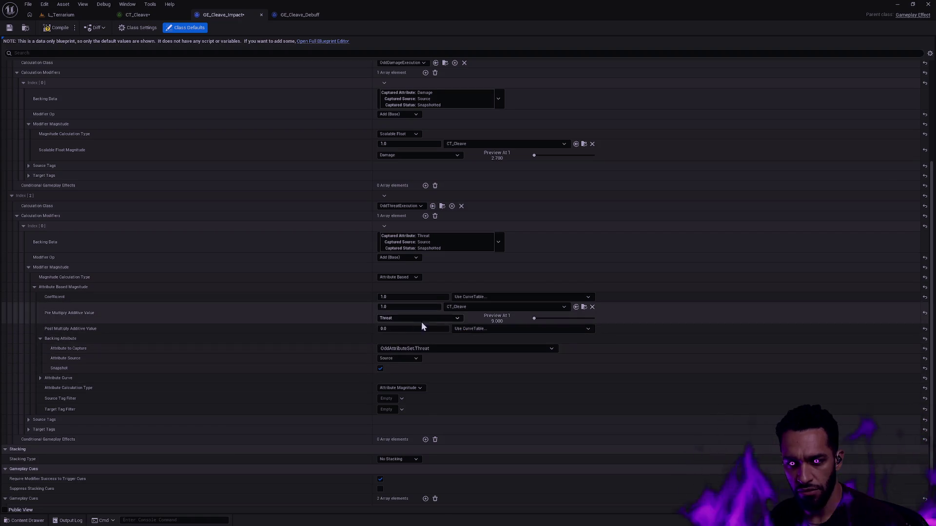
left_click(145, 15)
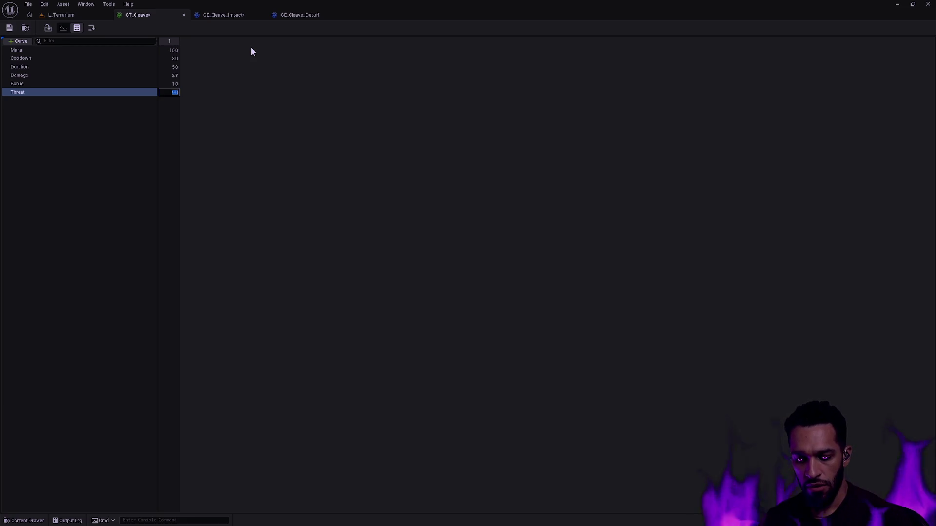
type("1.33")
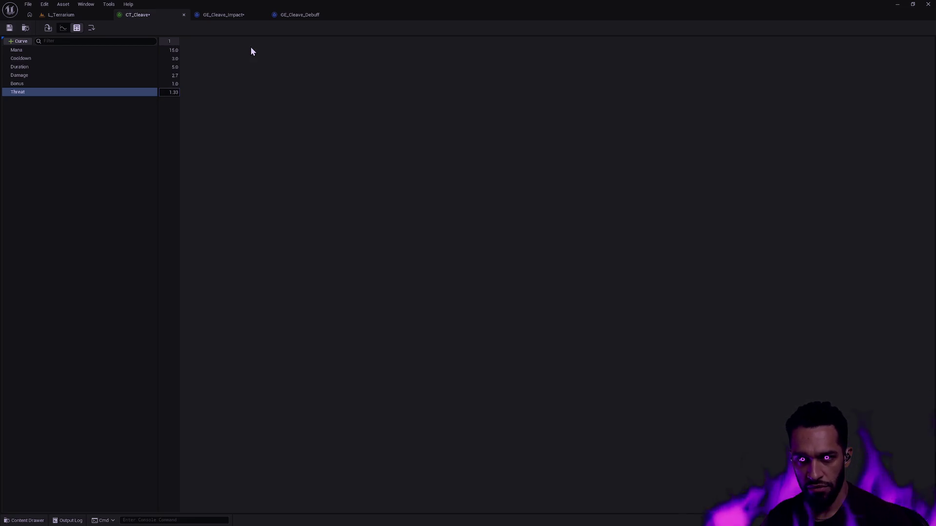
type("3")
Set CT_Cleave's Threat value to 1.3, save the table, and return to GE_Cleave_Impact.
key("Return")
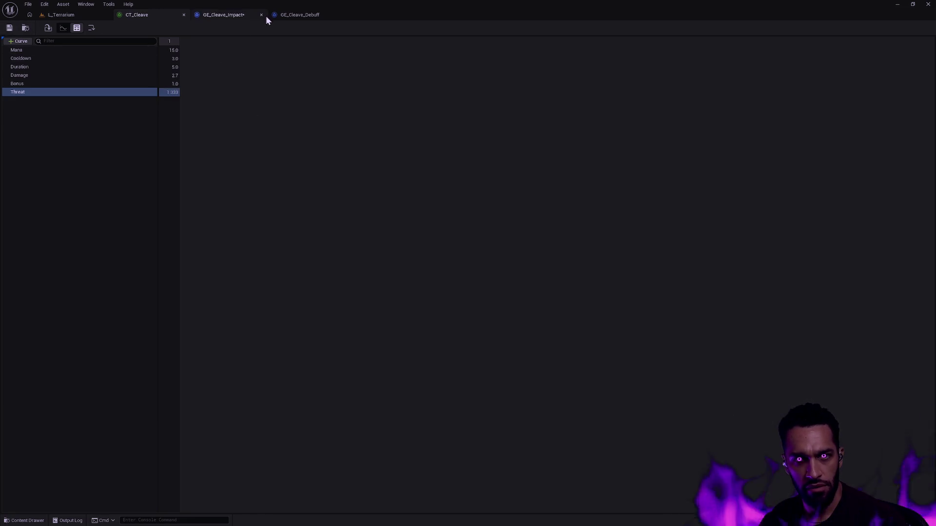
left_click(322, 16)
left_click(231, 15)
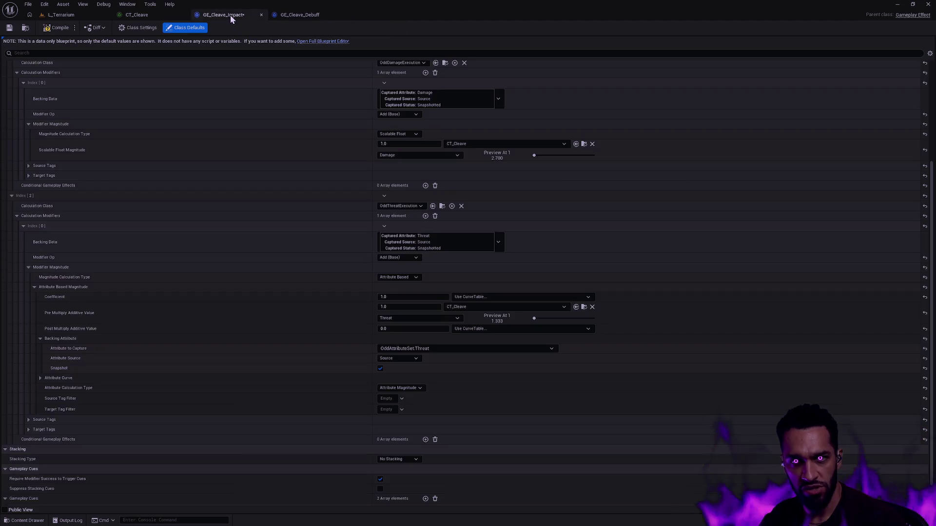
left_click(155, 14)
double_click(174, 93)
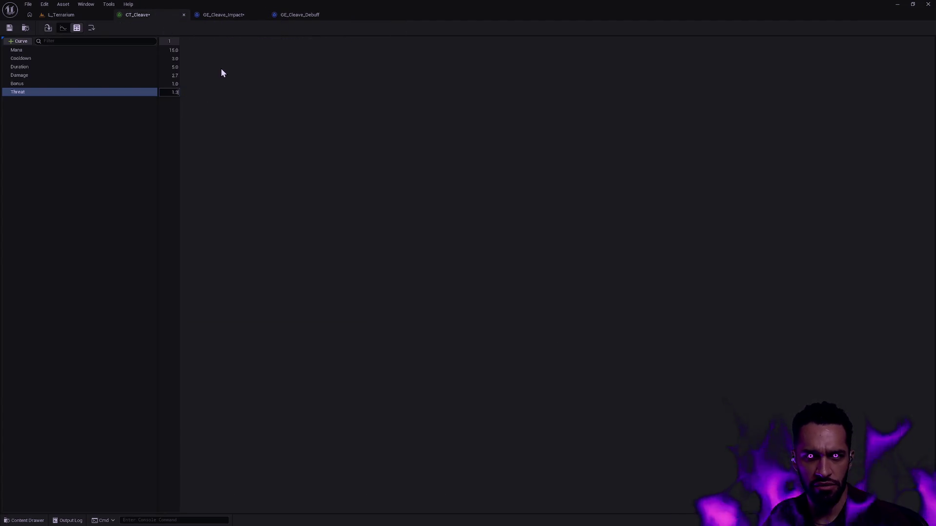
left_click(9, 27)
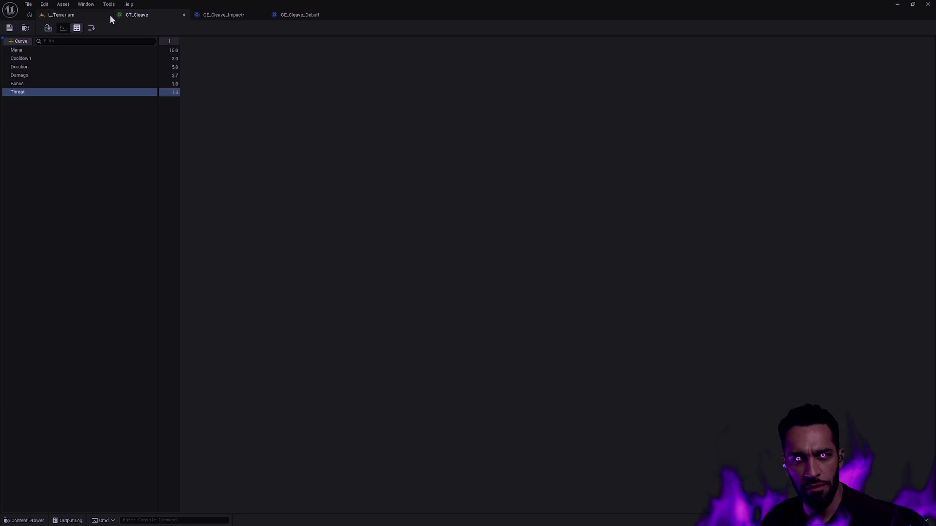
left_click(223, 15)
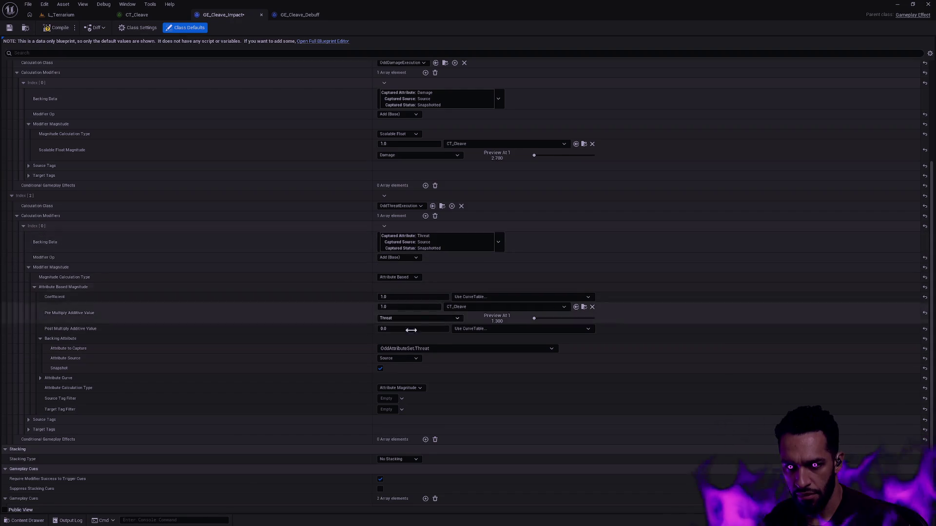
scroll(430, 320, "down", 1)
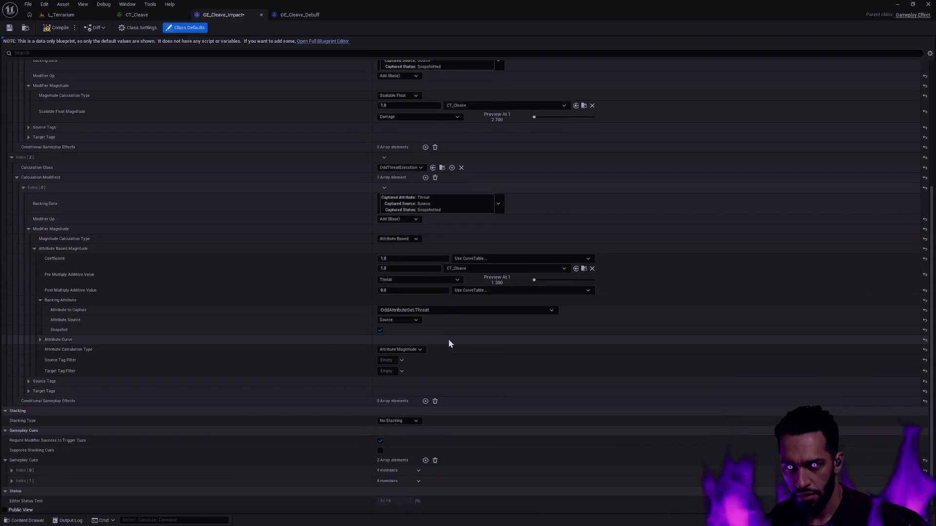
scroll(449, 338, "up", 3)
scroll(293, 147, "up", 1)
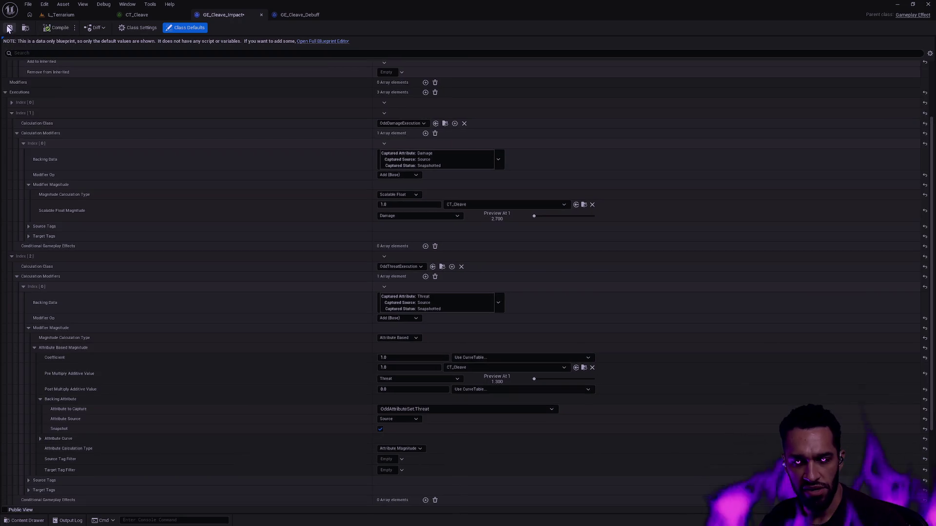
scroll(496, 194, "up", 1)
Add the DamageType.Physical asset tag to GE_Cleave_Impact, save it, and switch to CT_Cleave.
left_click(466, 145)
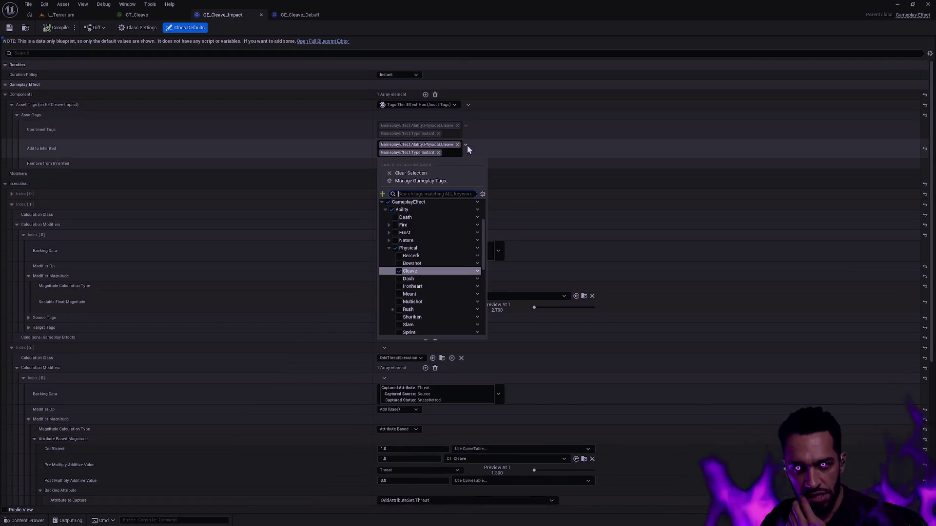
type("type")
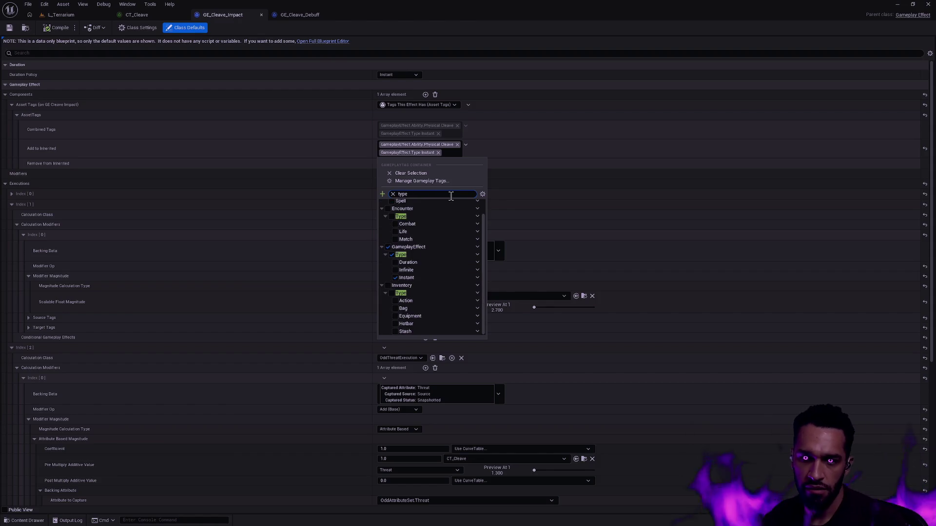
type(" phy")
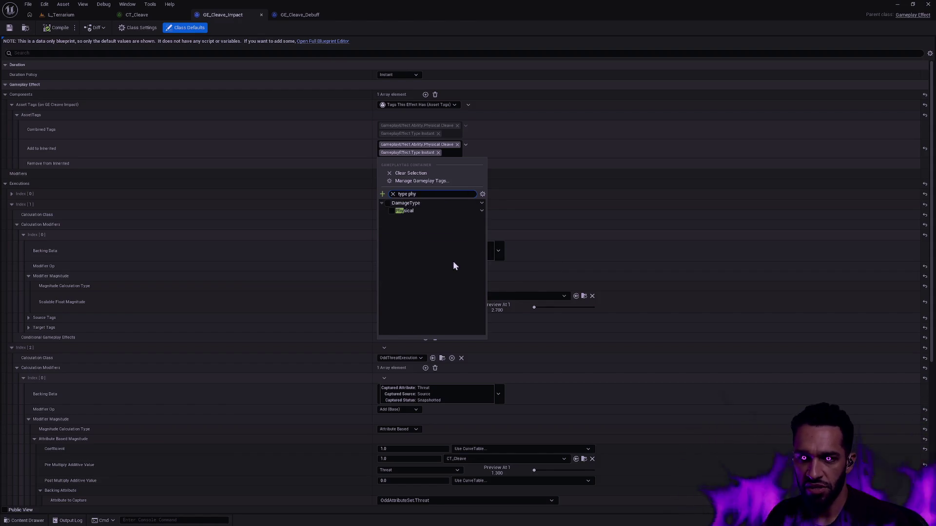
left_click(392, 210)
left_click(513, 169)
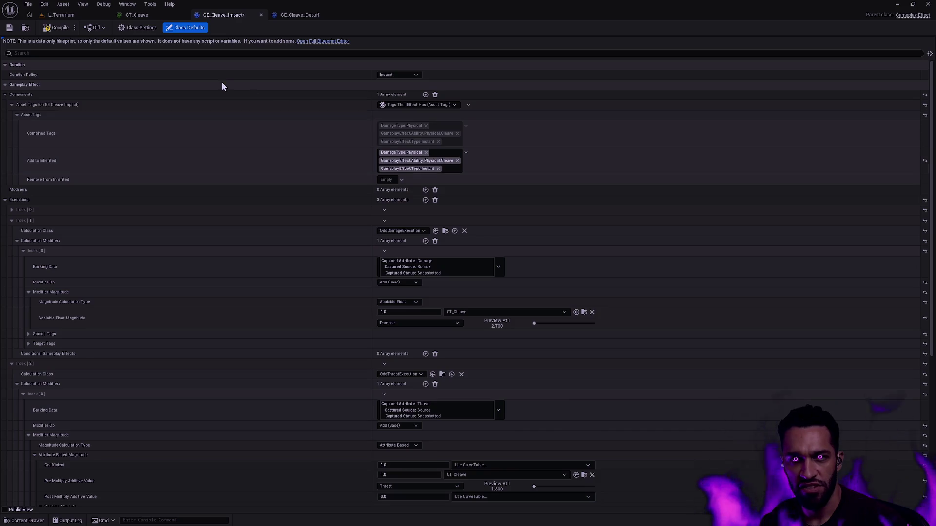
left_click(9, 29)
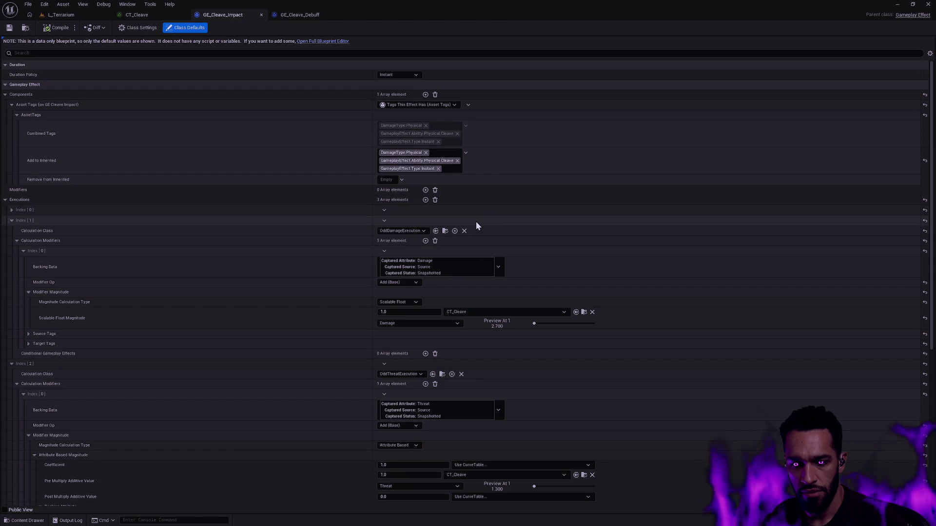
left_click(155, 15)
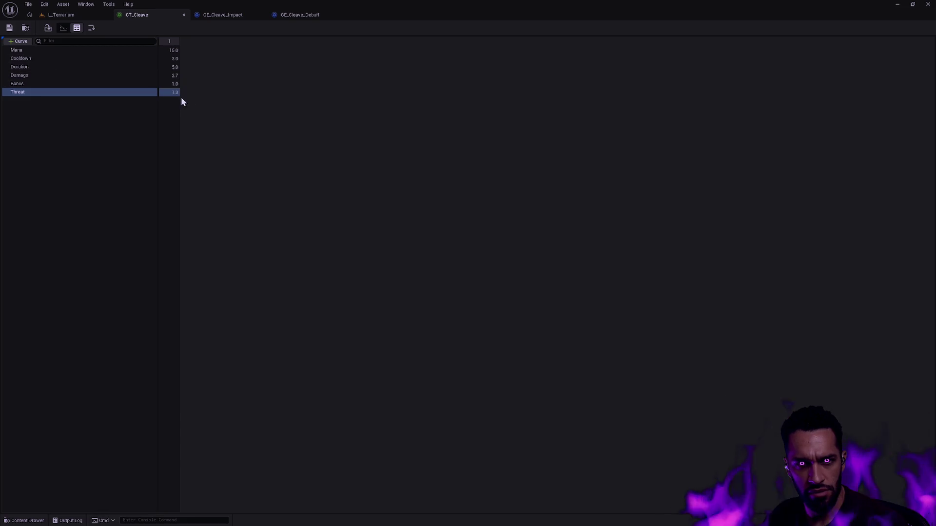
From the L_Terrarium level, save all content and answer the BP_OddGameMode save prompt.
left_click(301, 14)
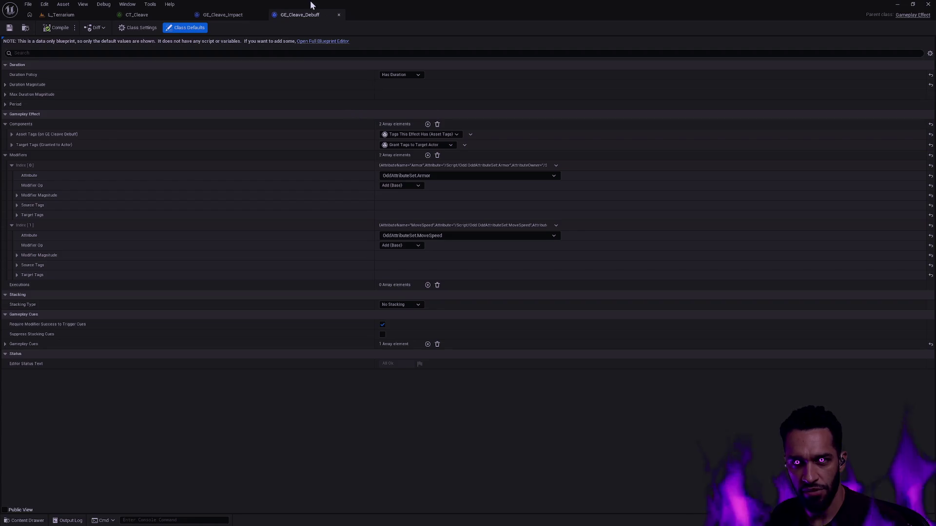
left_click(137, 14)
left_click(60, 14)
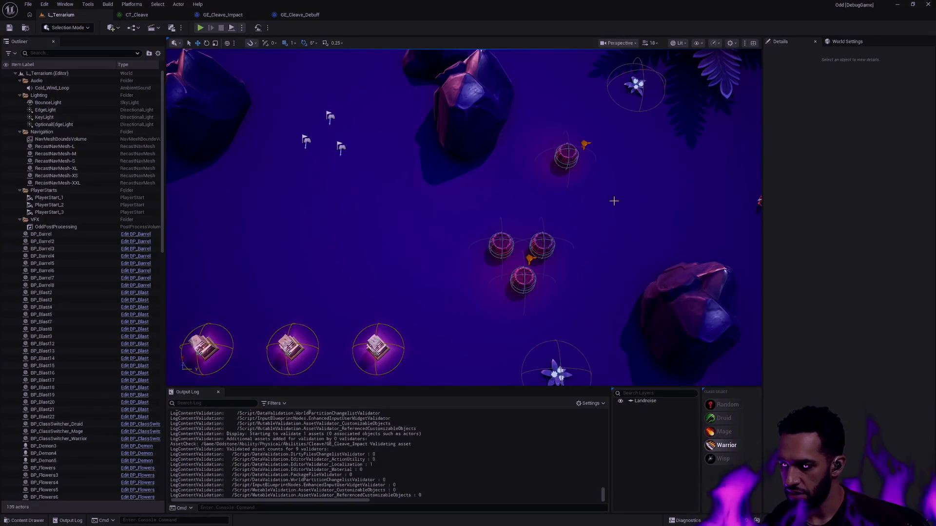
key("ctrl+shift+s")
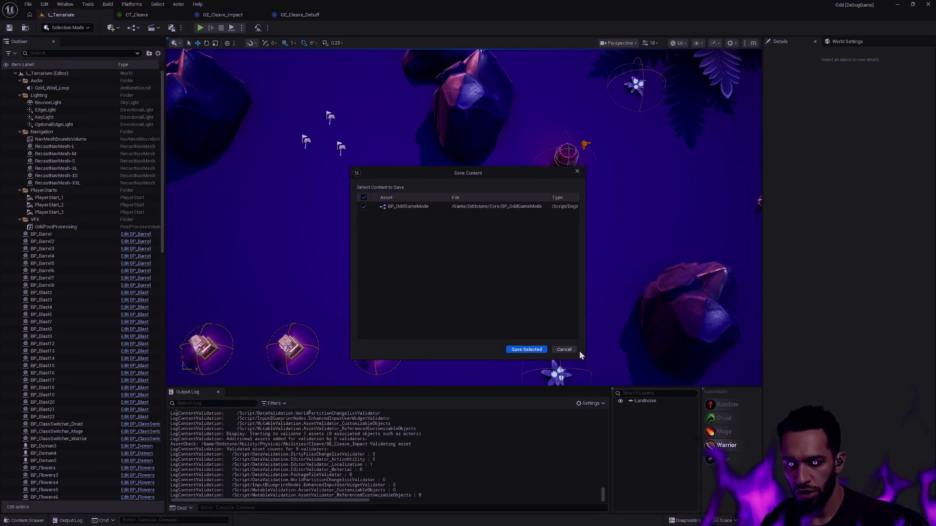
left_click(567, 350)
key("ctrl+shift+s")
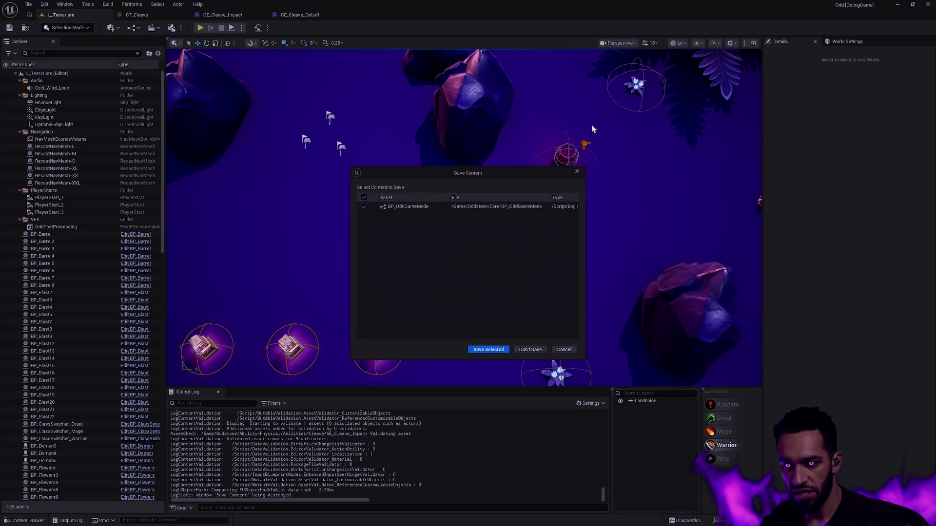
left_click(505, 350)
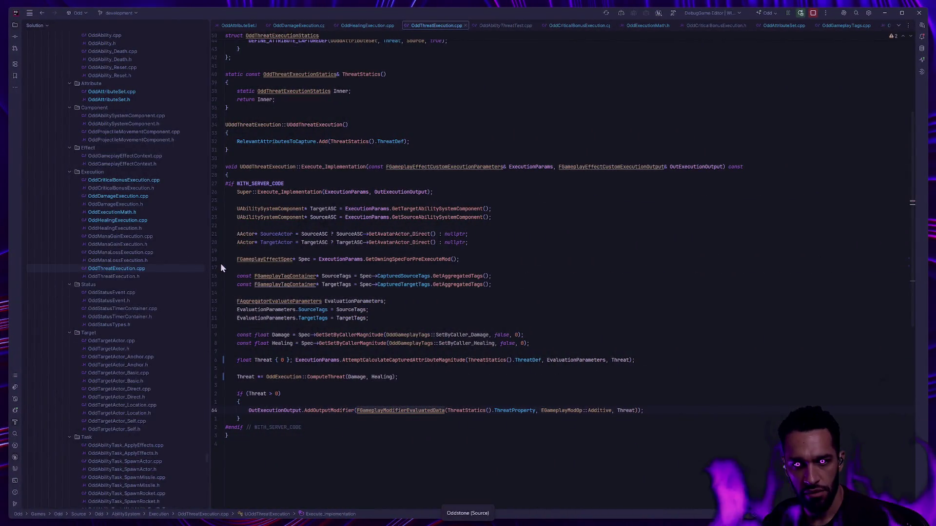
Build and launch OddEditor under the debugger, reopening Unreal Editor on L_Terrarium.
left_click(141, 267)
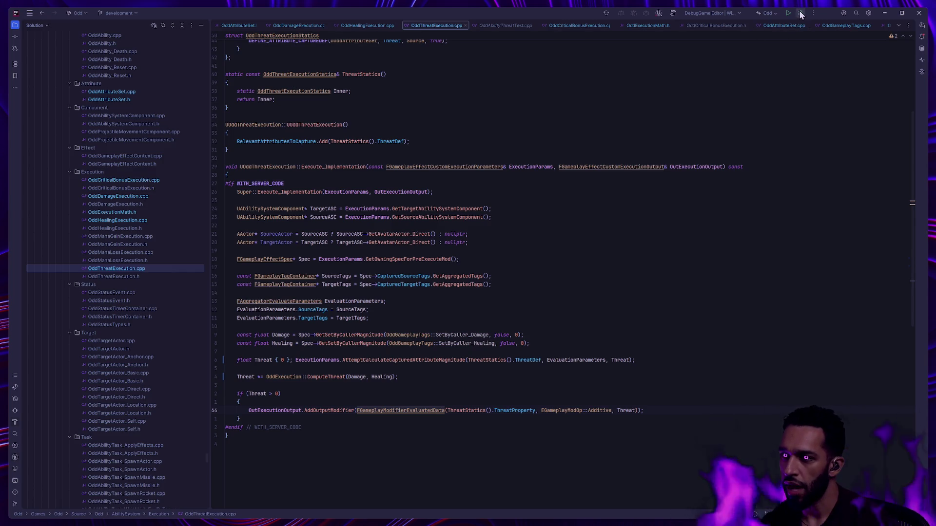
key("ctrl+shift+b")
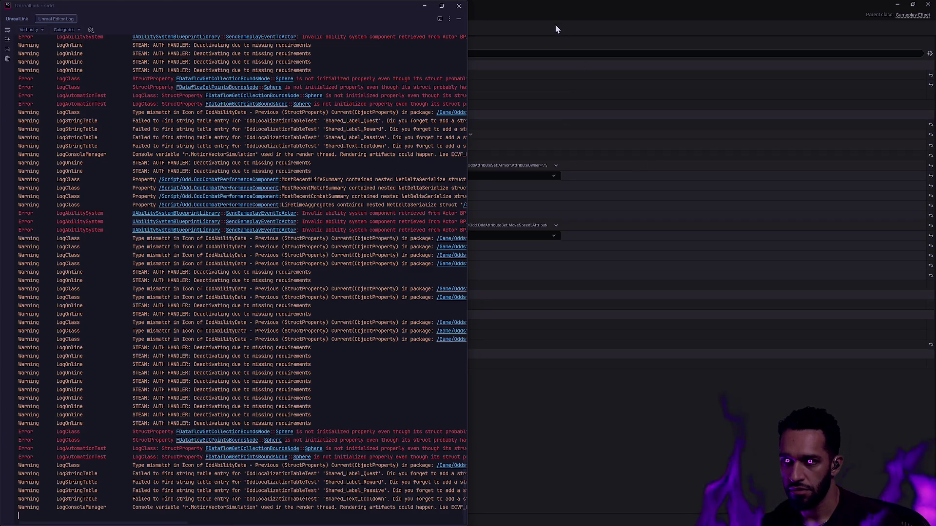
left_click(558, 30)
left_click(61, 15)
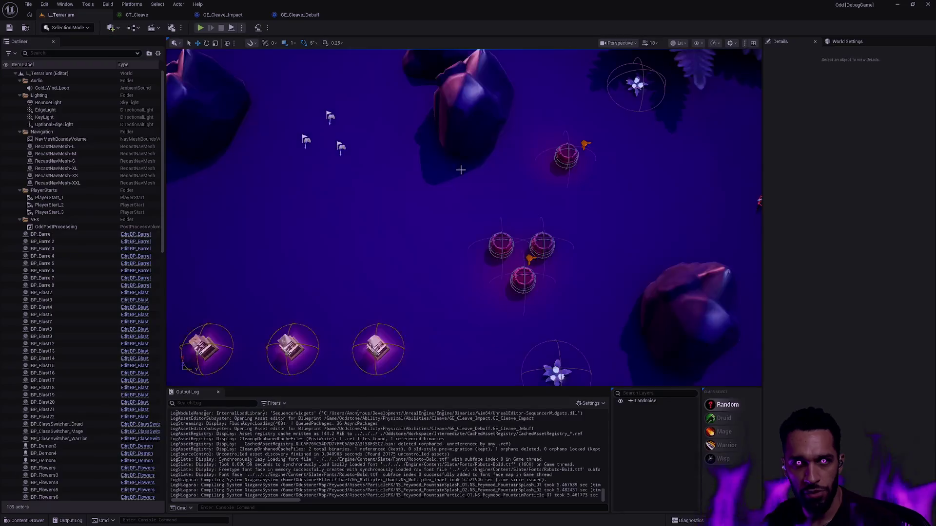
Set a breakpoint on the 'if (Threat > 0)' line in Rider and return to Unreal Editor.
key("alt+Tab")
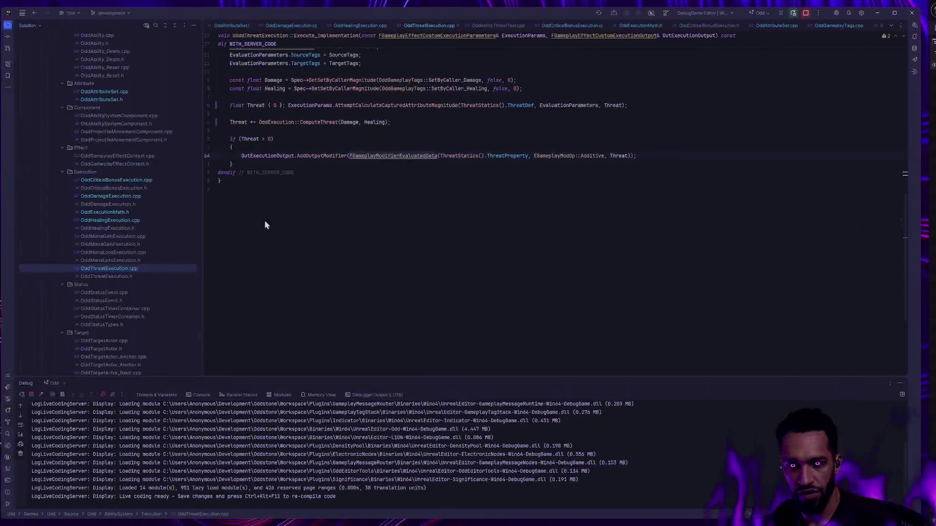
scroll(315, 318, "up", 6)
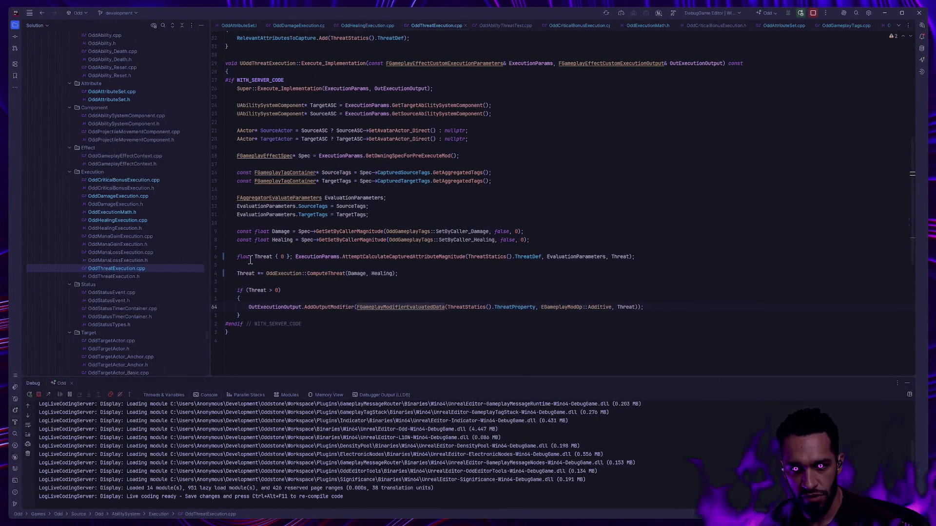
left_click(215, 290)
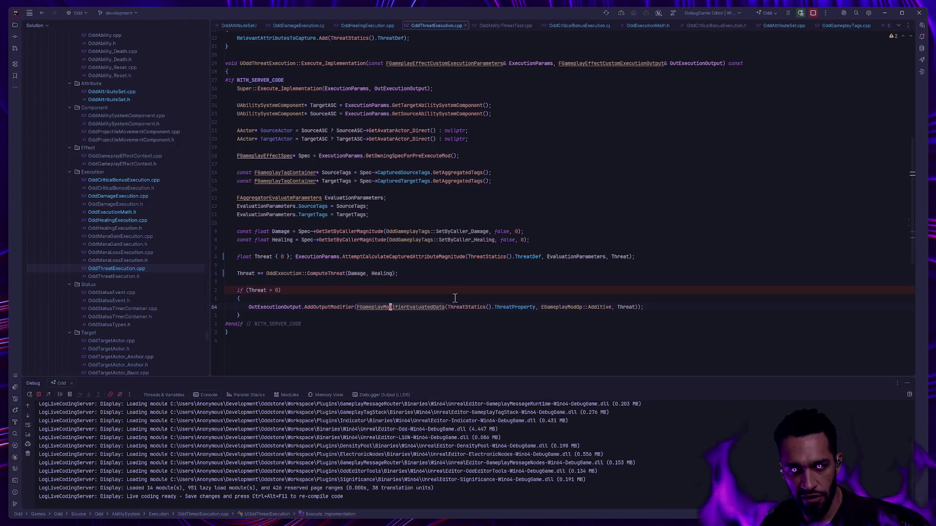
key("alt+Tab")
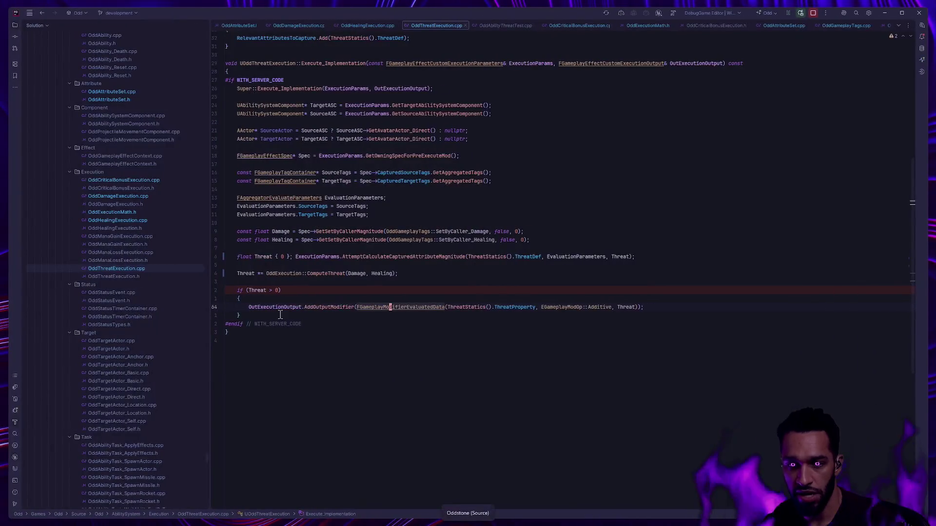
key("alt+Tab")
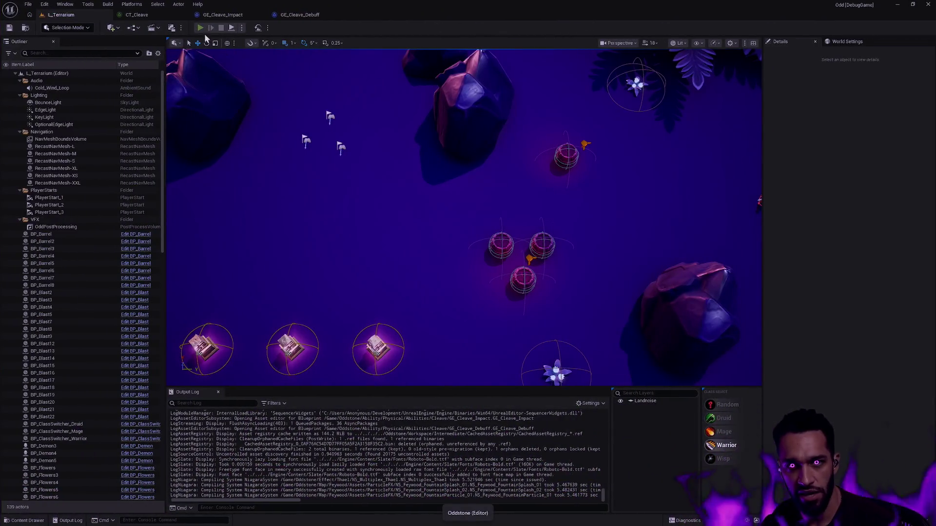
Play the level, walk the character to the barrels and cleave them to hit the breakpoint.
key("alt+p")
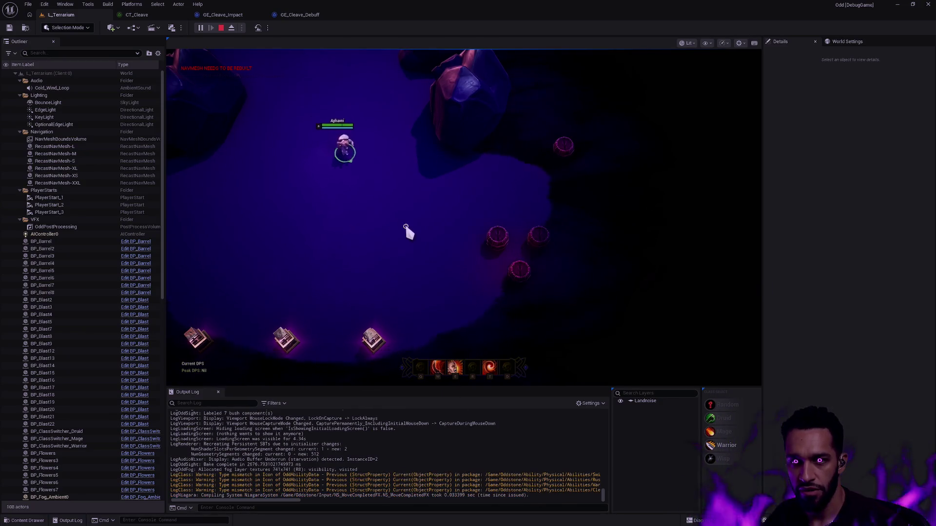
left_click(407, 229)
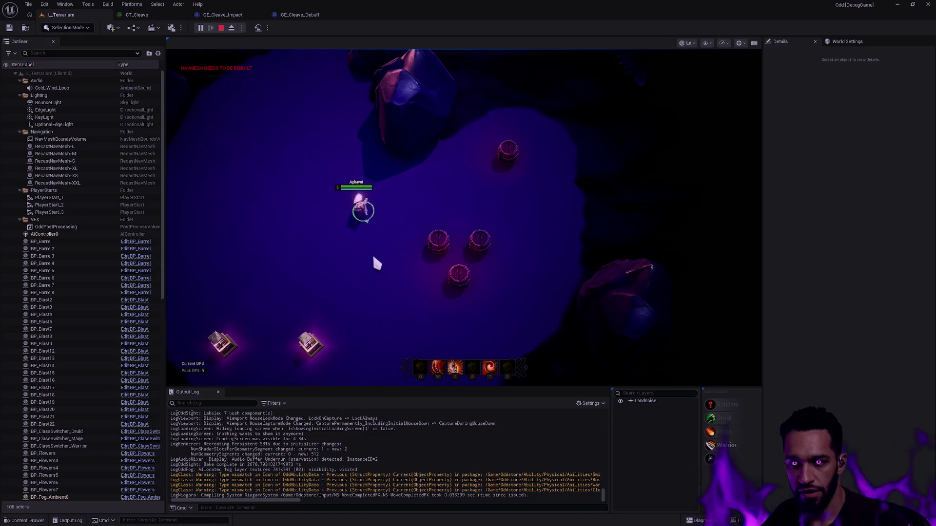
key("1")
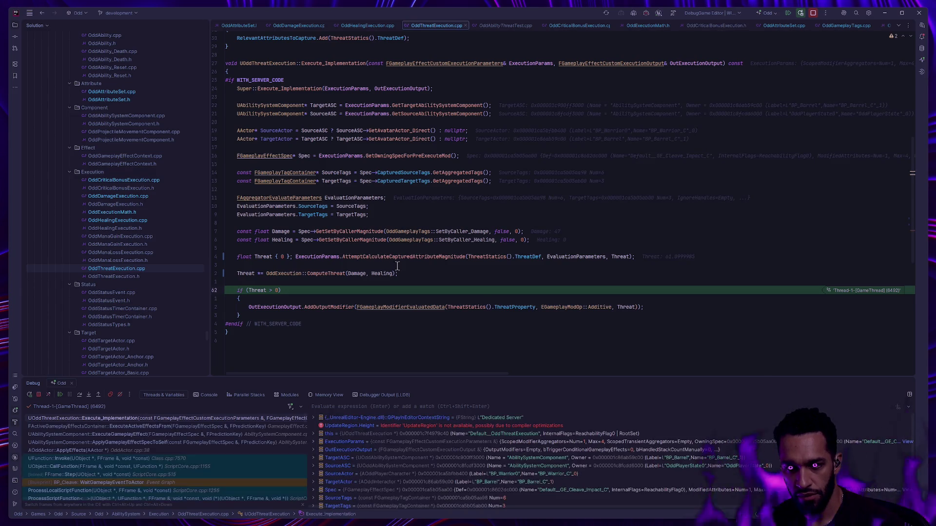
mouse_move(410, 232)
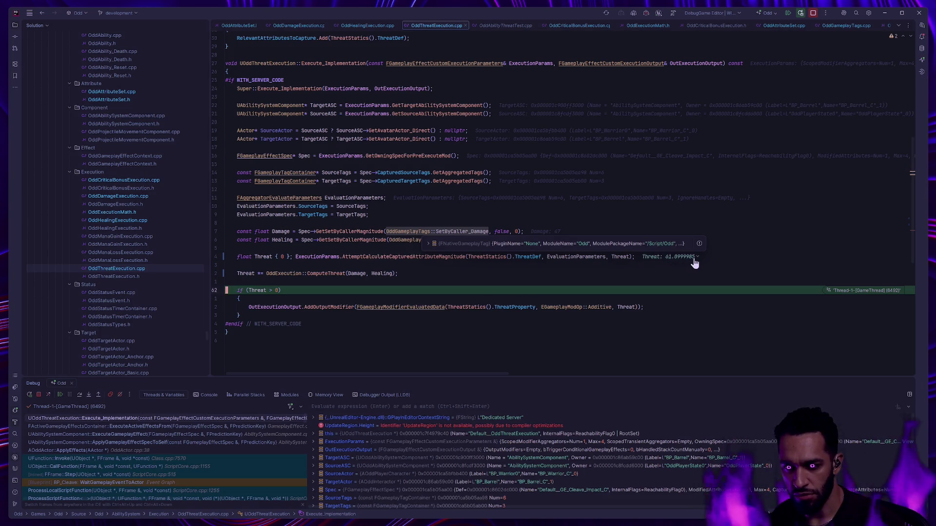
Read the paused variables, Threat showing 61.0999985 from Damage 47, then dismiss the value preview.
left_click(487, 274)
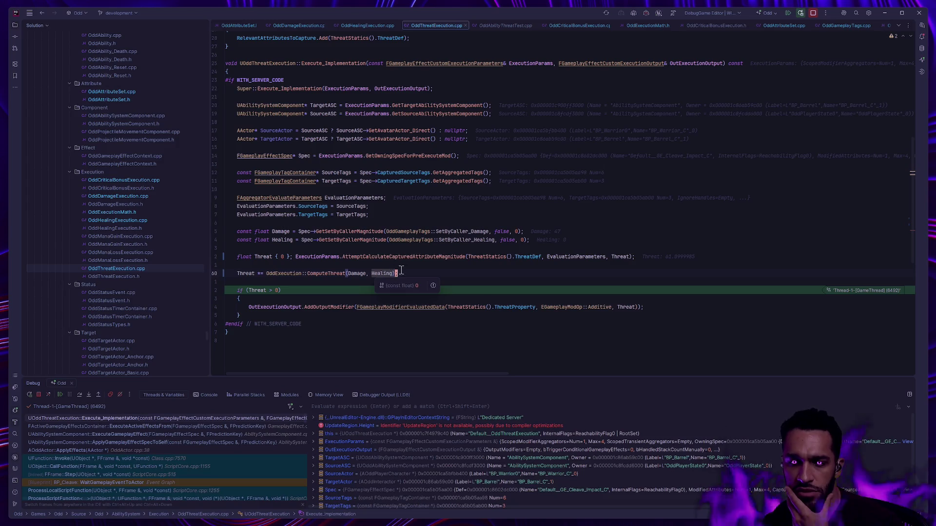
mouse_move(626, 307)
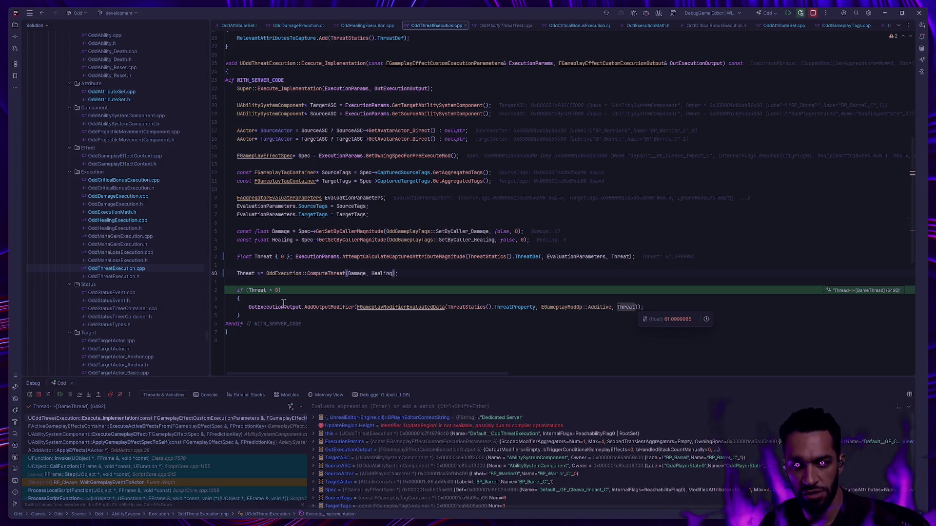
Resume execution, dash and swipe at the barrels, stop the play session and return to Rider.
left_click(61, 395)
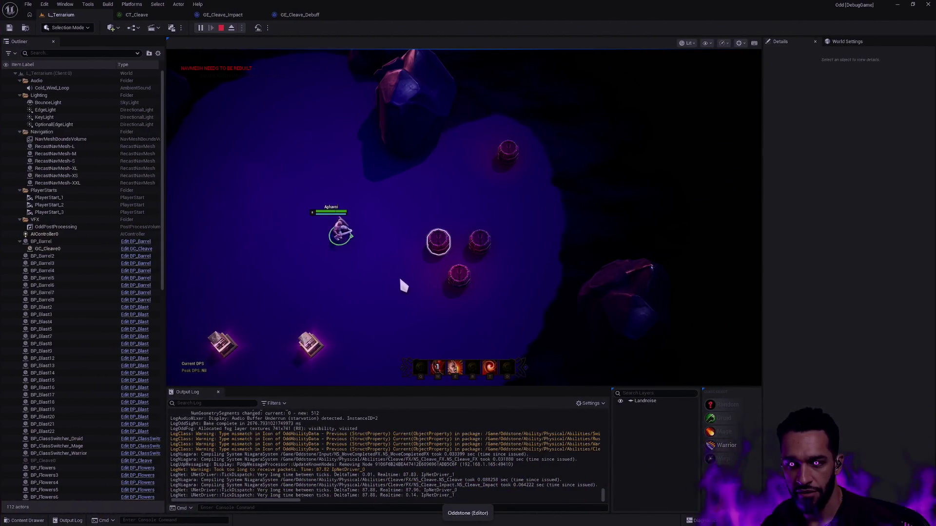
key("t")
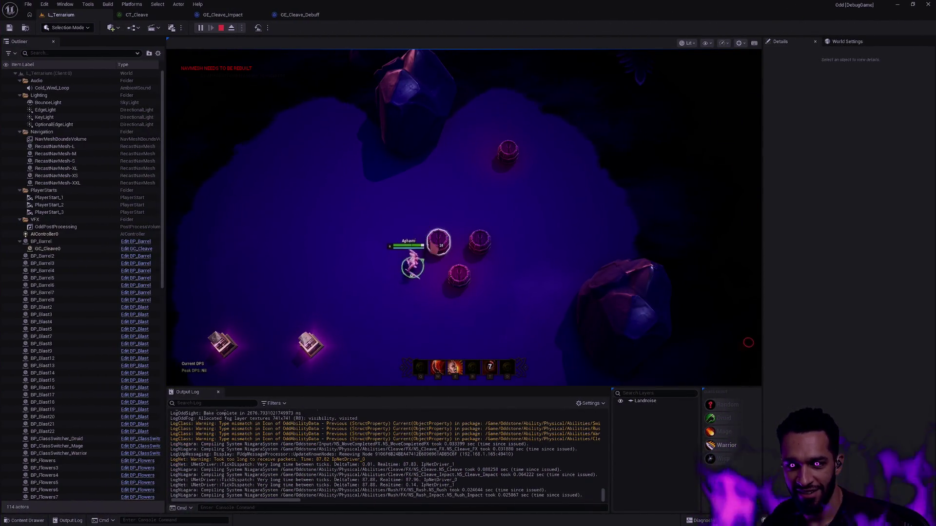
left_click(378, 244)
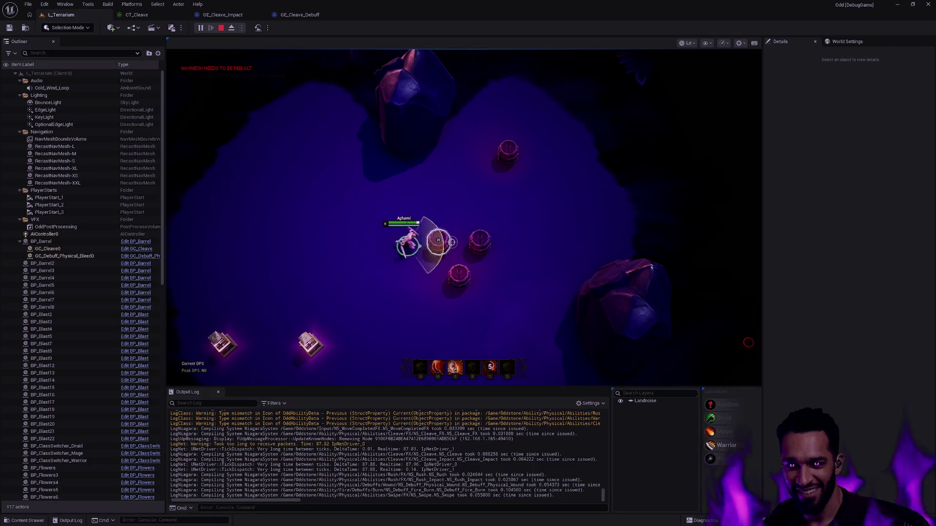
key("a")
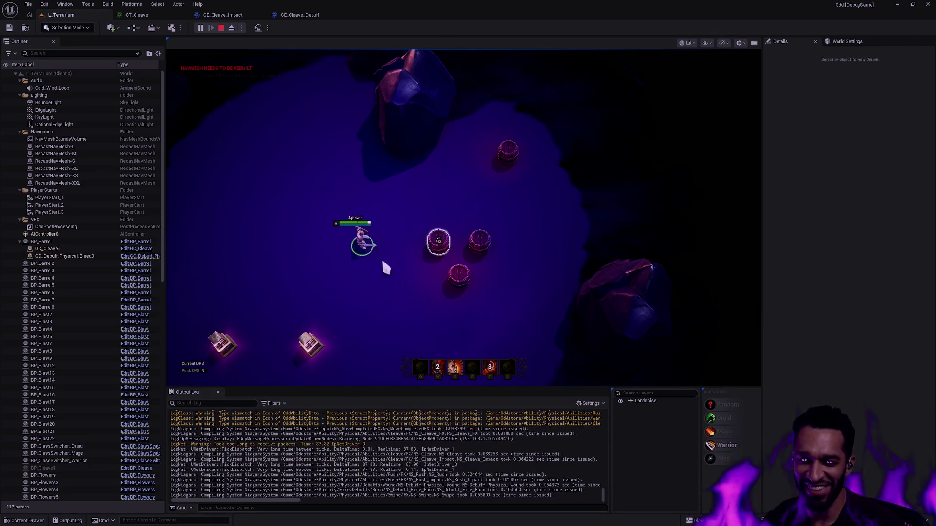
key("Escape")
key("alt+Tab")
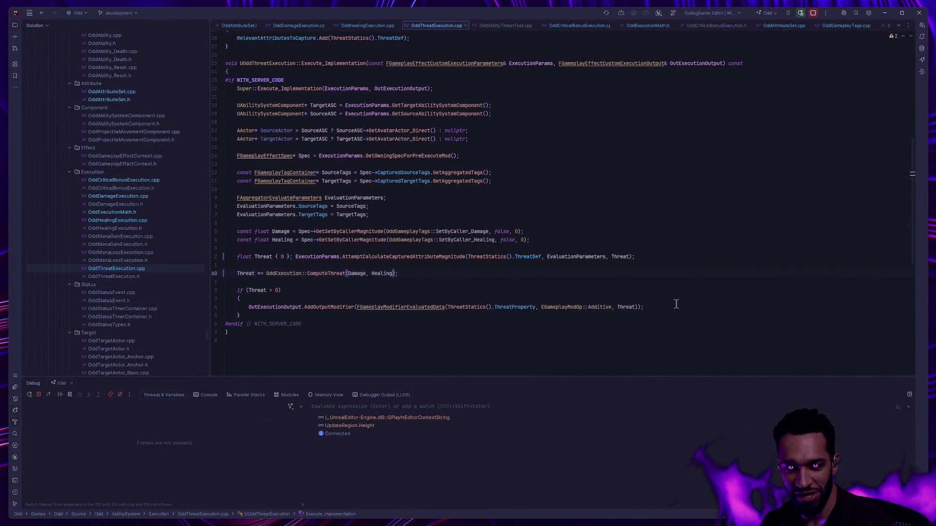
Hide the Debug panel, browse OddDamageExecution.cpp and OddCriticalBonusExecution.cpp, and jump to ComputeCriticalBonus in OddExecutionMath.h.
key("alt+5")
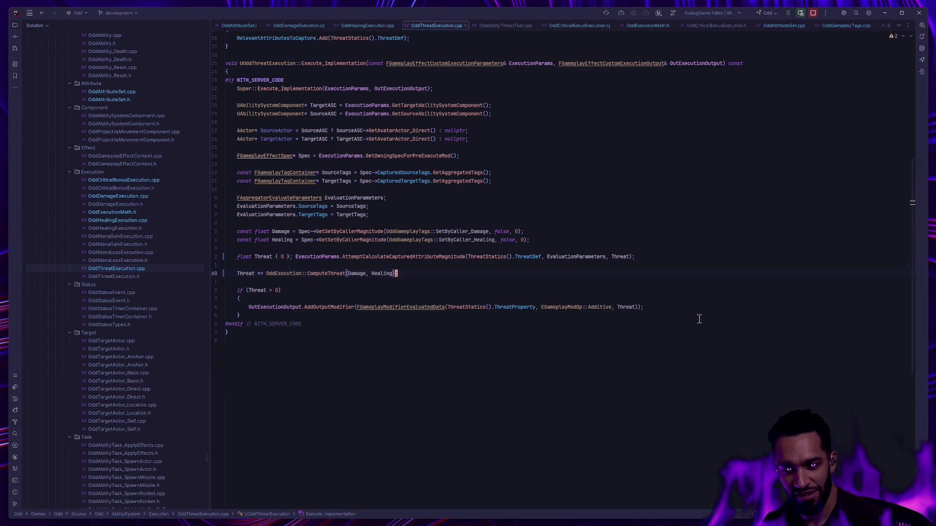
mouse_move(403, 180)
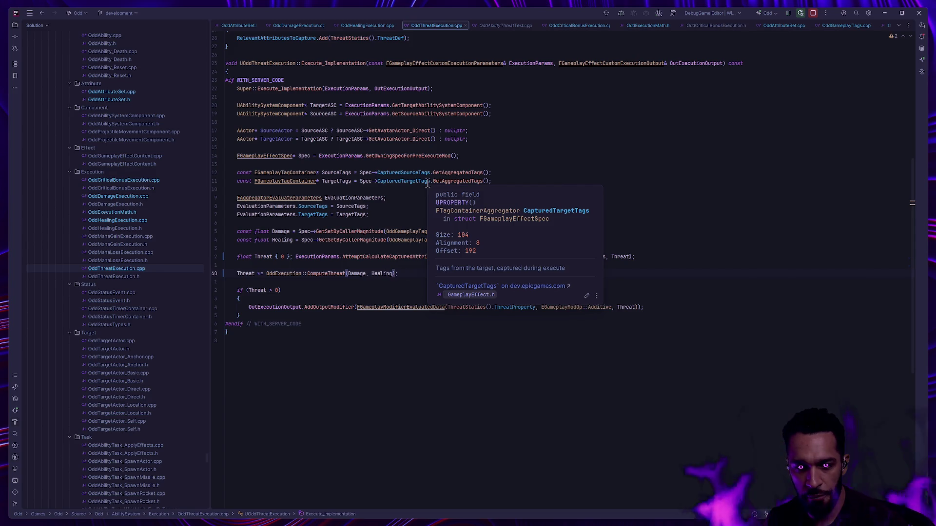
key("Up")
key("Up")
key("Up")
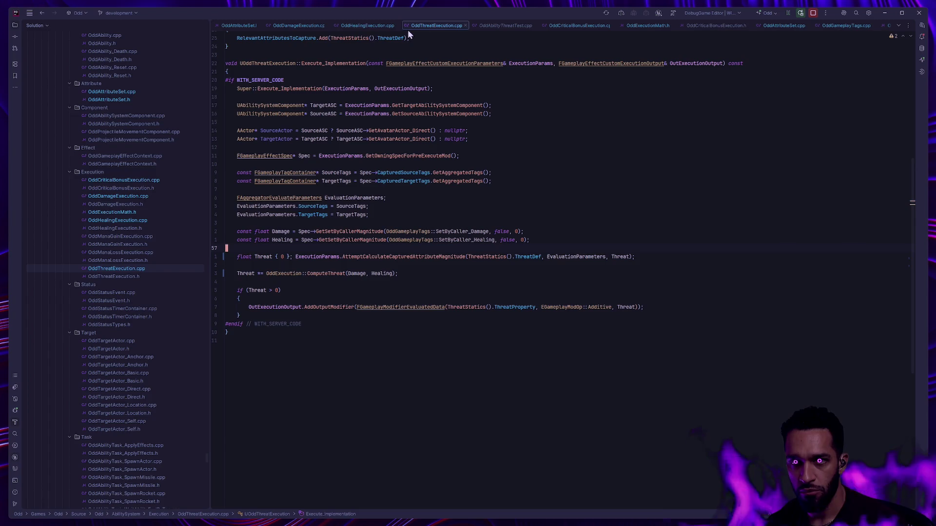
left_click(300, 26)
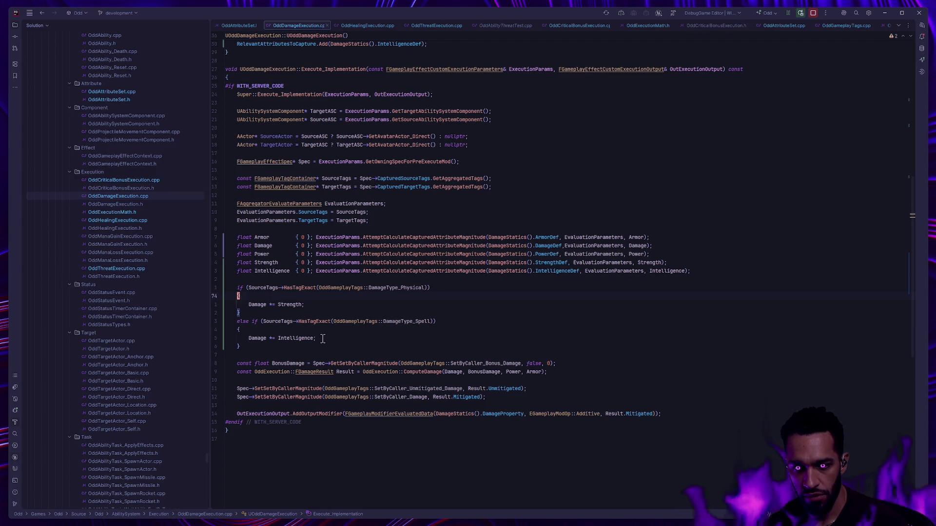
left_click(121, 182)
scroll(355, 278, "down", 8)
scroll(373, 299, "down", 5)
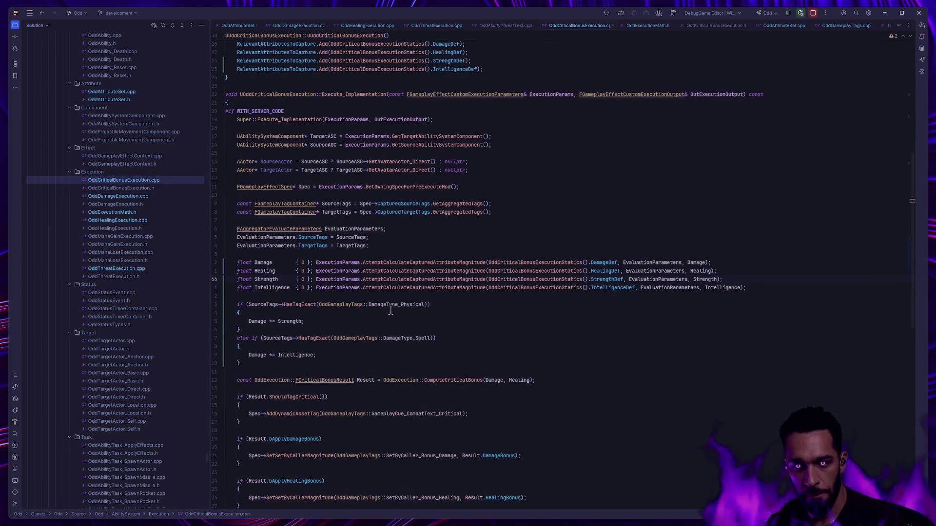
scroll(385, 314, "down", 1)
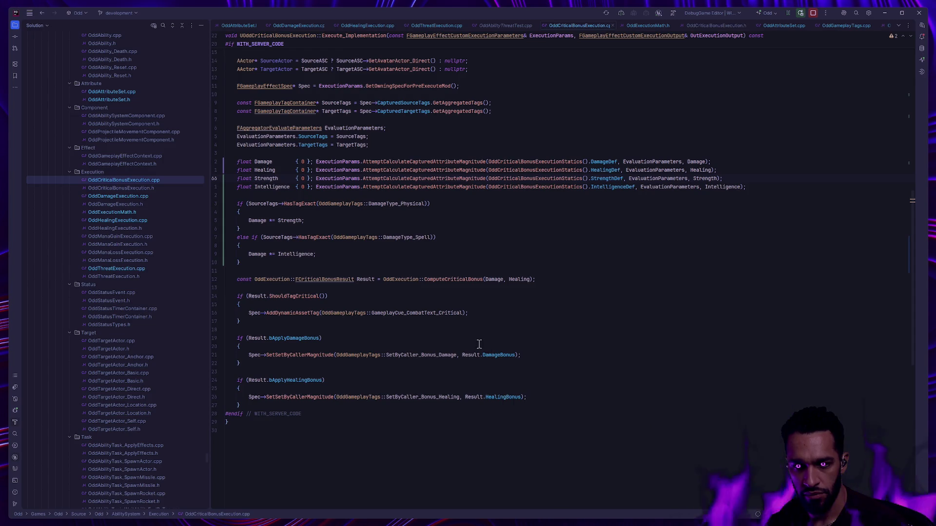
left_click(456, 279, "ctrl")
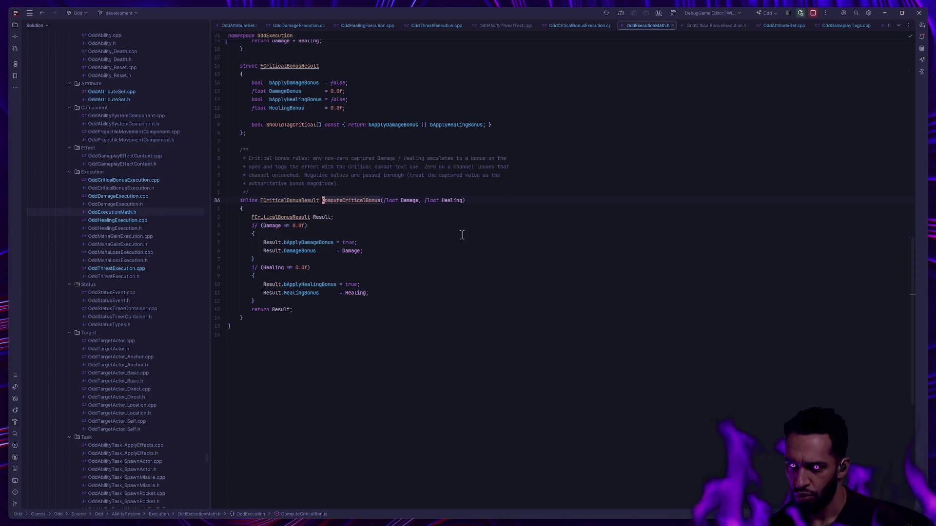
scroll(468, 279, "up", 4)
scroll(461, 293, "up", 5)
scroll(454, 295, "up", 4)
scroll(472, 298, "down", 8)
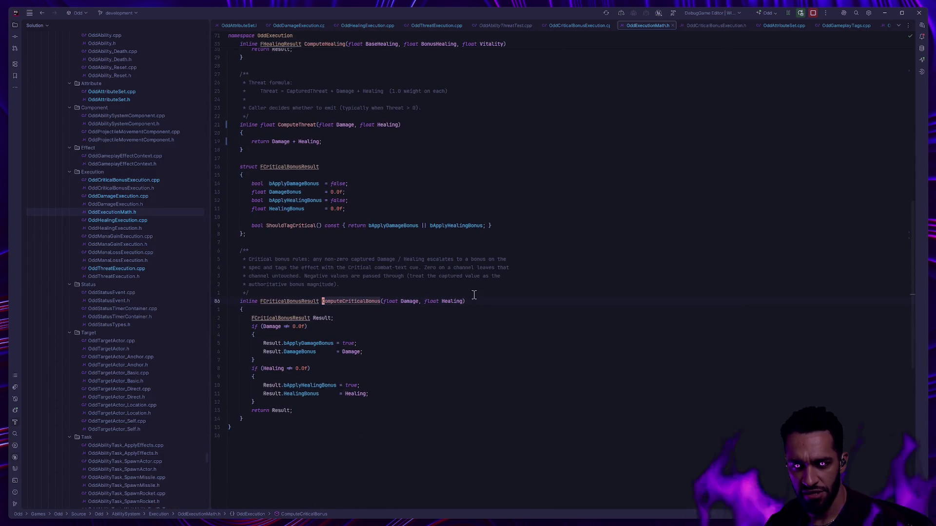
scroll(508, 329, "up", 1)
scroll(512, 334, "up", 12)
scroll(519, 314, "down", 5)
scroll(512, 311, "down", 5)
scroll(512, 312, "down", 5)
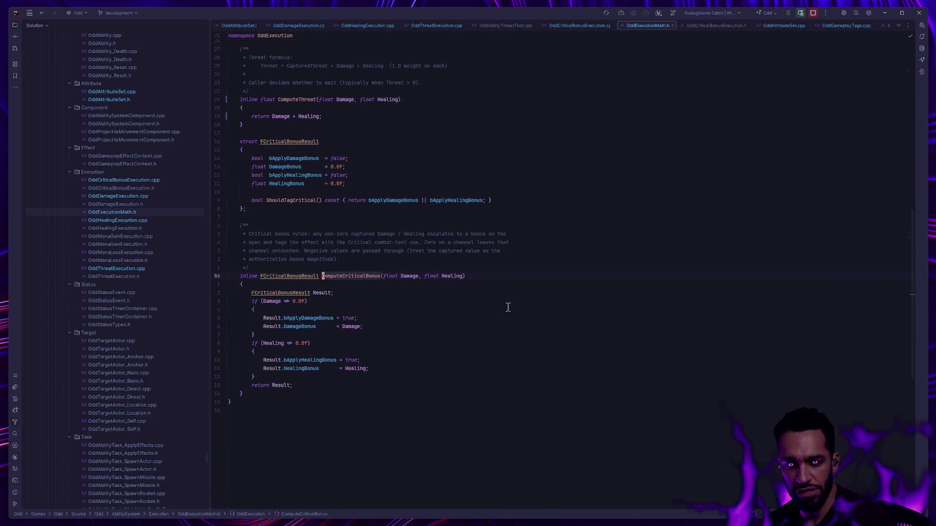
scroll(510, 324, "up", 6)
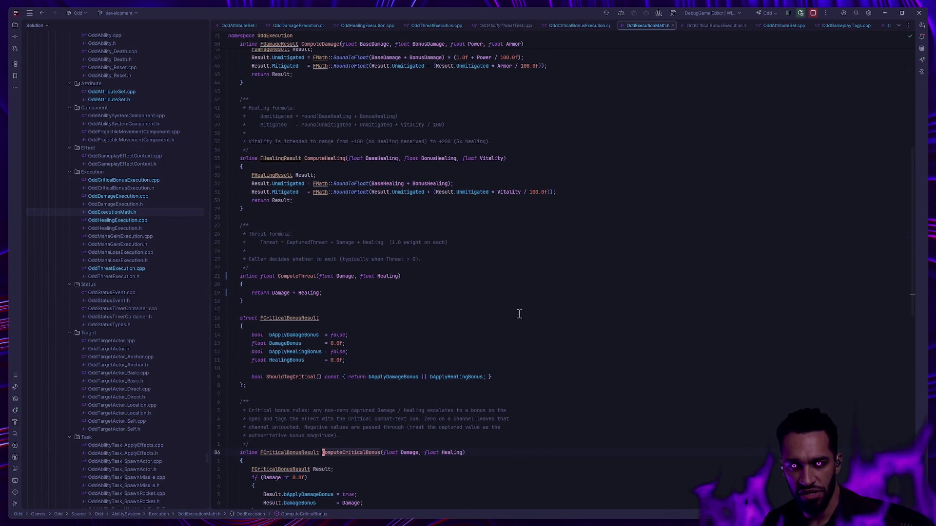
scroll(515, 314, "down", 2)
scroll(515, 313, "down", 4)
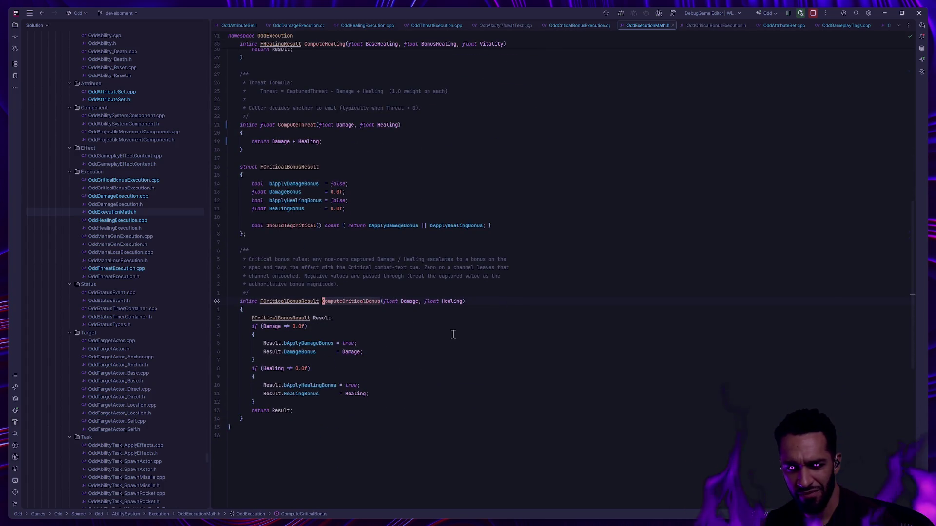
Briefly select the ComputeCriticalBonus function, then navigate back to its call site in OddCriticalBonusExecution.cpp.
key("ctrl+w")
key("ctrl+w")
key("ctrl+w")
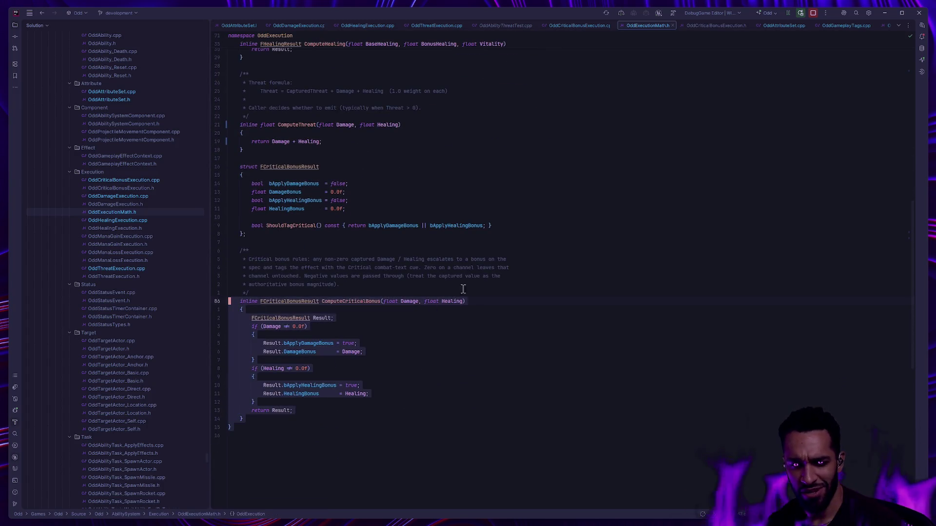
key("Escape")
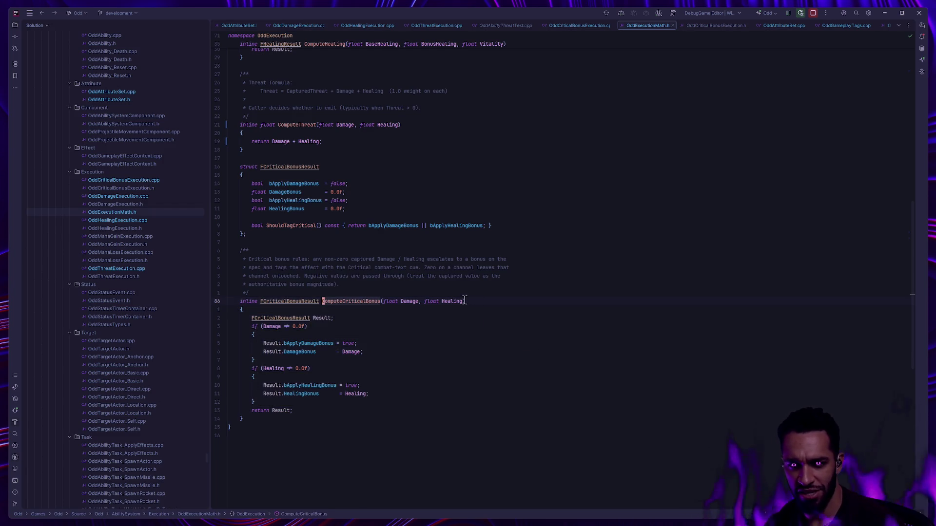
key("ctrl+b")
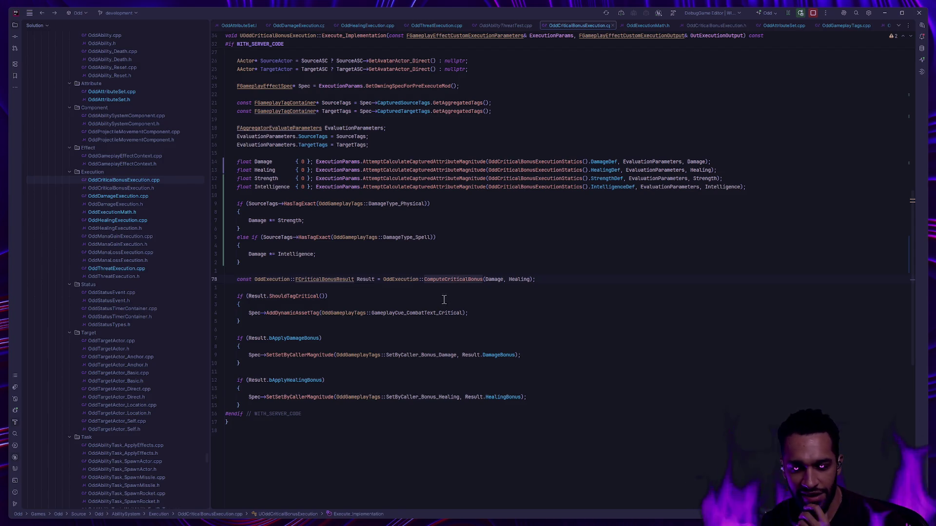
scroll(330, 297, "down", 3)
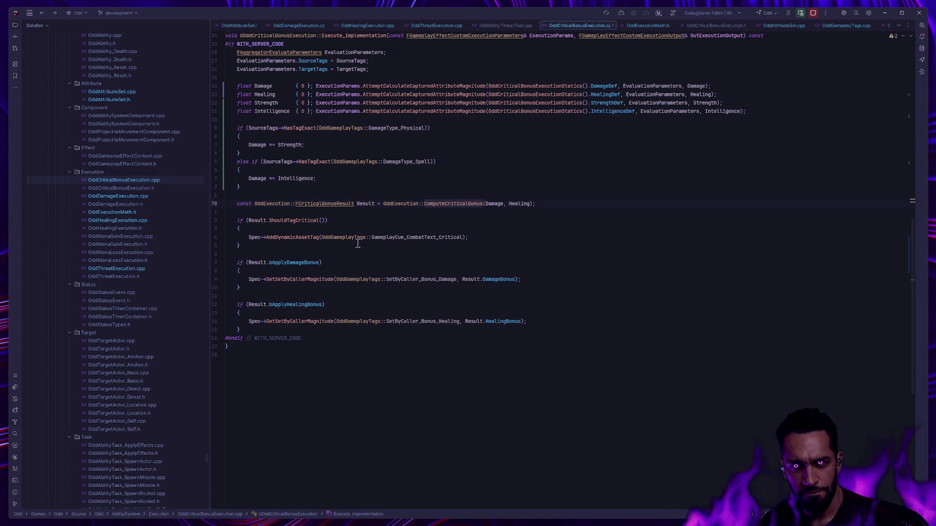
Duplicate 'Damage += Intelligence;' as 'Healing += Intelligence;' in the spell branch, then open OddDamageExecution.cpp.
left_click(336, 175)
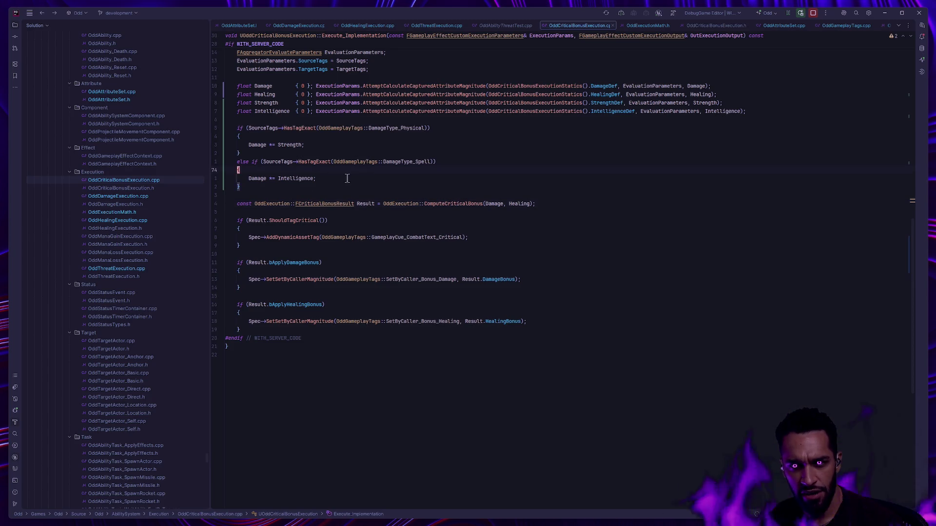
key("ctrl+d")
key("Home")
key("ctrl+shift+Right")
type("Healing")
left_click(617, 279)
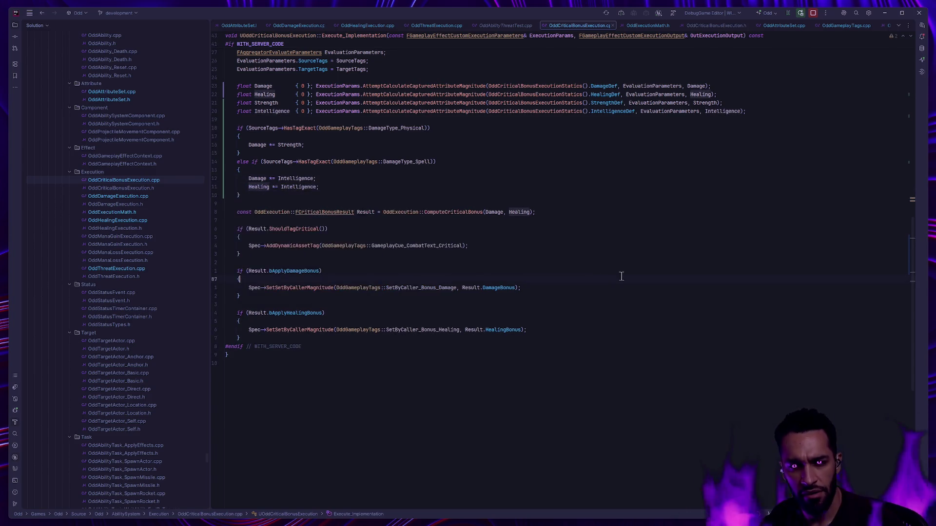
scroll(564, 283, "up", 2)
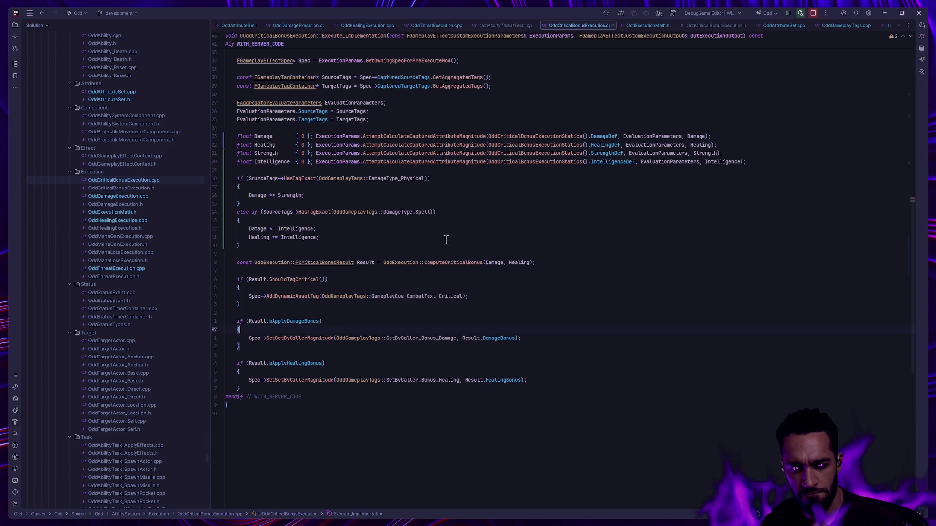
double_click(136, 196)
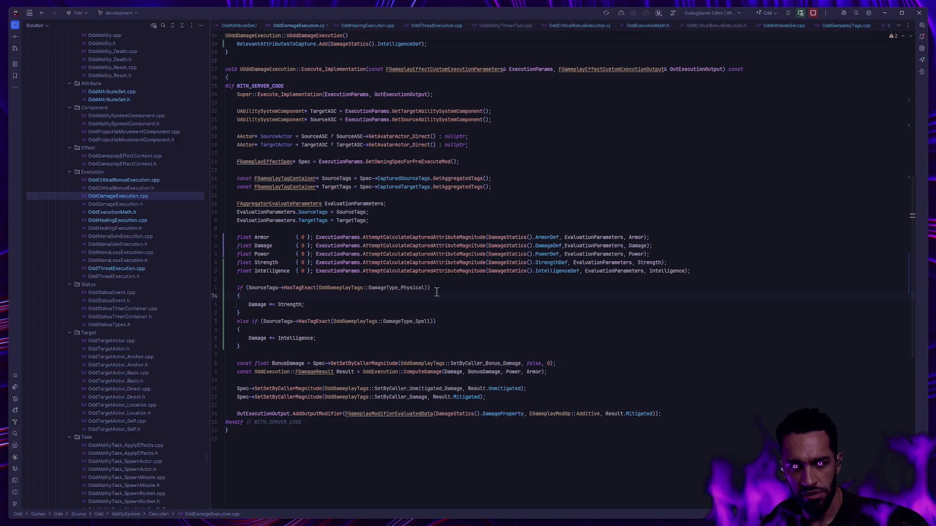
Look over OddDamageExecution.cpp and OddHealingExecution.cpp, settling on OddThreatExecution.cpp for editing.
double_click(126, 268)
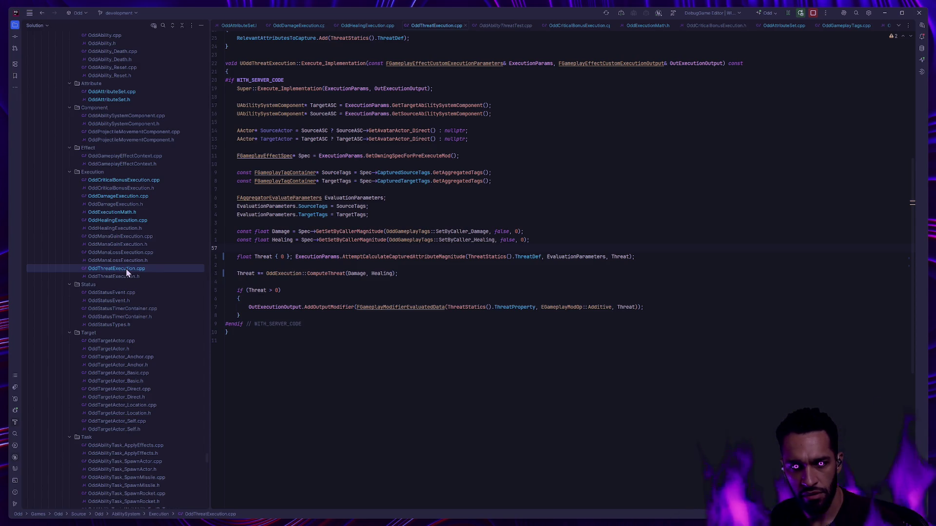
left_click(112, 197)
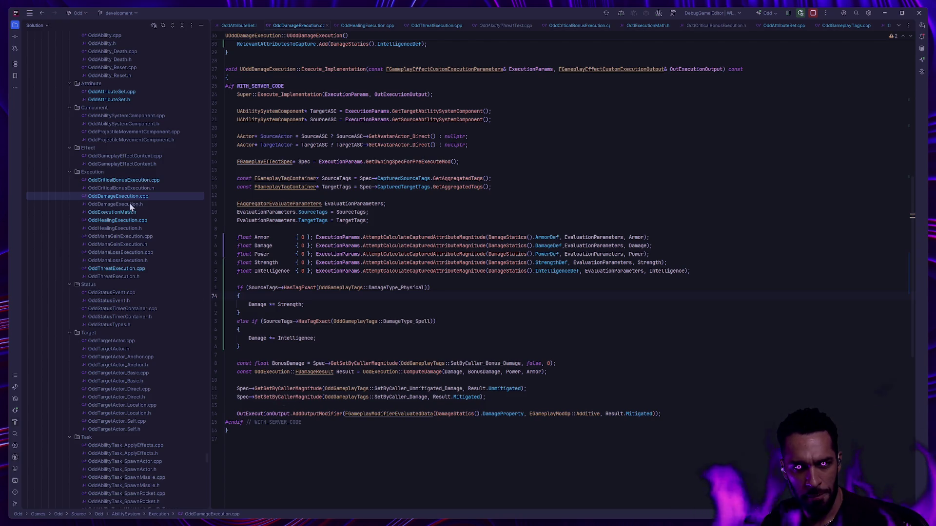
left_click(118, 219)
left_click(117, 268)
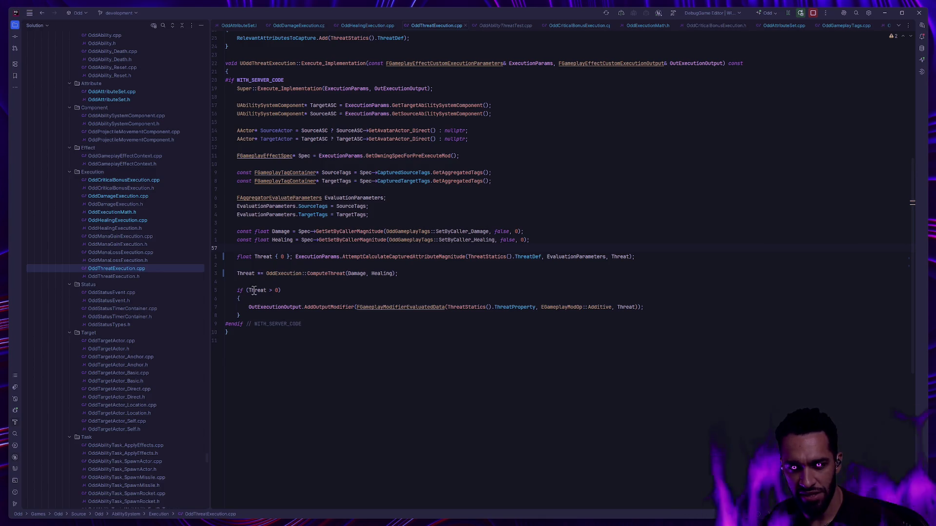
Remove the 'if (Threat > 0)' block so AddOutputModifier runs unconditionally, unindenting that line.
left_click(238, 290)
mouse_move(325, 274)
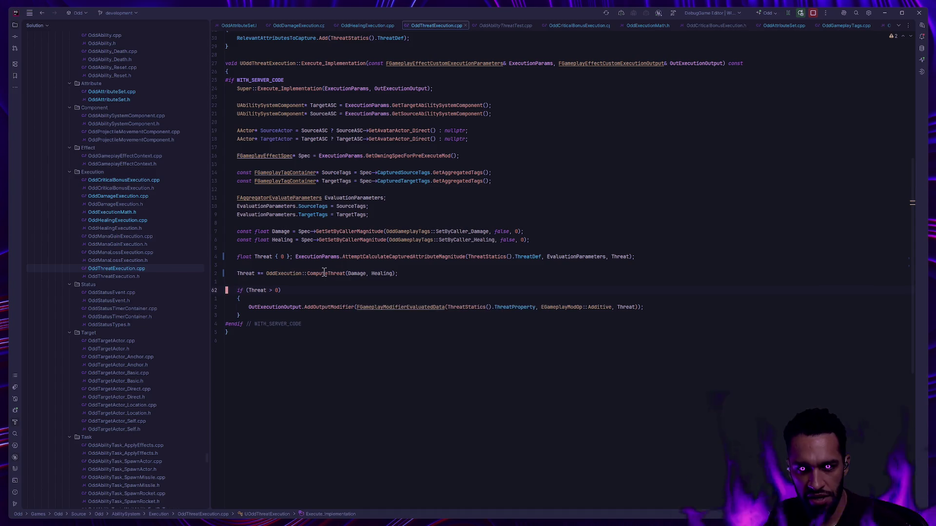
key("ctrl+y")
key("ctrl+y")
key("Down")
key("ctrl+y")
key("Up")
key("shift+Tab")
left_click(468, 319)
Discard a separate rounding line and instead wrap the Threat argument in an FMath::Round(...) call.
left_click(429, 272)
key("Return")
key("Return")
type("hreat")
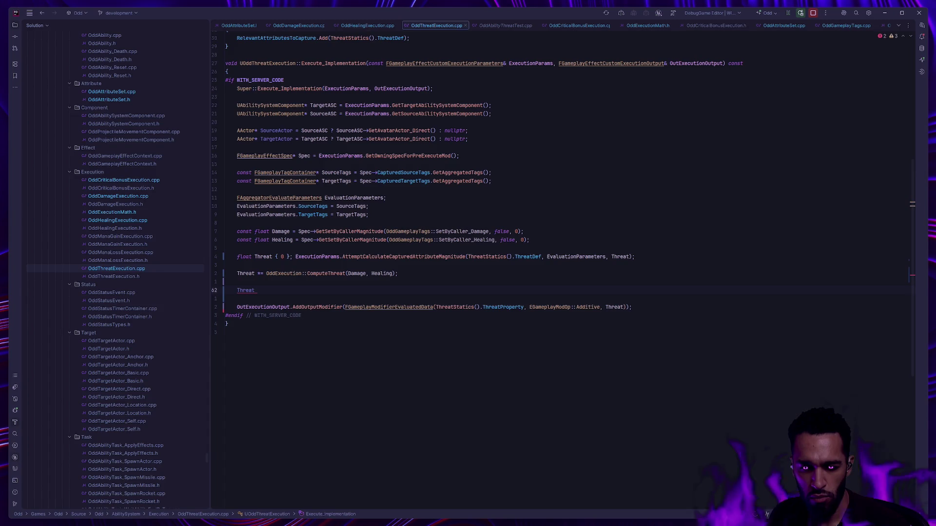
key("BackSpace")
key("BackSpace")
key("BackSpace")
key("BackSpace")
key("BackSpace")
key("BackSpace")
key("BackSpace")
key("BackSpace")
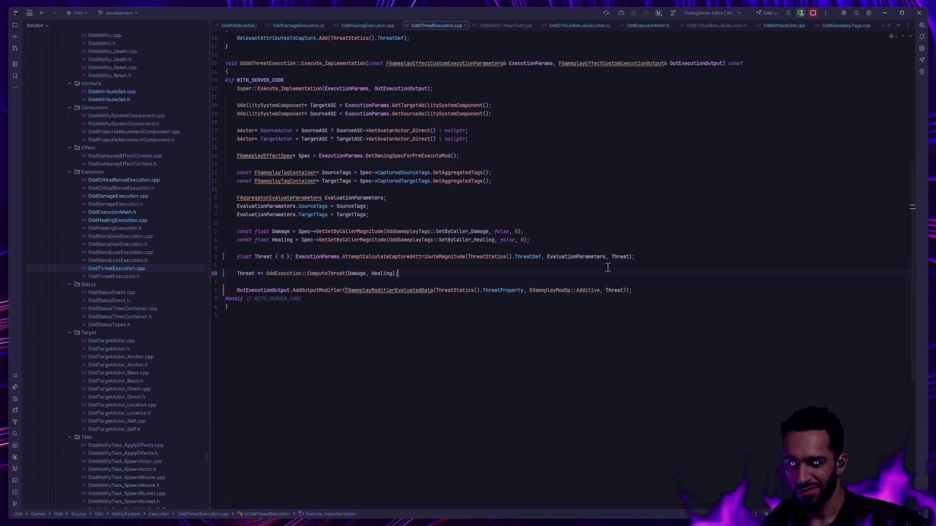
left_click(605, 290)
type("FMat")
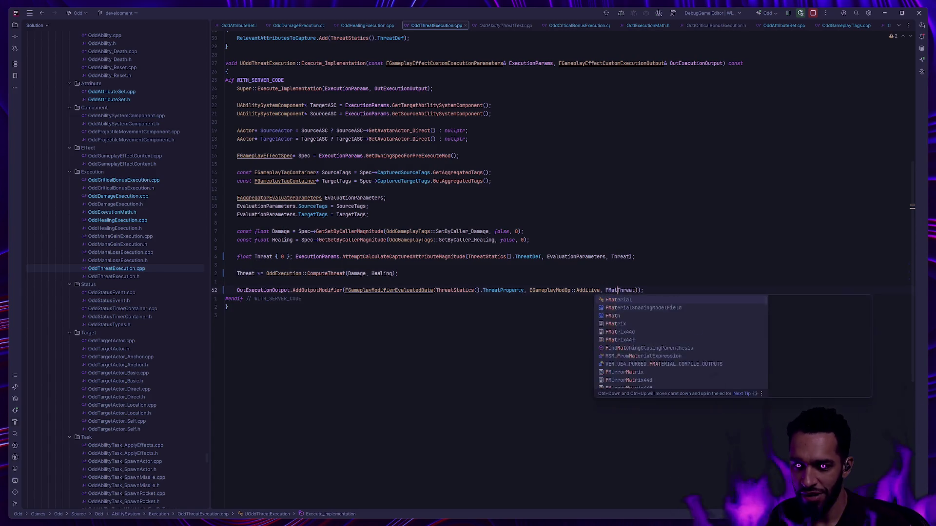
type("h::Round")
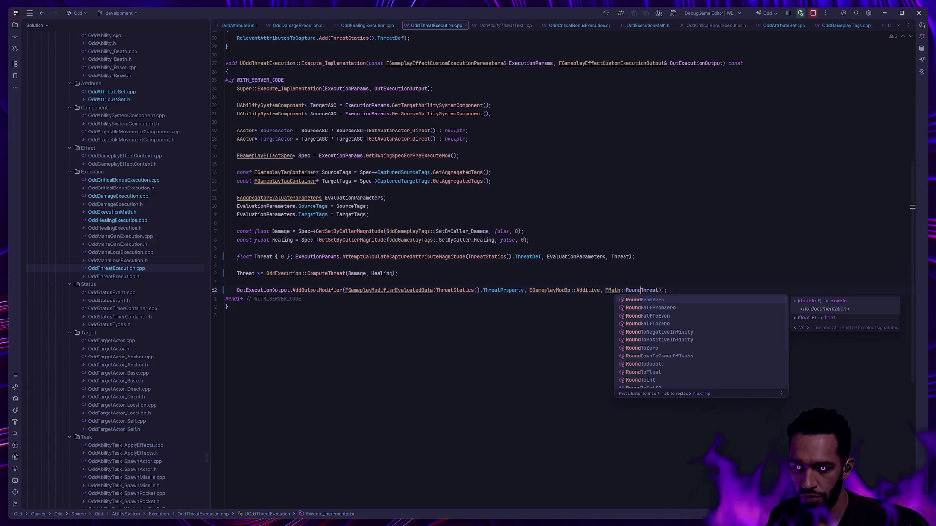
type("(")
key("ctrl+Right")
key("Right")
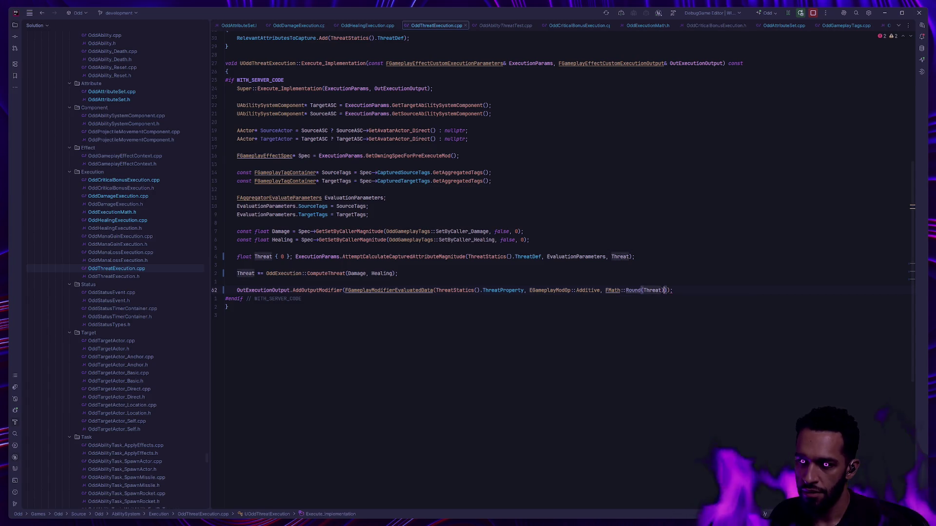
type(")")
key("Up")
key("Up")
key("Up")
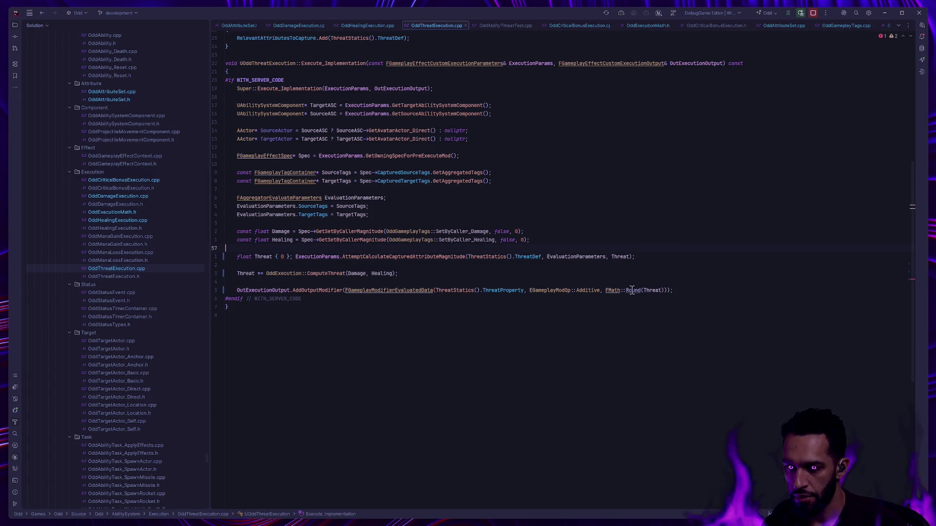
Change Round to RoundToFloat via autocomplete, giving FMath::RoundToFloat(Threat) in the modifier call.
left_click(630, 290)
key("Delete")
key("Delete")
key("Delete")
key("Delete")
key("Delete")
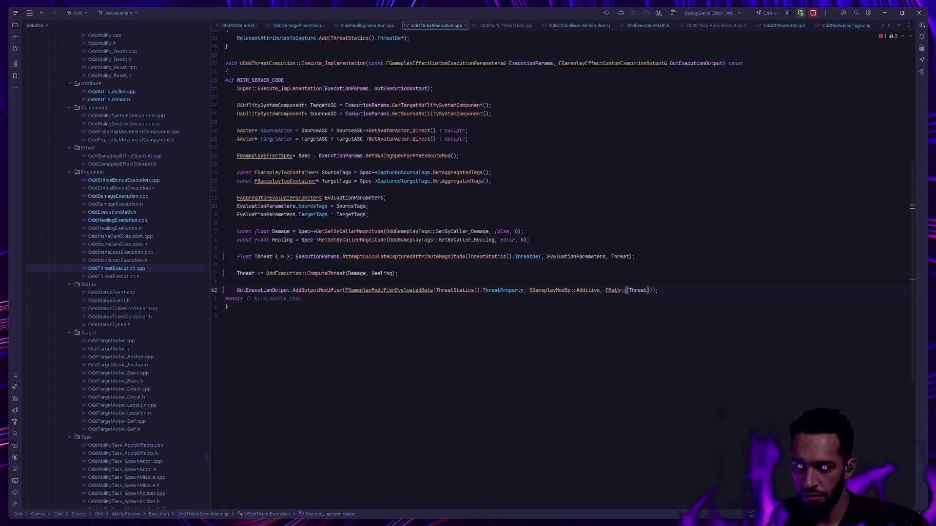
type("Round")
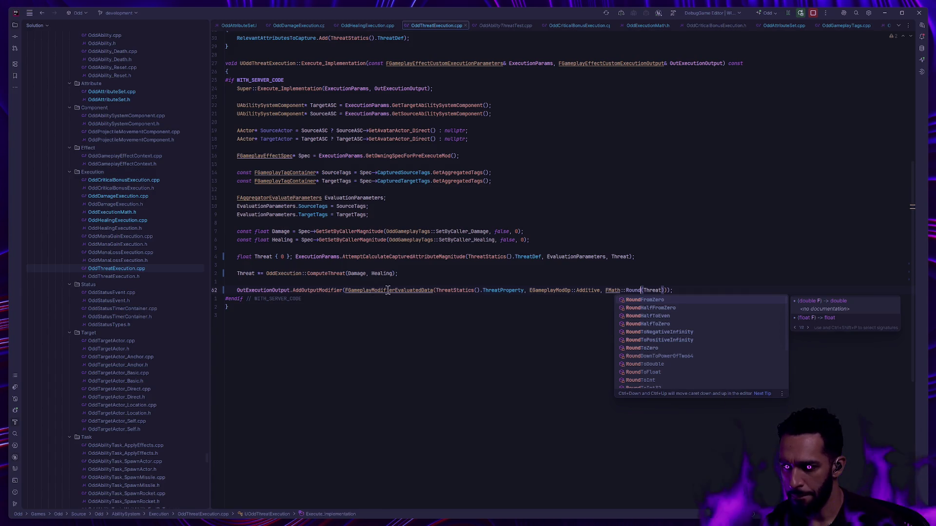
left_click(321, 291)
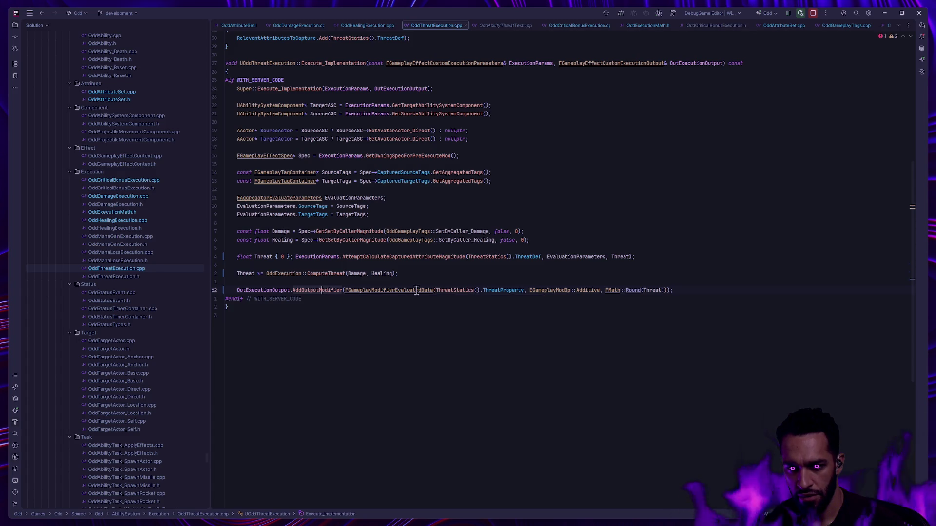
left_click(642, 290)
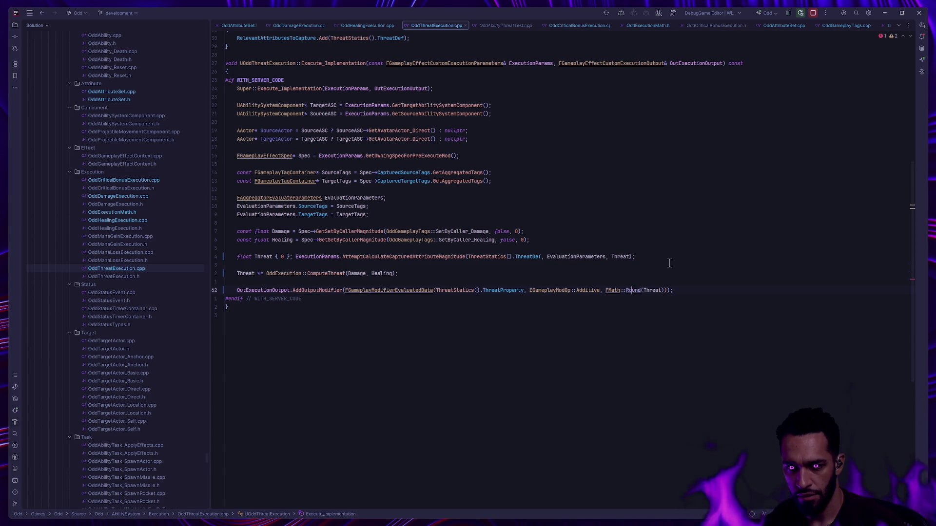
type("To")
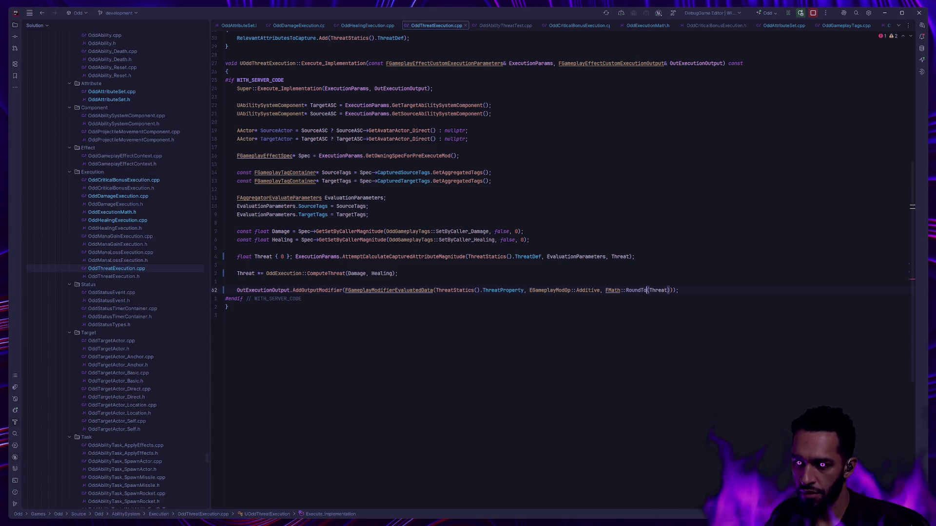
type("In")
key("BackSpace")
key("BackSpace")
type("Float")
left_click(685, 241)
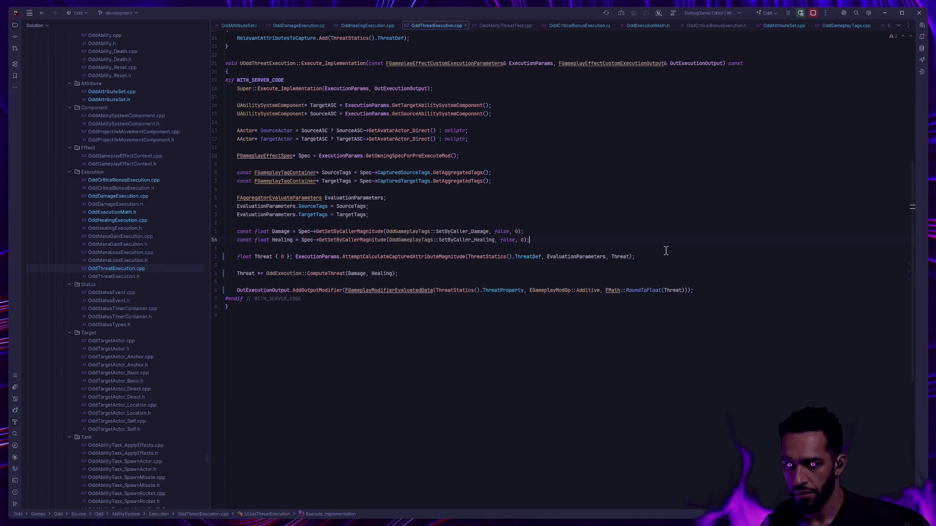
left_click(641, 292, "ctrl")
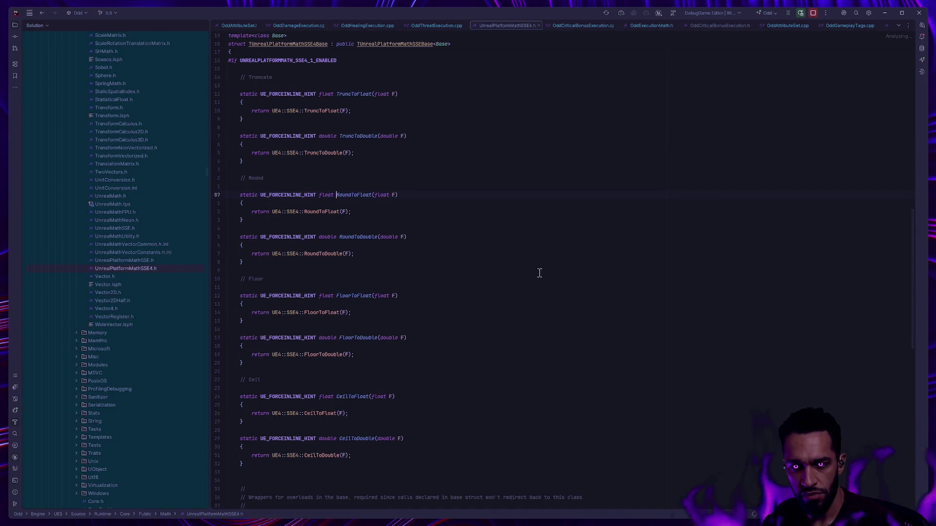
left_click(321, 212, "ctrl")
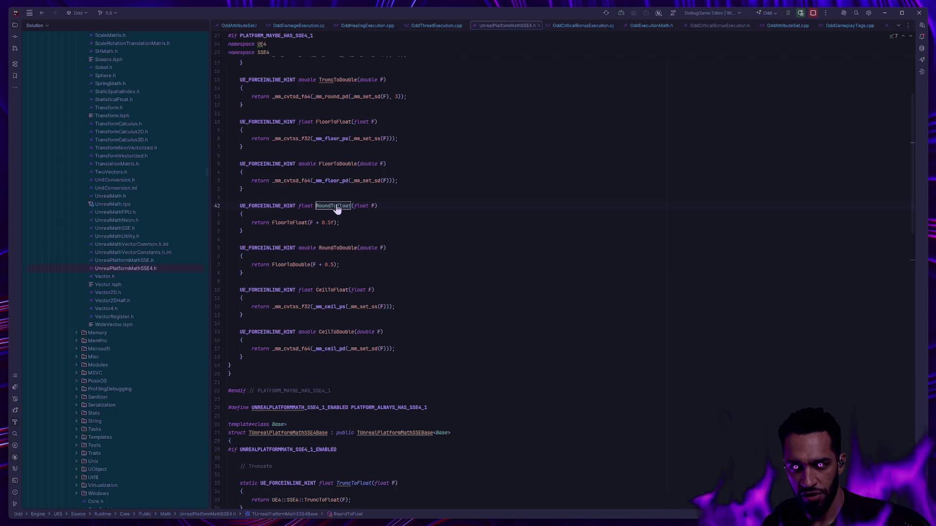
key("ctrl+minus")
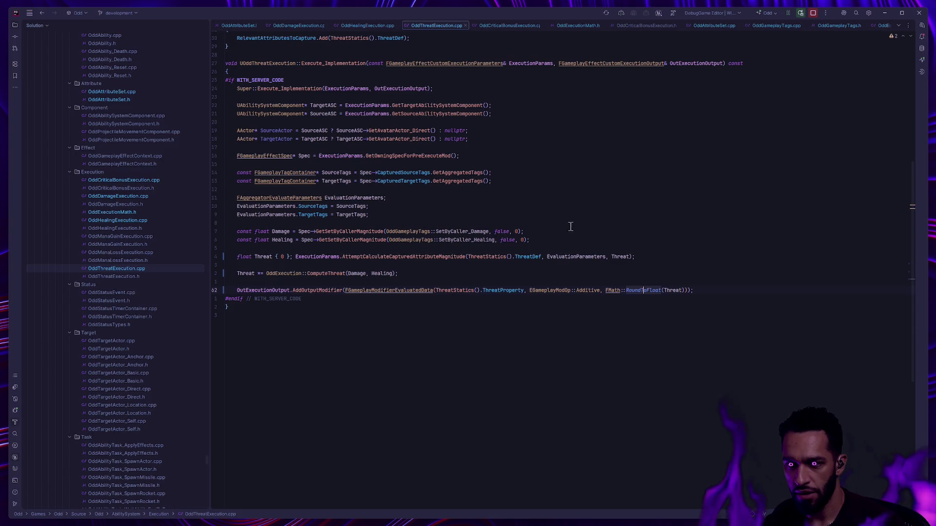
Check the healing and threat executions around the RoundToFloat(Threat) call, then open OddCriticalBonusExecution.cpp.
left_click(612, 248)
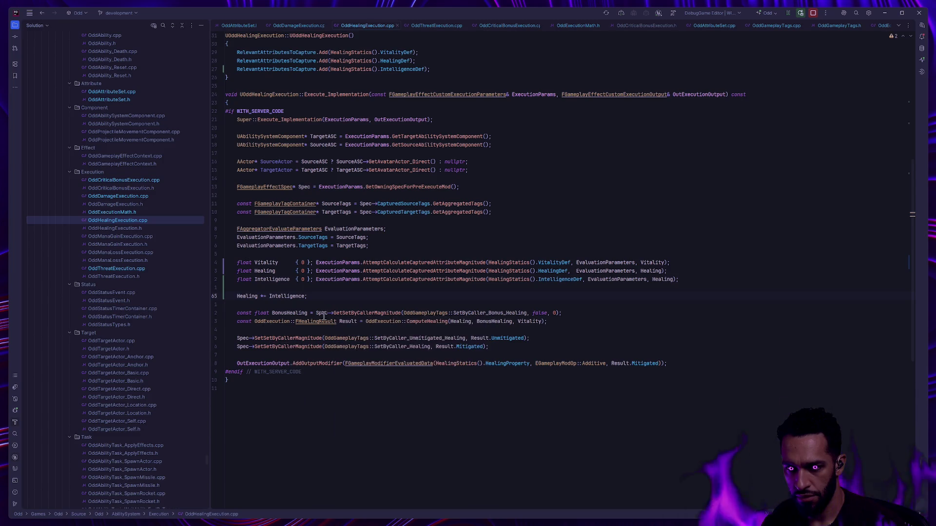
double_click(120, 268)
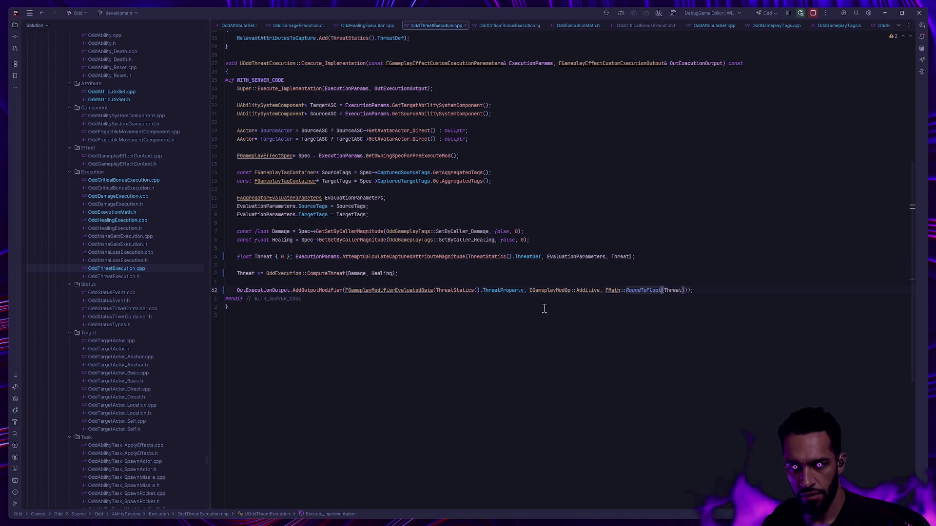
key("ctrl+Left")
key("ctrl+Left")
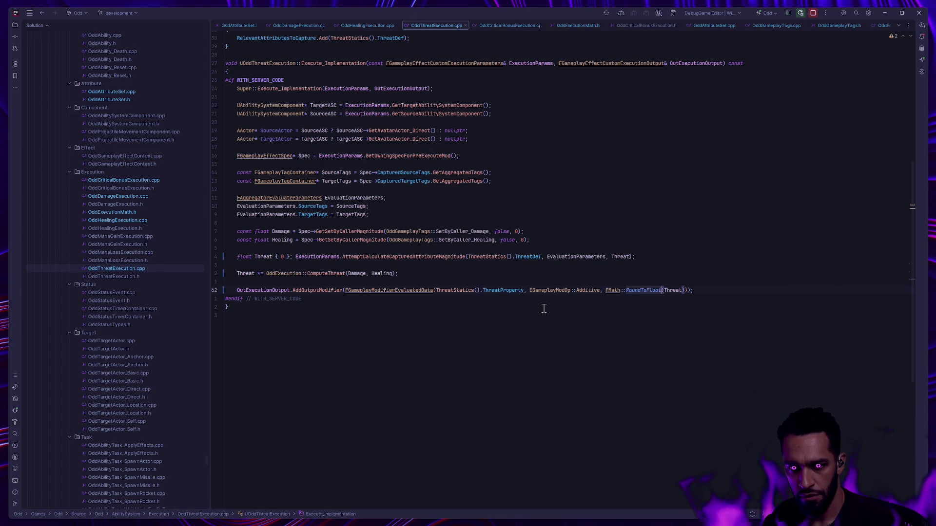
key("ctrl+Left")
key("ctrl+Left")
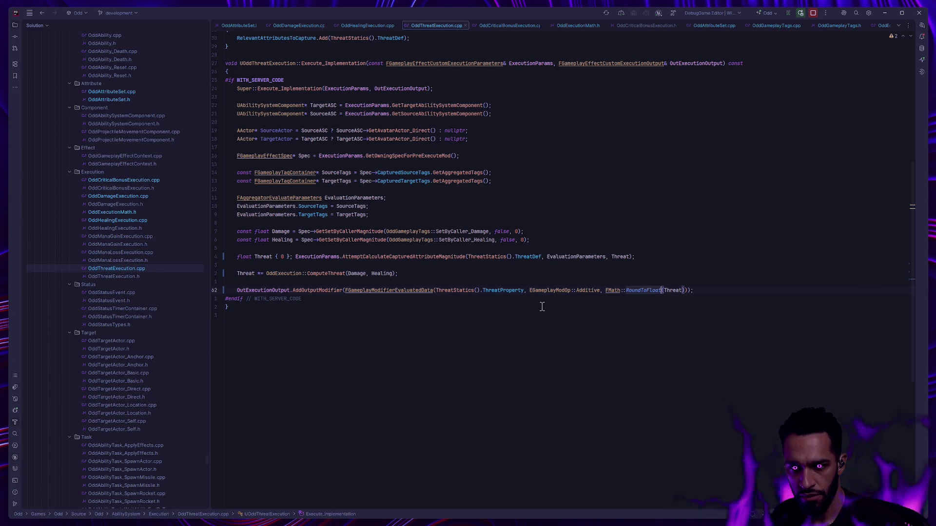
left_click(139, 180)
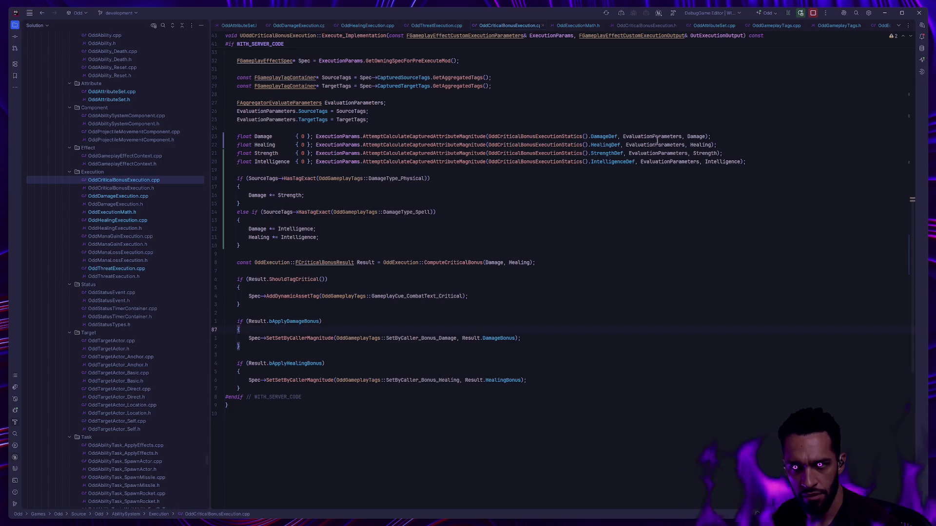
mouse_move(401, 136)
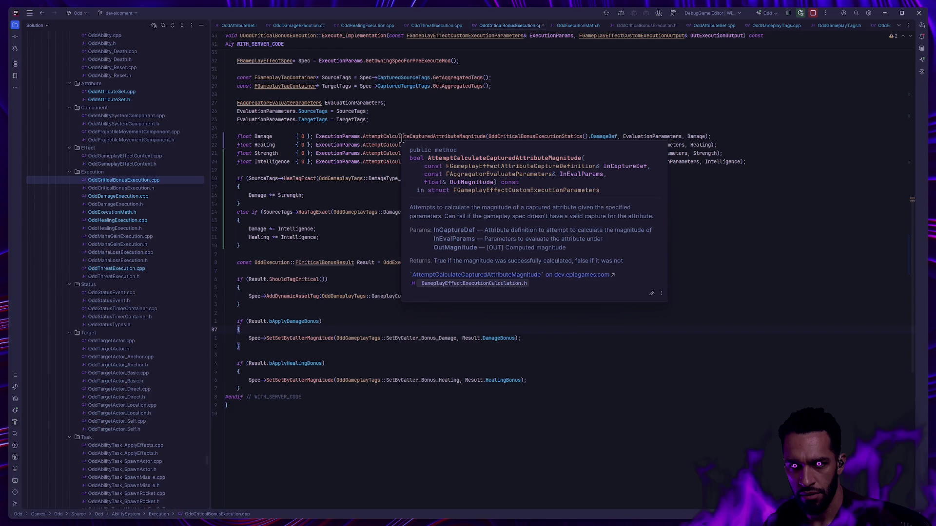
Rewrite the physical branch as Damage = FMath::RoundToFloat(Damage * Strength).
left_click(269, 195)
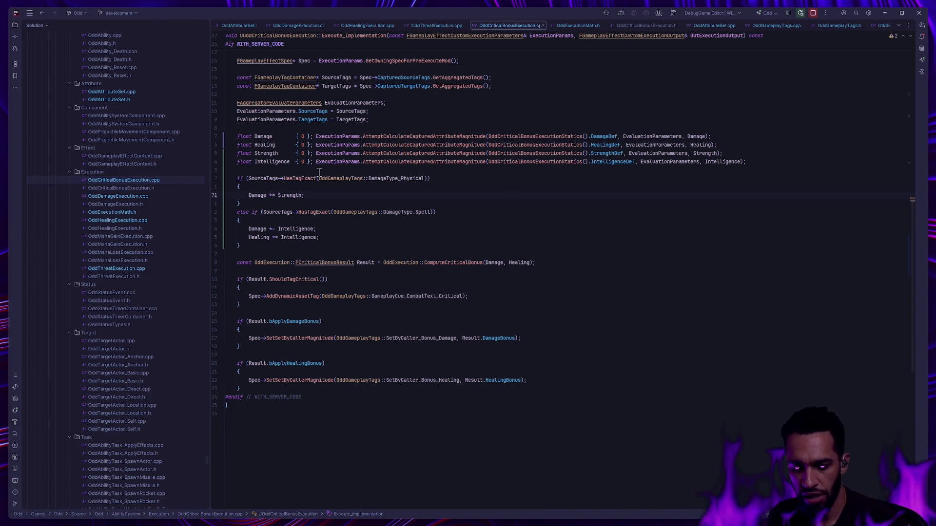
left_click(277, 195)
type("FMath::Round")
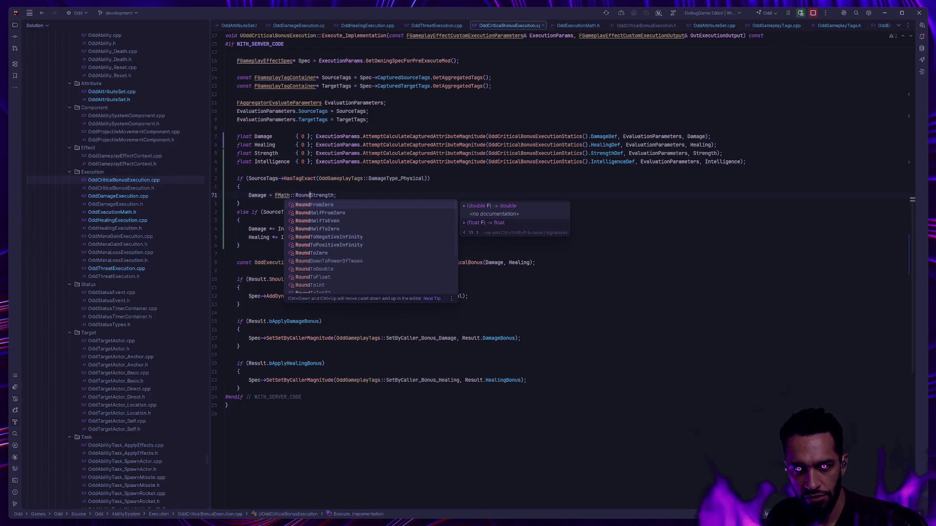
type("To")
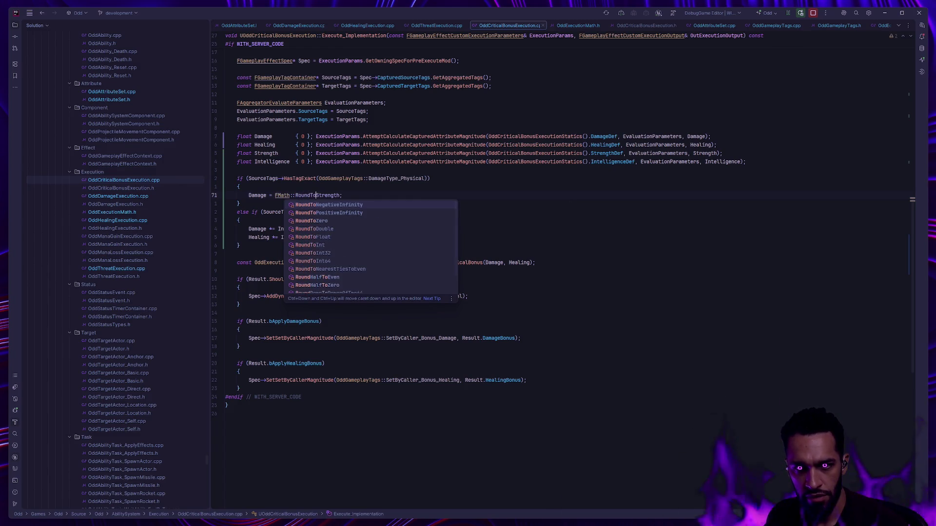
key("Down")
key("Down")
key("Down")
key("Return")
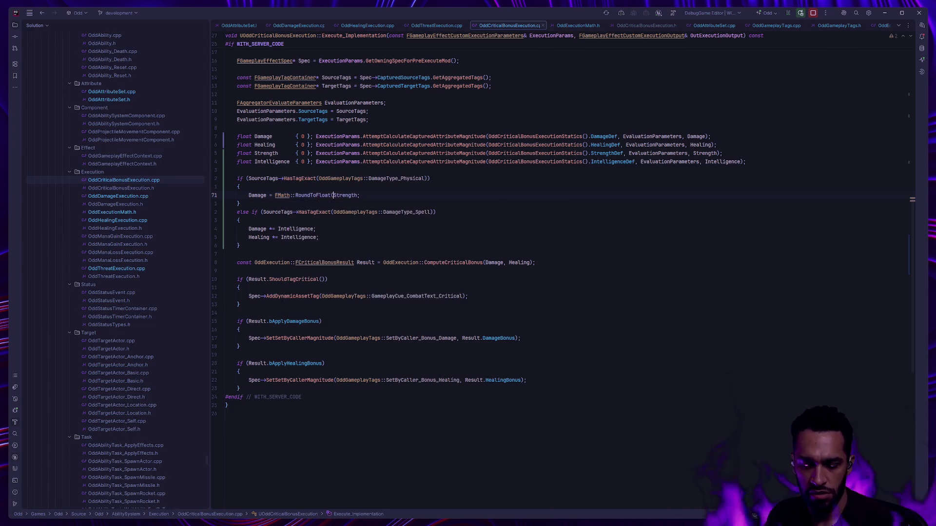
type("Damage *")
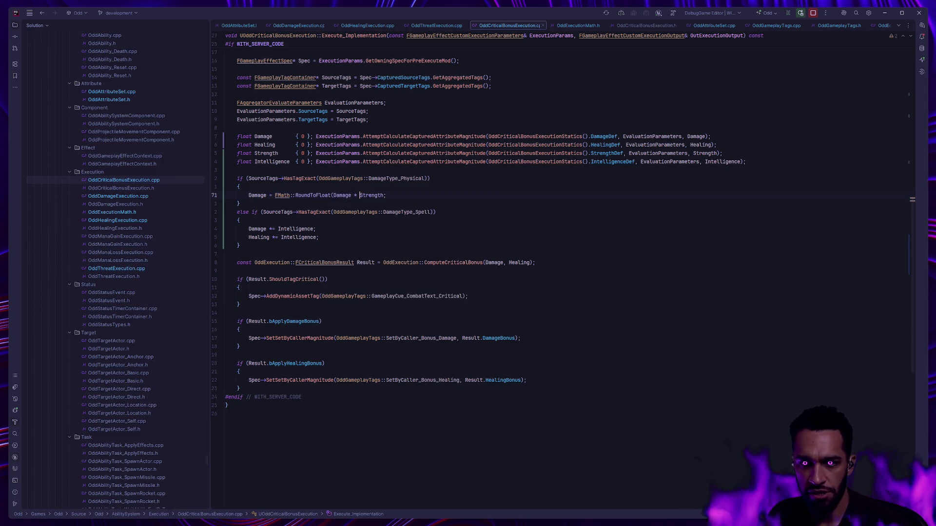
key("ctrl+Right")
type(")")
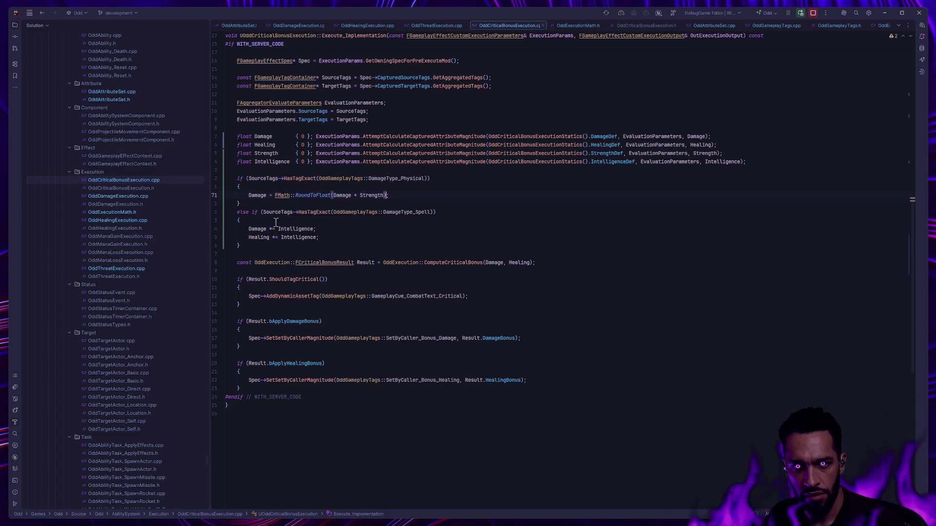
Wrap the spell branch's Damage and Healing lines in FMath::RoundToFloat with Intelligence via multi-caret.
left_click(270, 229)
key("alt+shift+Down")
key("BackSpace")
key("BackSpace")
type("= ")
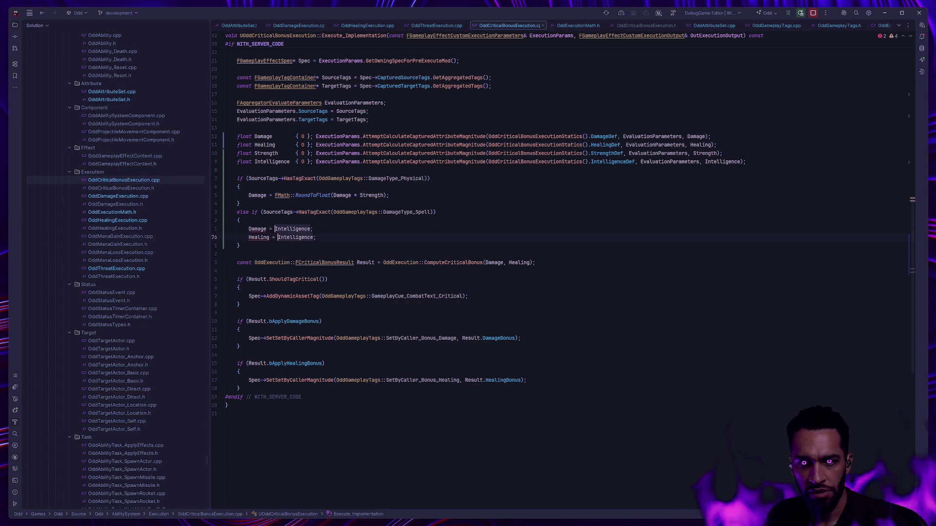
type("FMath::Round")
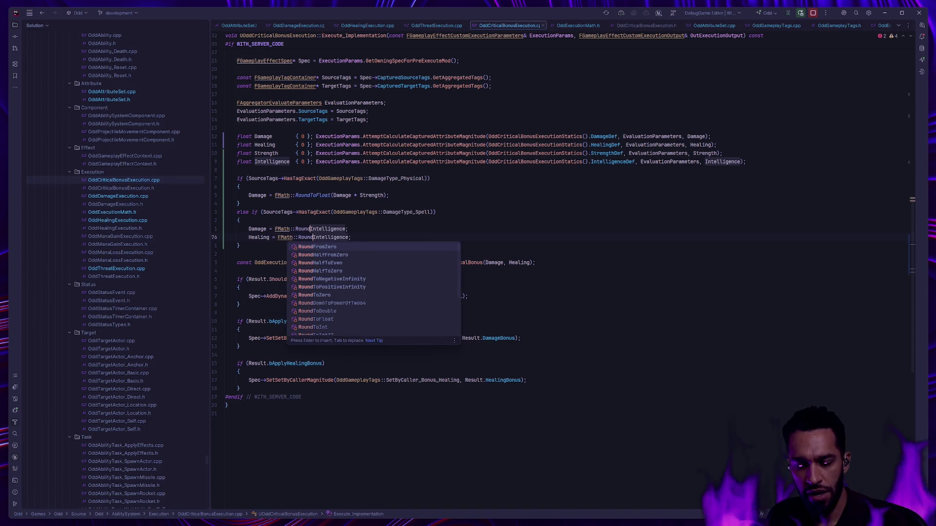
type("ToF")
key("Return")
type("Damage *")
key("ctrl+Right")
type(");")
key("Escape")
key("ctrl+Left")
key("ctrl+Left")
key("ctrl+Left")
key("ctrl+BackSpace")
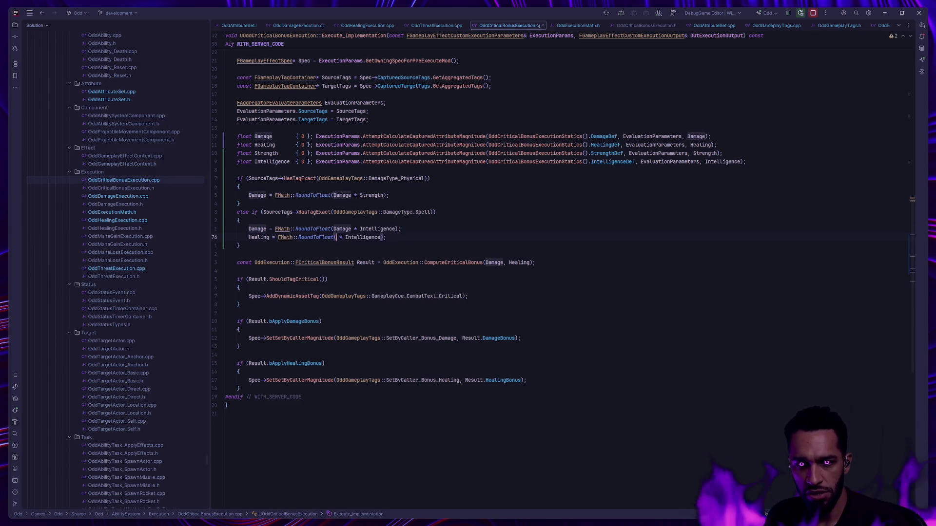
type("Healing")
left_click(576, 278)
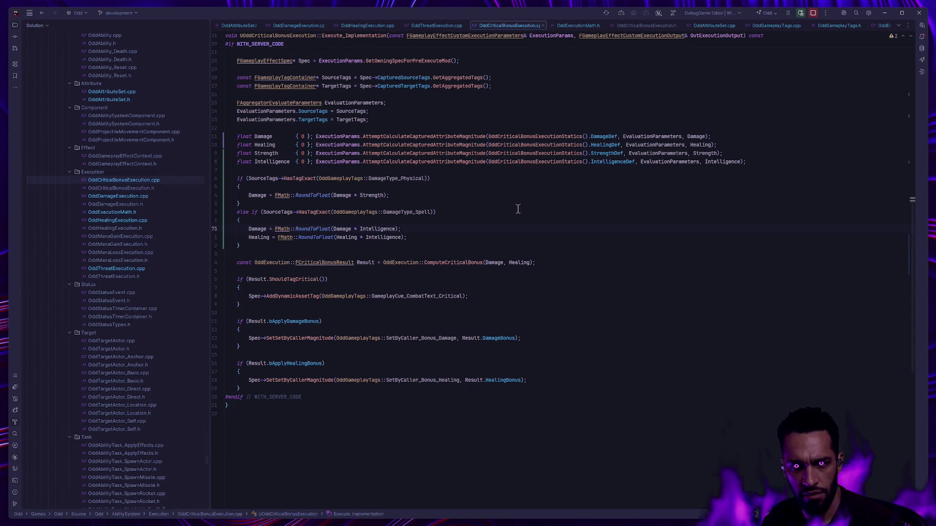
Switch to OddDamageExecution.cpp from the Solution tree.
double_click(129, 198)
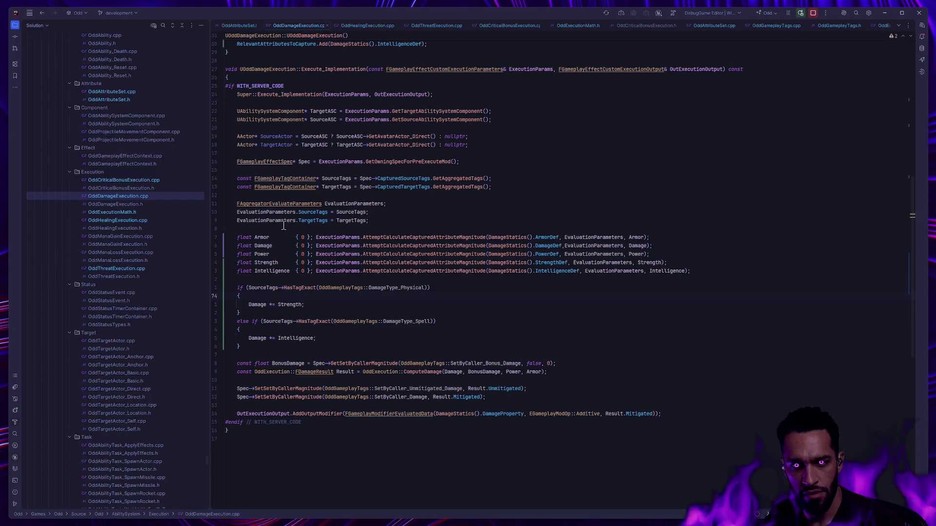
Replace the Damage *= Strength line with the rounded version copied from OddCriticalBonusExecution.cpp.
left_click(172, 182)
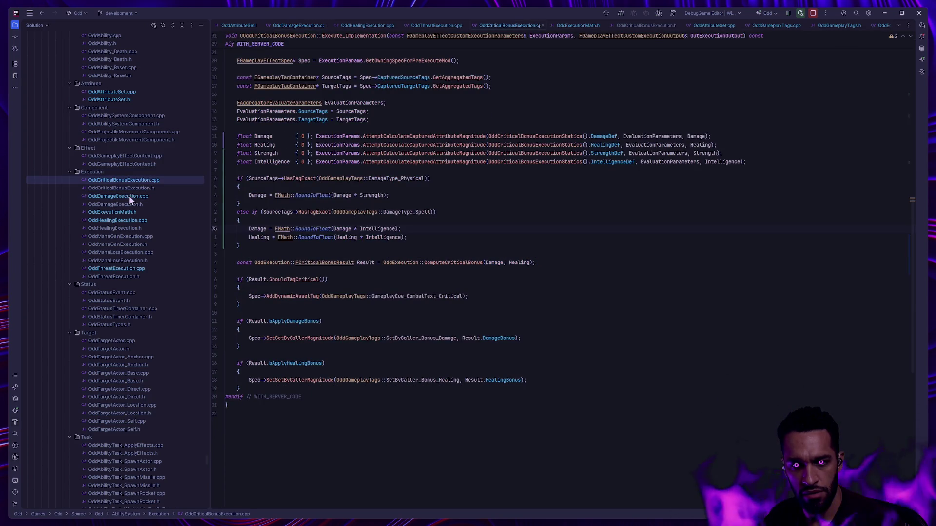
left_click(289, 195)
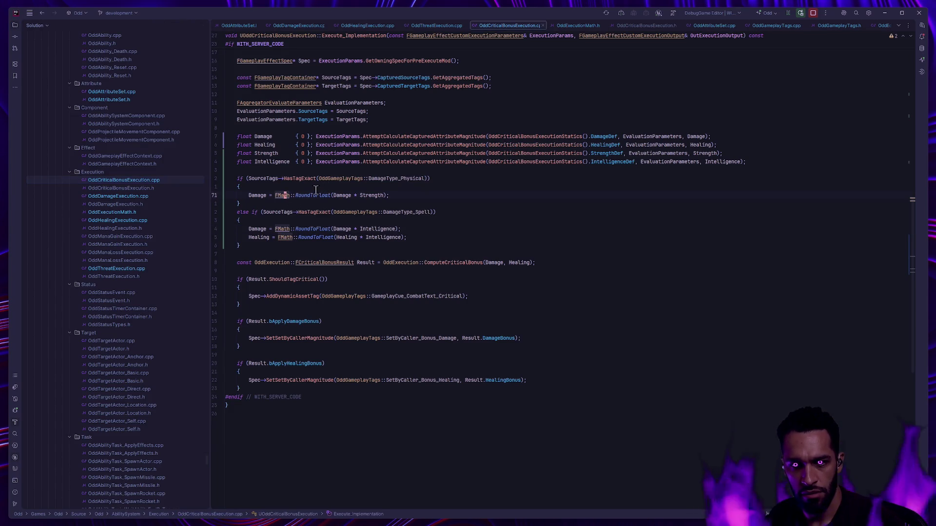
left_click(123, 196)
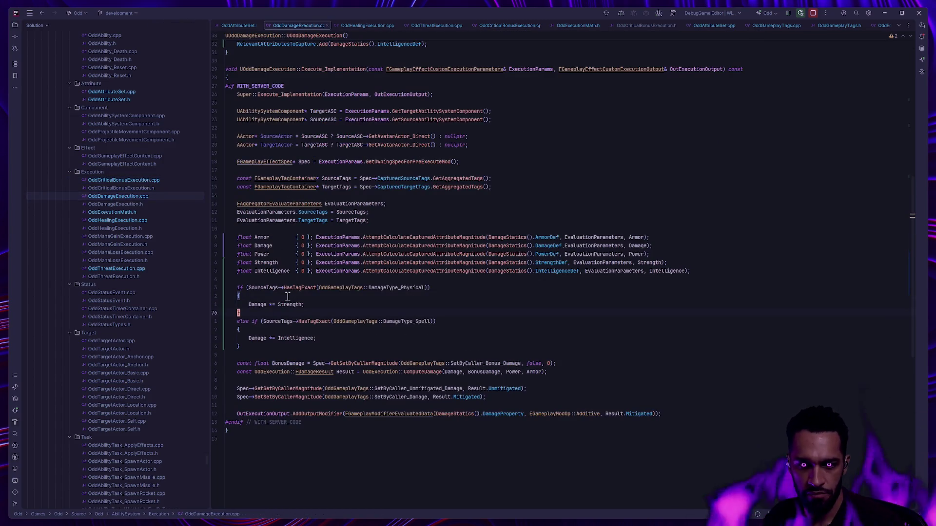
type("Damage = FMath::RoundToFloat(Damage * Strength);")
key("ctrl+x")
key("Down")
key("Down")
key("Down")
key("Home")
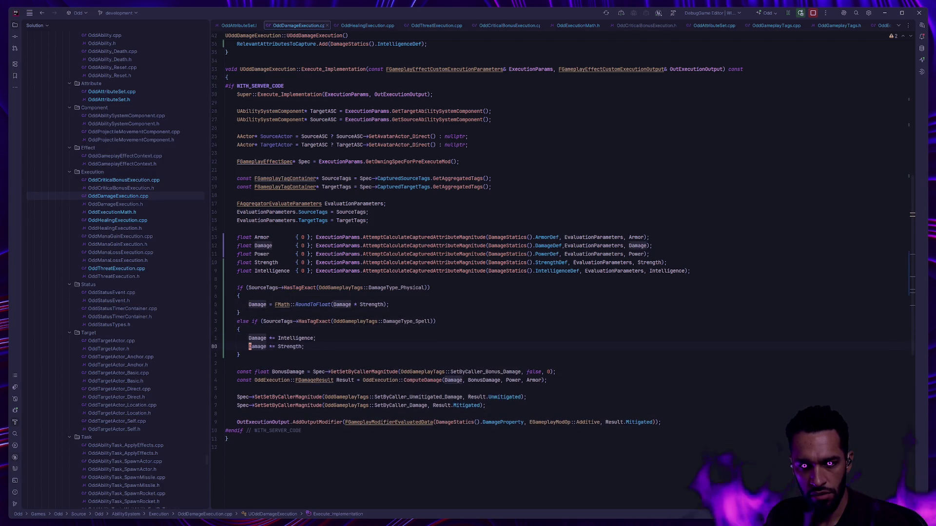
Replace the Damage *= Intelligence line with the rounded version, then move on to OddHealingExecution.cpp.
left_click(138, 180)
left_click(271, 229)
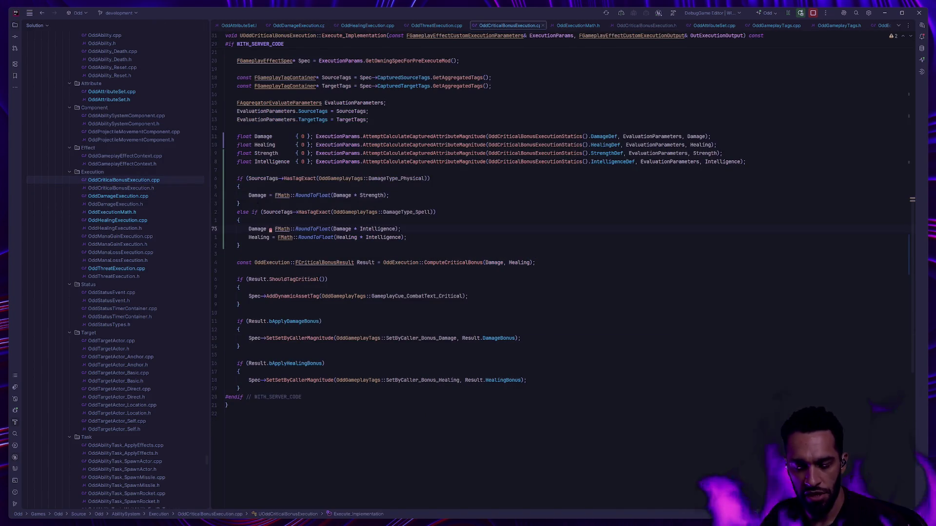
key("ctrl+Tab")
key("ctrl+v")
key("Up")
key("ctrl+x")
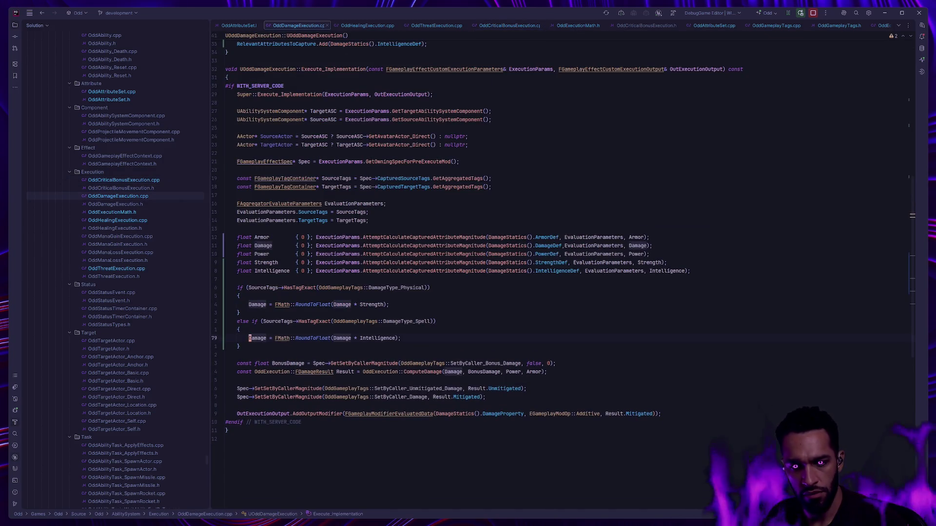
mouse_move(112, 212)
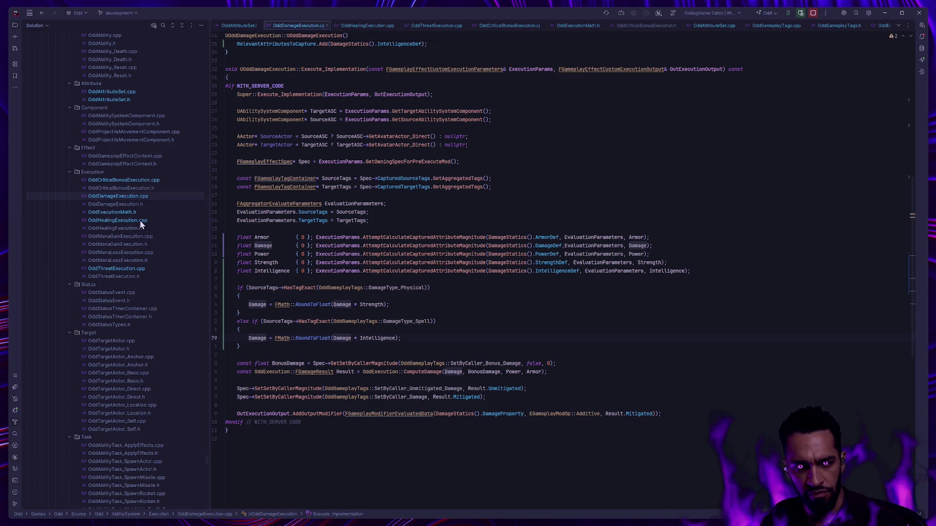
double_click(140, 220)
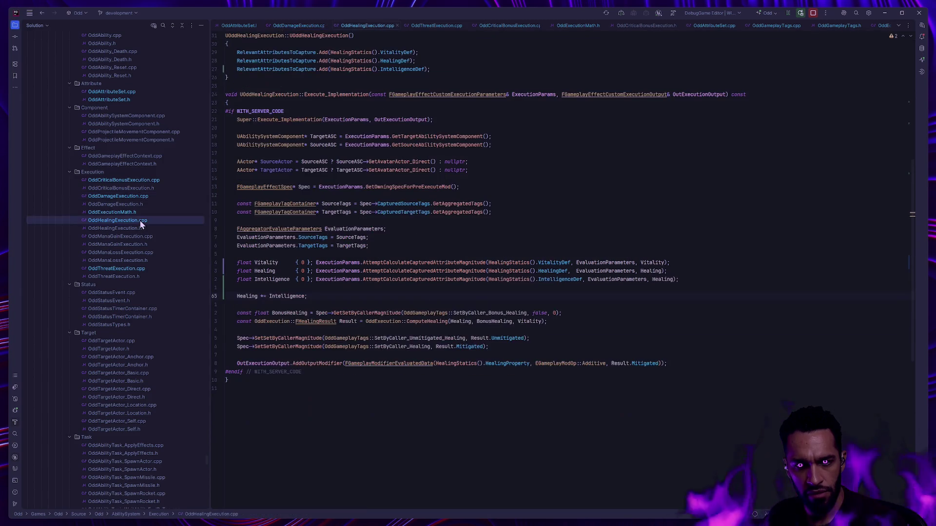
Rewrite the healing line as Healing = FMath::RoundToFloat(Healing * Intelligence).
key("BackSpace")
key("BackSpace")
key("BackSpace")
type("= FMath::Fo")
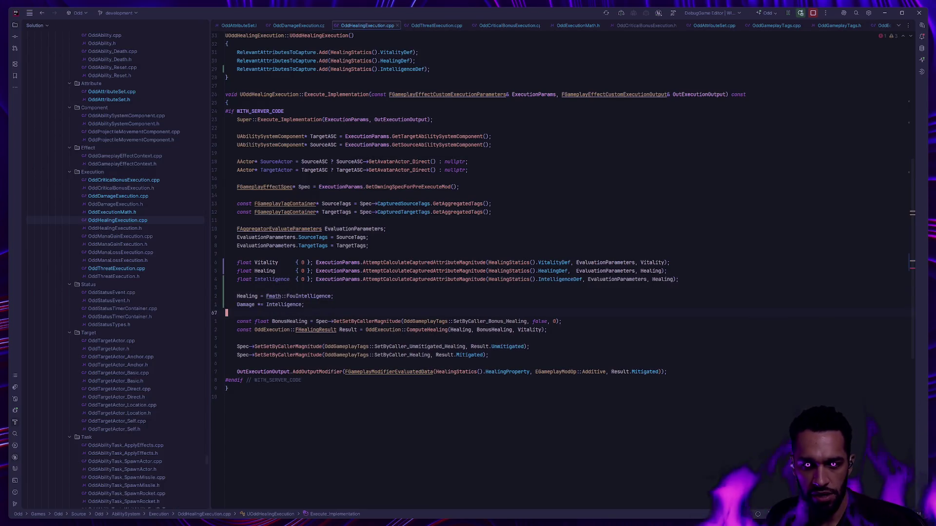
type("u")
key("BackSpace")
key("BackSpace")
key("BackSpace")
key("BackSpace")
key("BackSpace")
key("BackSpace")
key("BackSpace")
key("BackSpace")
type("Math")
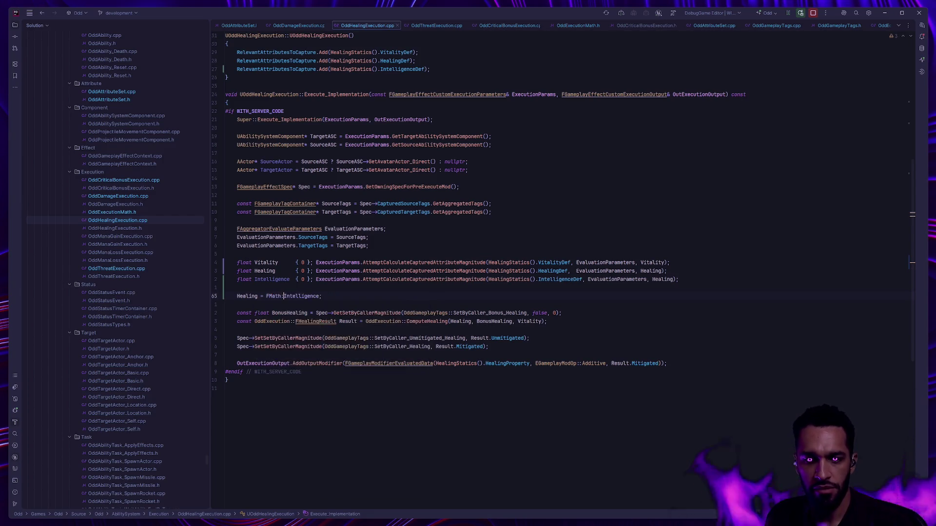
type("::RoundTo")
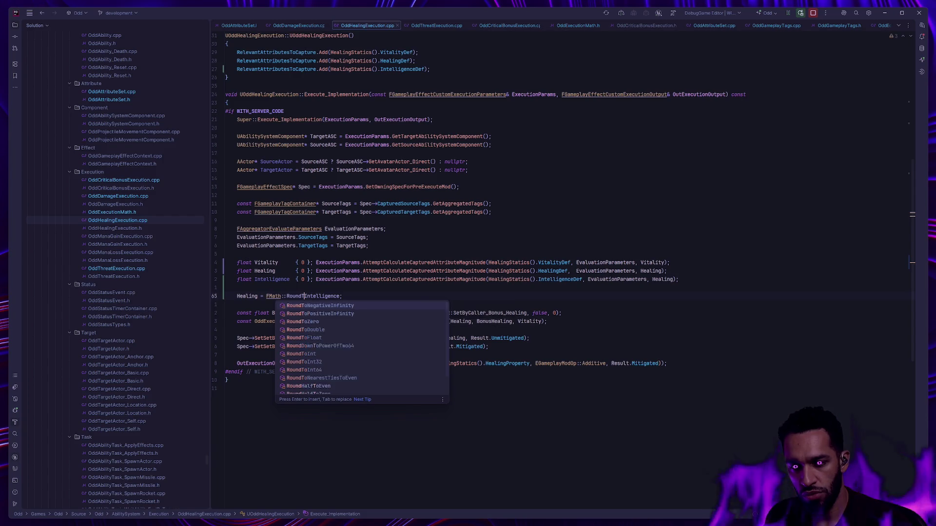
type("Float(Healing *")
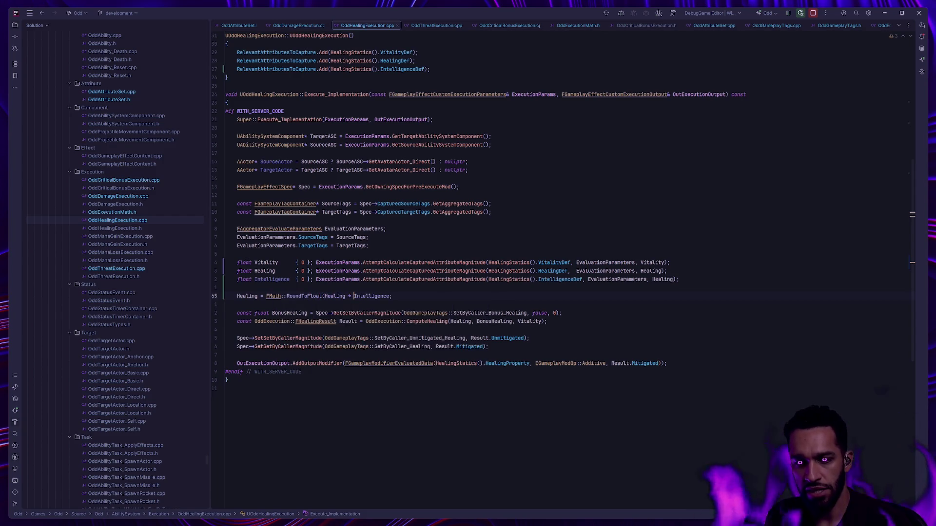
key("ctrl+Right")
type(")")
key("End")
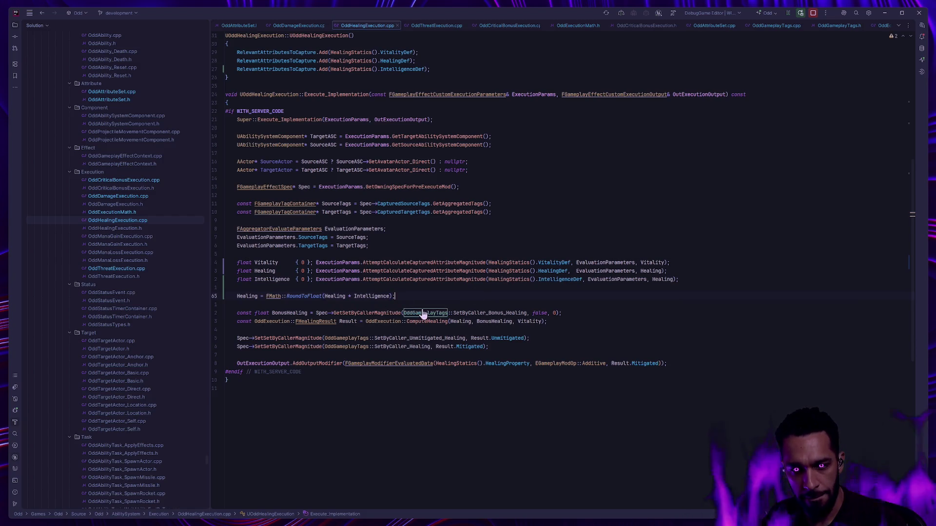
In OddThreatExecution.cpp, turn the Threat += assignment into a plain assignment.
double_click(117, 268)
left_click(254, 273)
key("Delete")
key("Down")
key("Down")
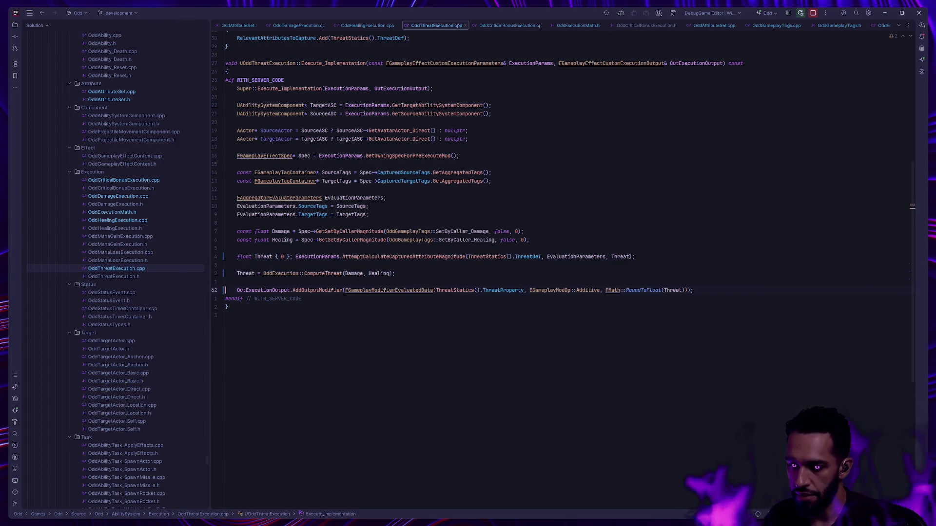
type("Int")
Strip FMath::RoundToFloat from the AddOutputModifier call so it passes Threat directly.
key("BackSpace")
key("BackSpace")
key("BackSpace")
key("Tab")
type("+")
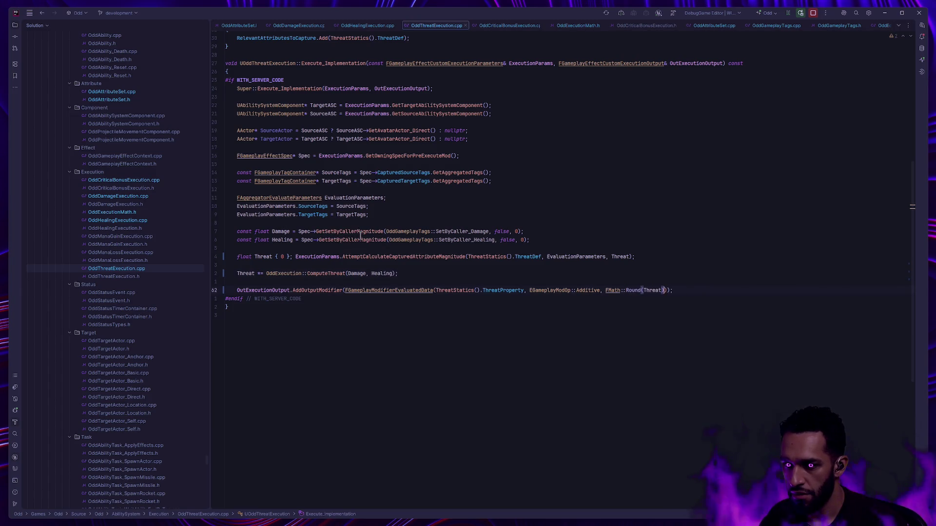
key("BackSpace")
key("BackSpace")
key("BackSpace")
Rewrite line 60 as Threat = FMath::RoundToFloat(Threat * OddExecution::ComputeThreat(...)).
left_click(260, 273)
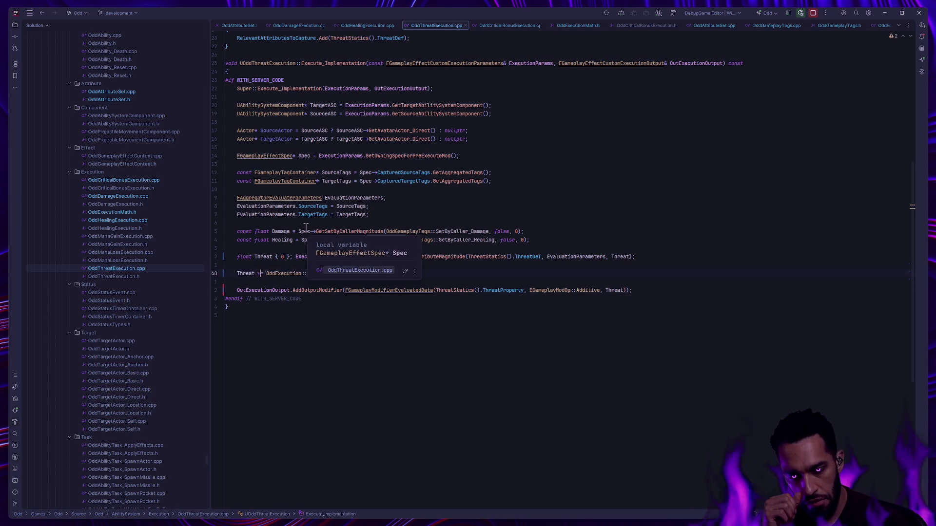
key("BackSpace")
key("Right")
key("Right")
type("FMath::")
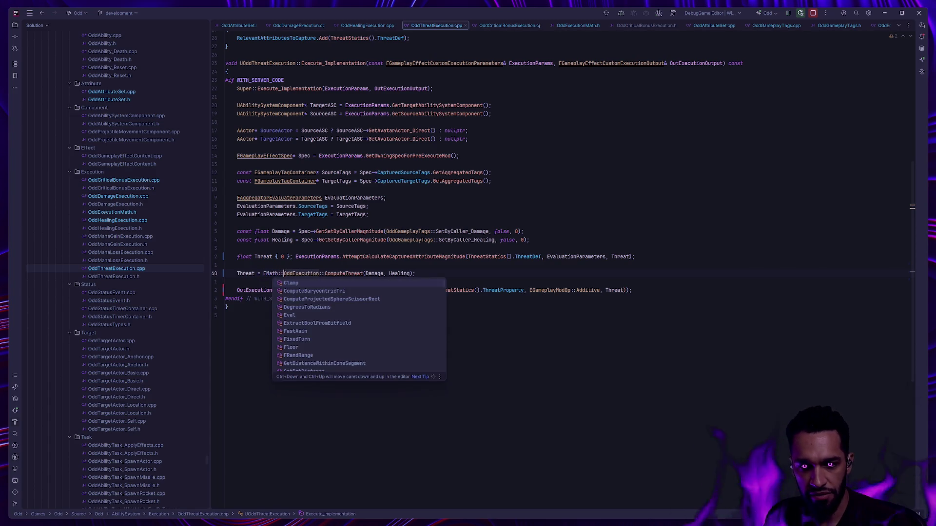
type("RoundToFloa")
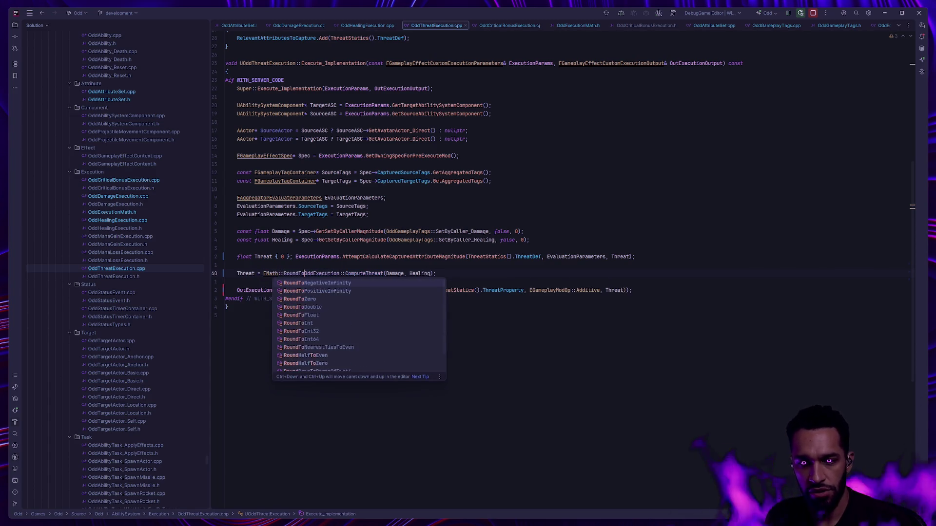
key("Return")
type("(")
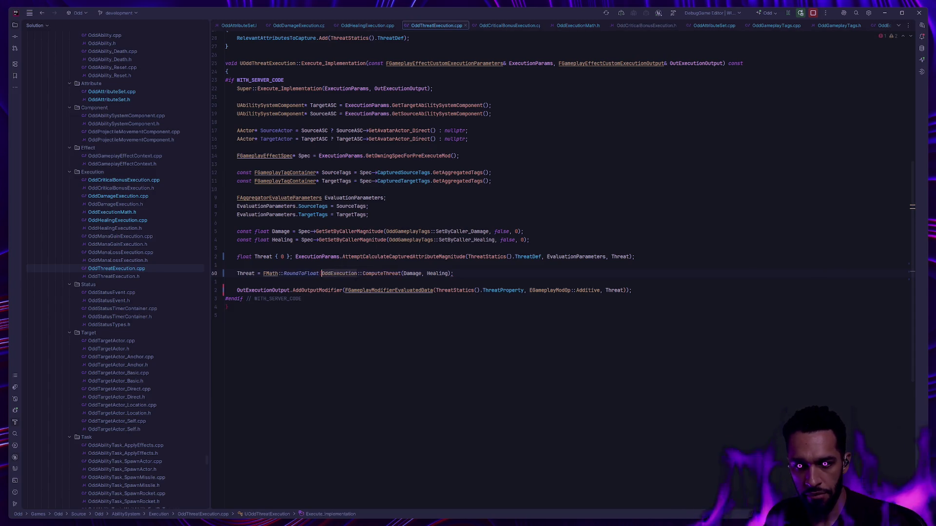
type("Threat *")
key("End")
key("Left")
type(")")
key("End")
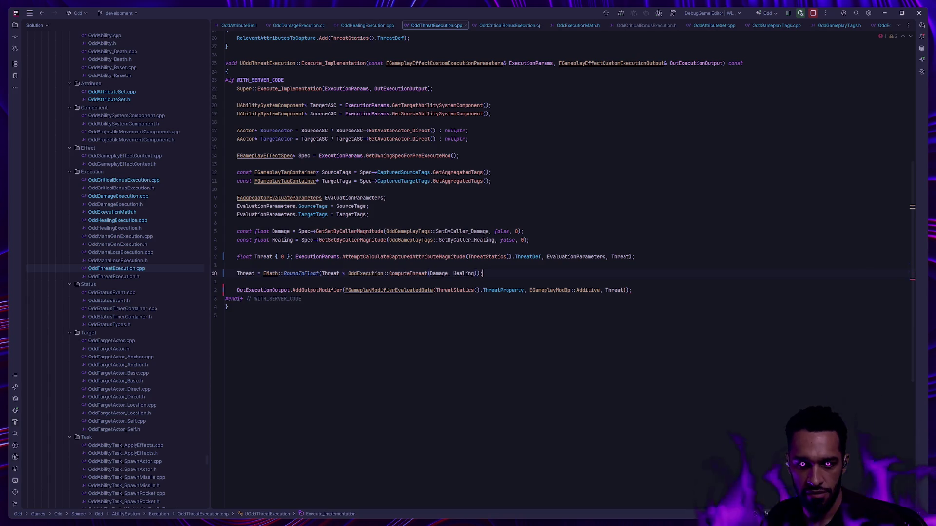
left_click(402, 337)
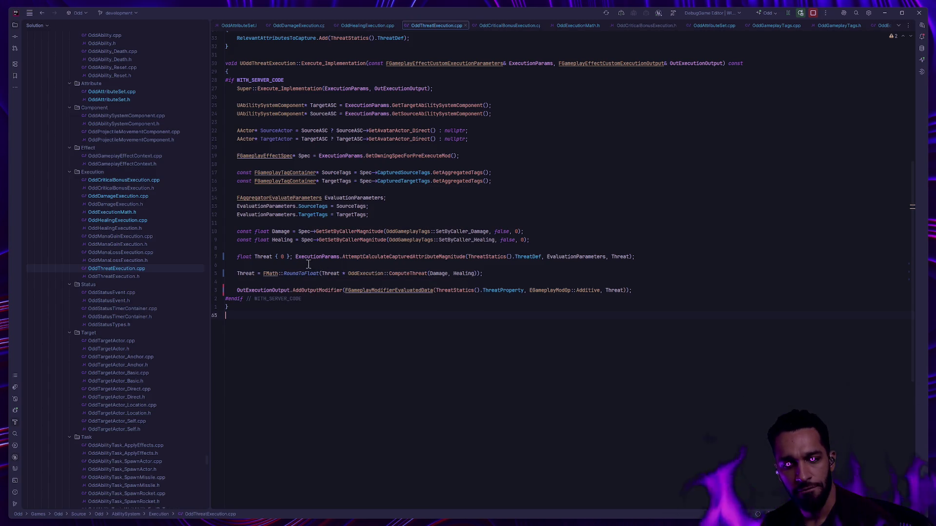
left_click(285, 273)
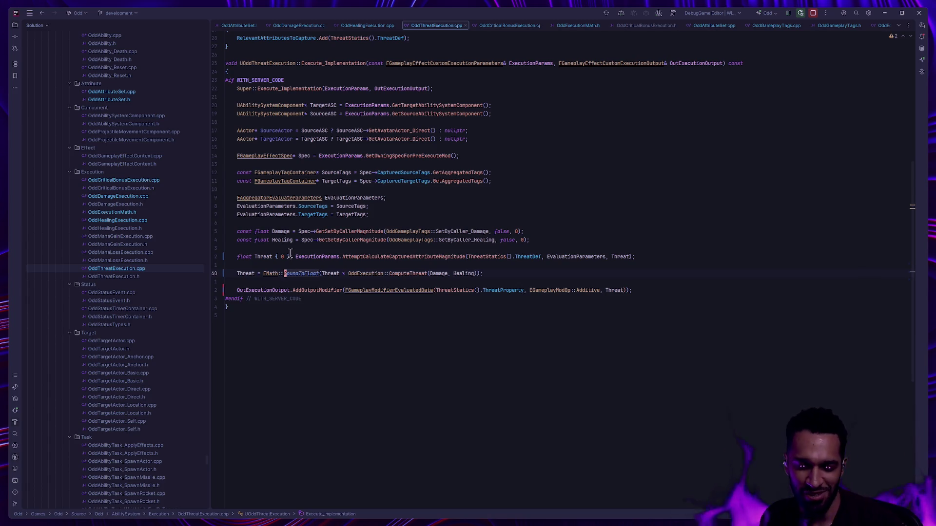
key("Return")
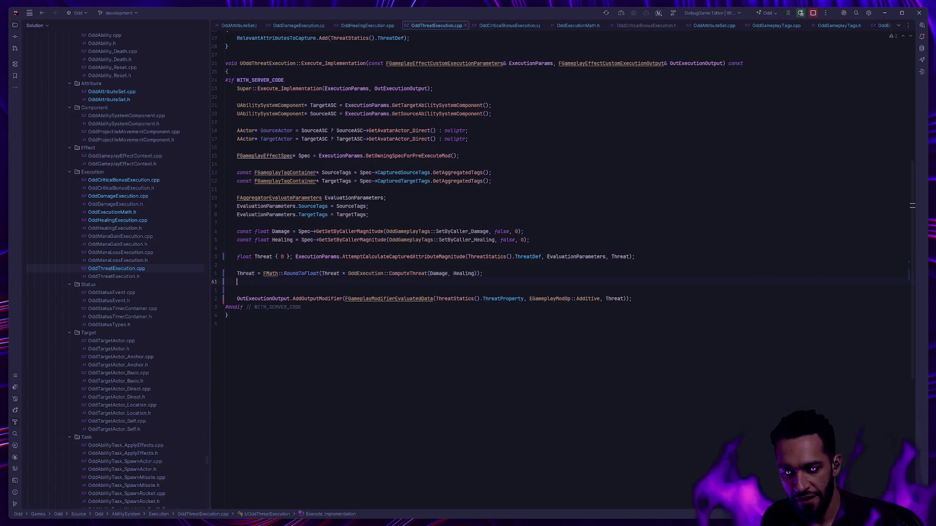
type("--")
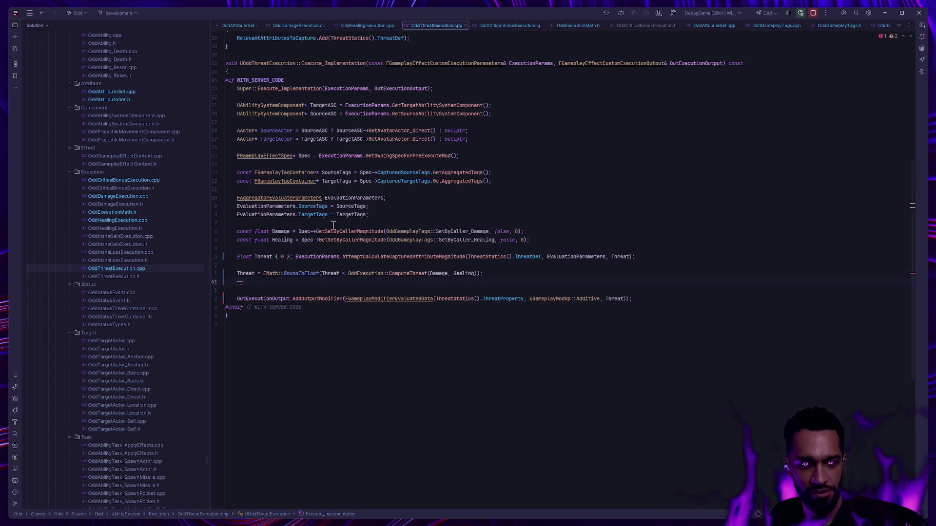
Erase the stray '~~Threat' text below the Threat assignment and switch to Windows Terminal.
key("Up")
key("End")
key("Down")
key("Down")
key("Down")
key("Up")
key("Up")
key("Up")
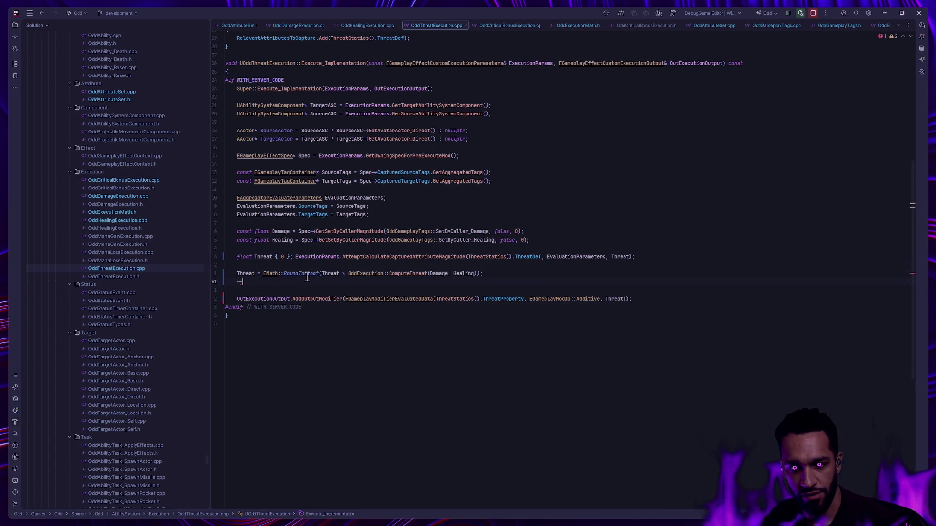
type("Threat")
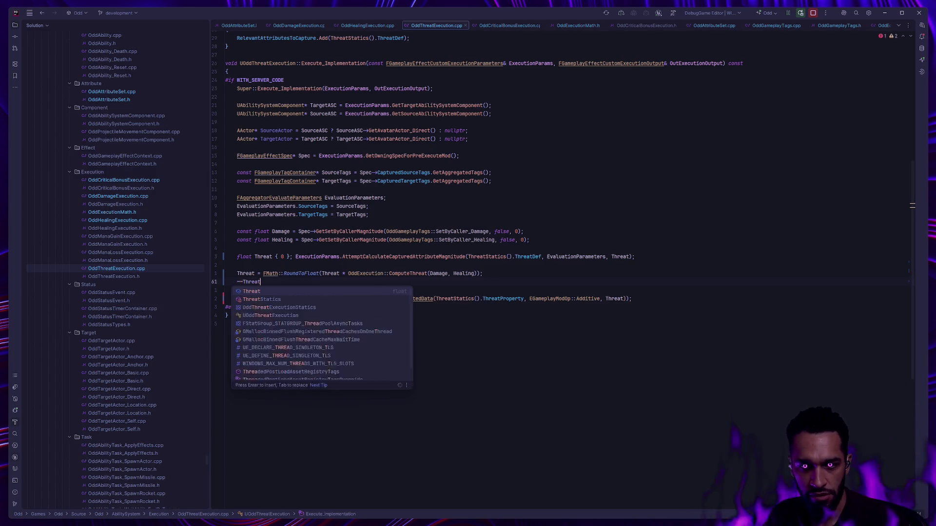
key("Escape")
key("BackSpace")
key("BackSpace")
key("BackSpace")
key("BackSpace")
key("BackSpace")
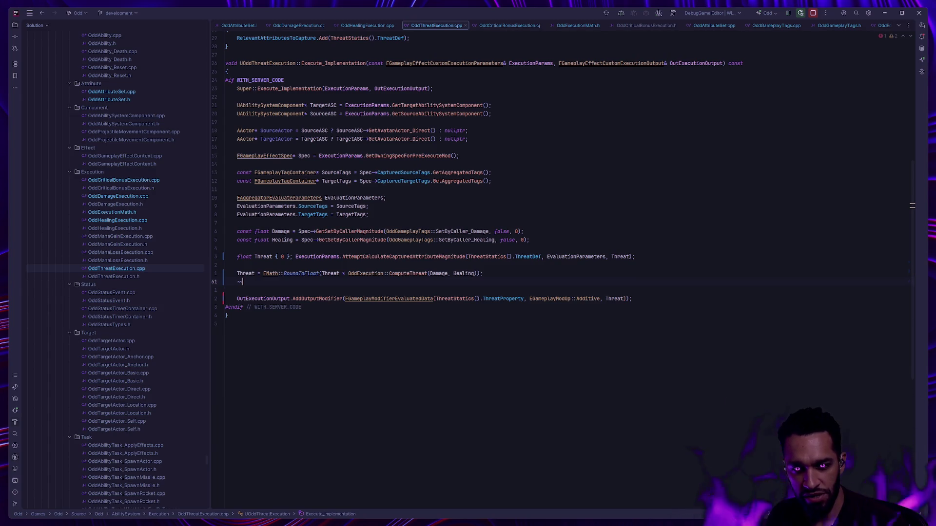
key("BackSpace")
key("BackSpace")
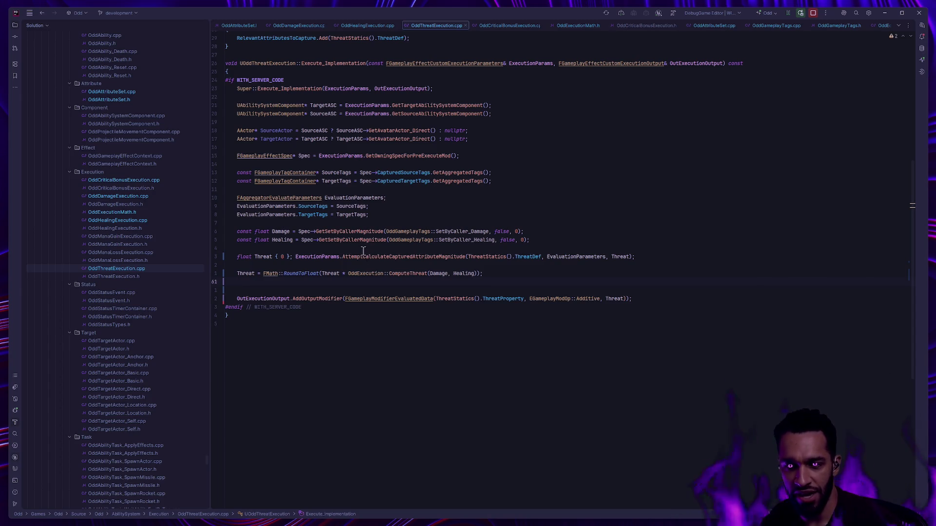
key("ctrl+super+Left")
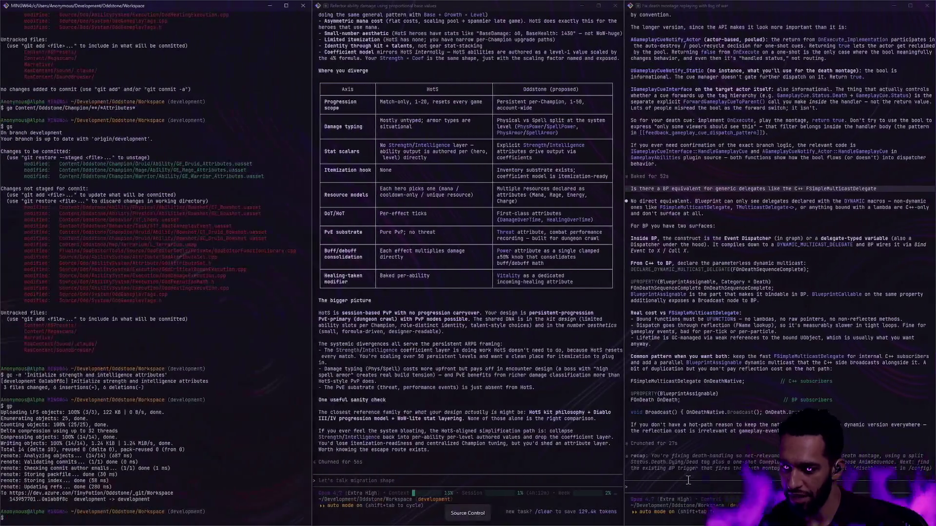
type("Is there a ")
type("way too fancy totally hacky buit t awesome")
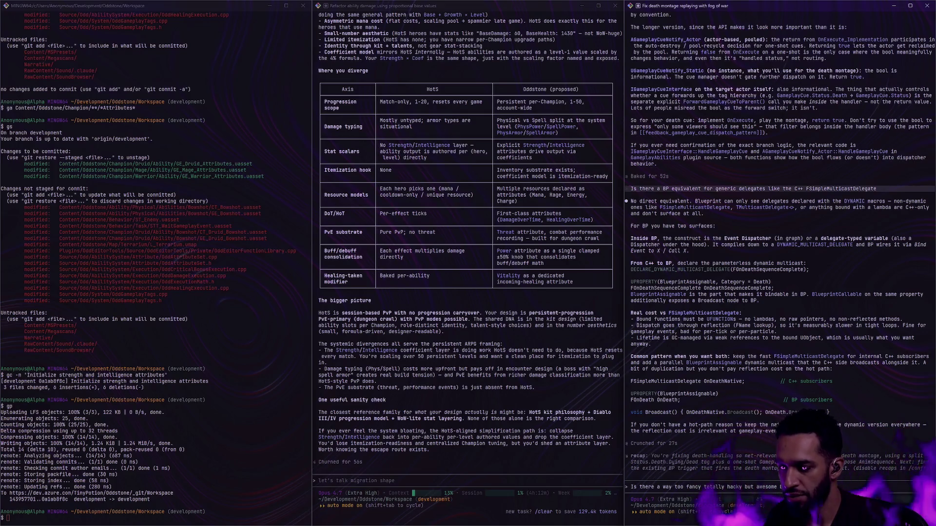
type("r the ")
type("decimal")
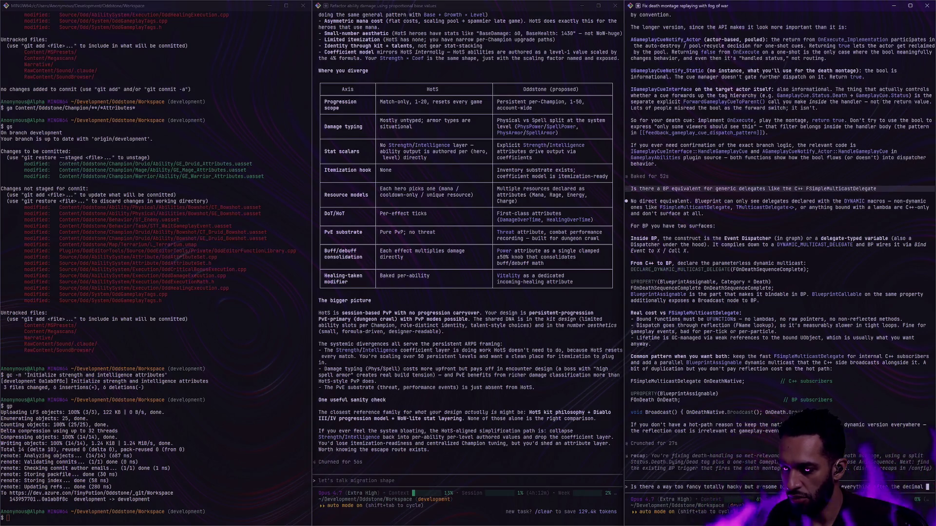
type(" of a float? I'm thinking like ~~ or something h")
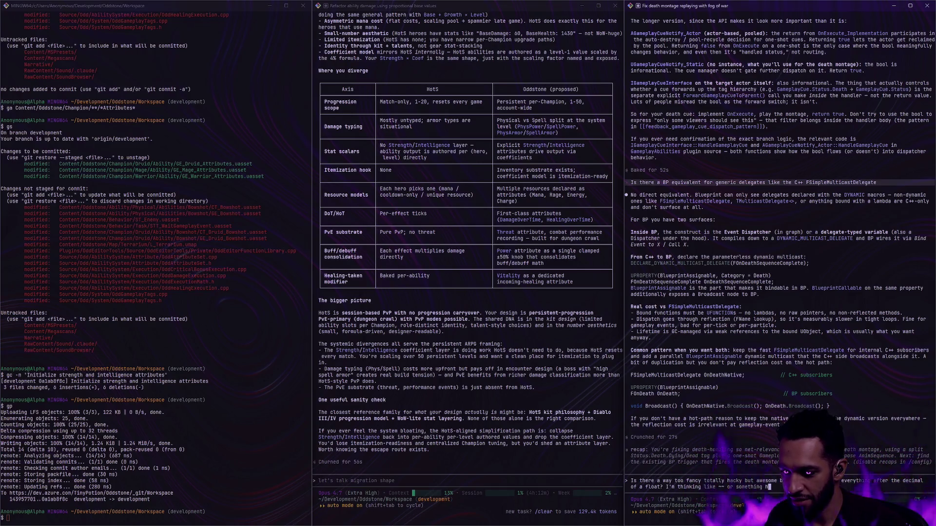
type("rom")
Fix a typo in the assistant question about truncating a float's decimals.
key("BackSpace")
key("BackSpace")
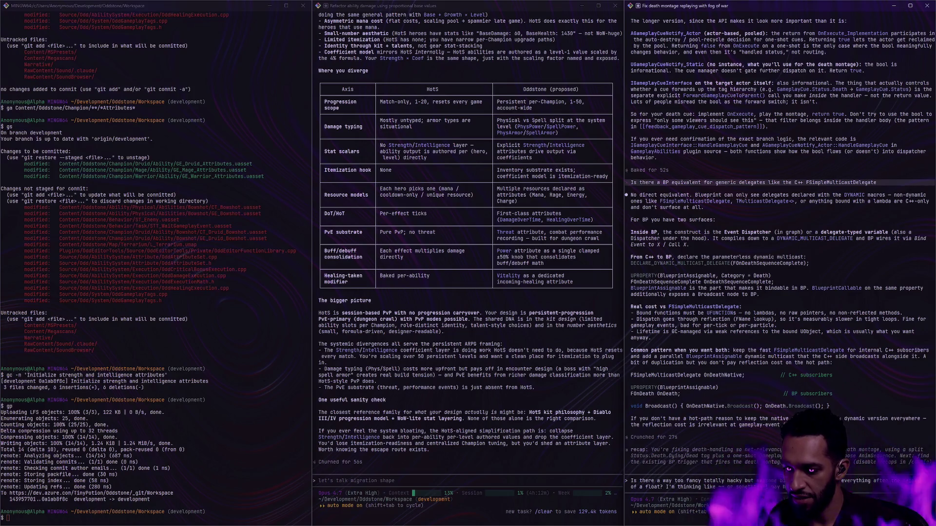
type("I may b")
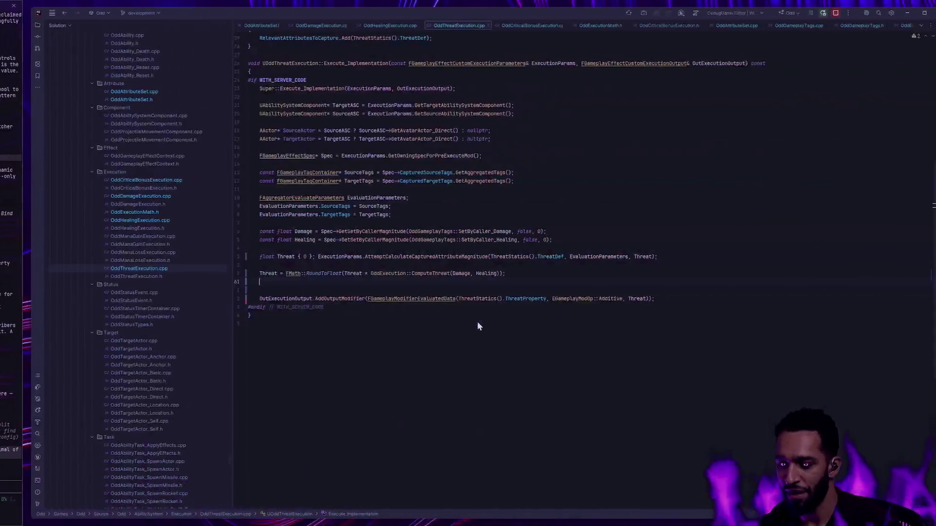
Delete the extra blank line before the threat output in OddThreatExecution.cpp.
key("alt+Tab")
key("BackSpace")
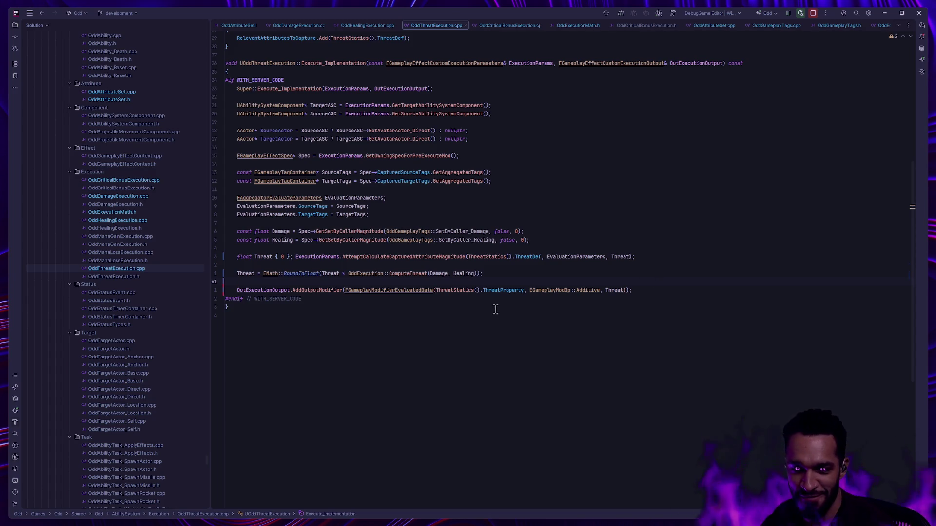
left_click(293, 223)
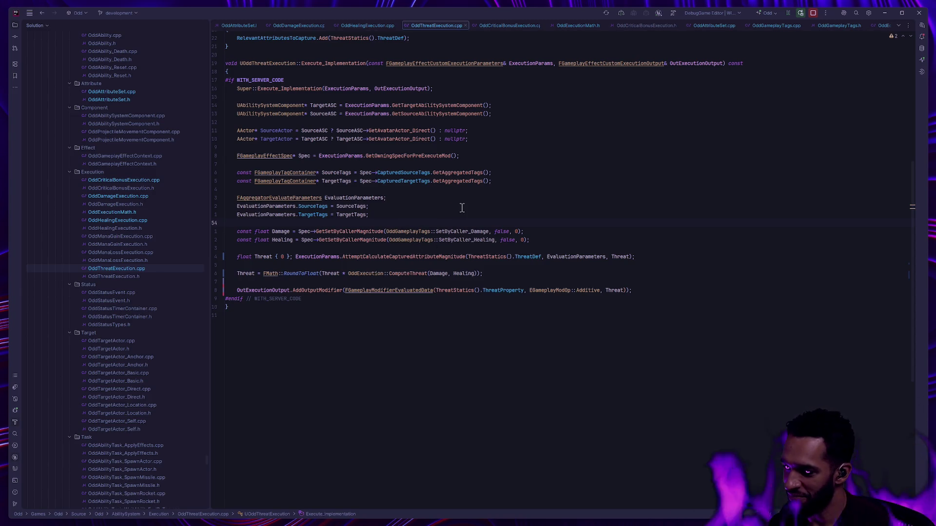
key("alt+Tab")
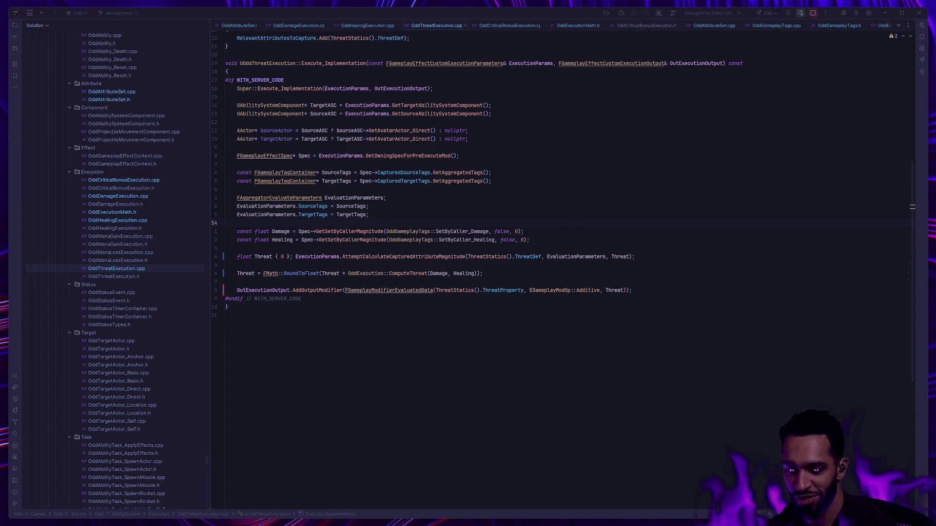
key("alt+Tab")
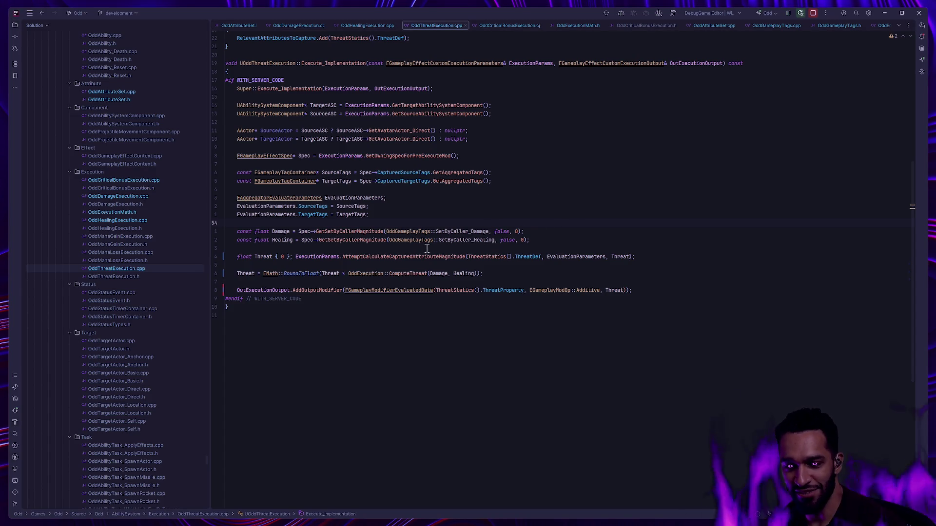
Review the healing, damage and critical bonus execution files, then switch to Unreal Editor.
left_click(120, 219)
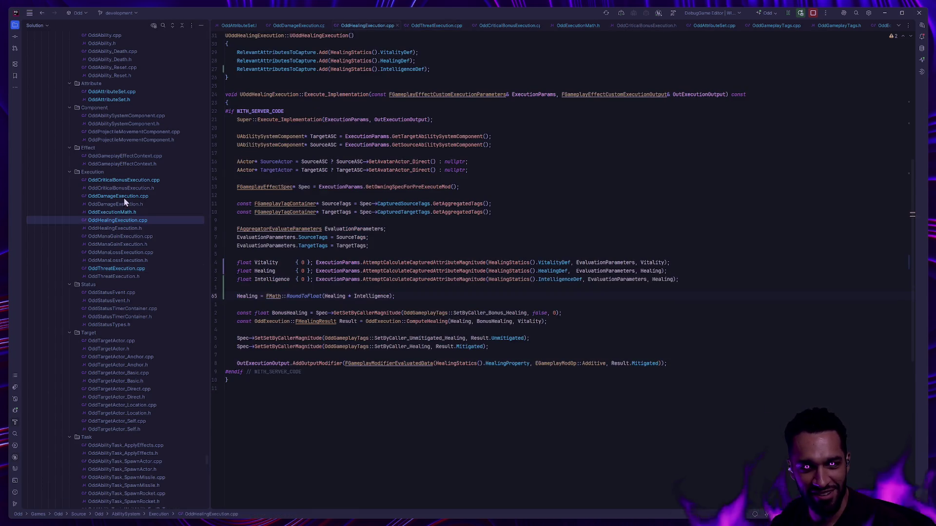
left_click(124, 197)
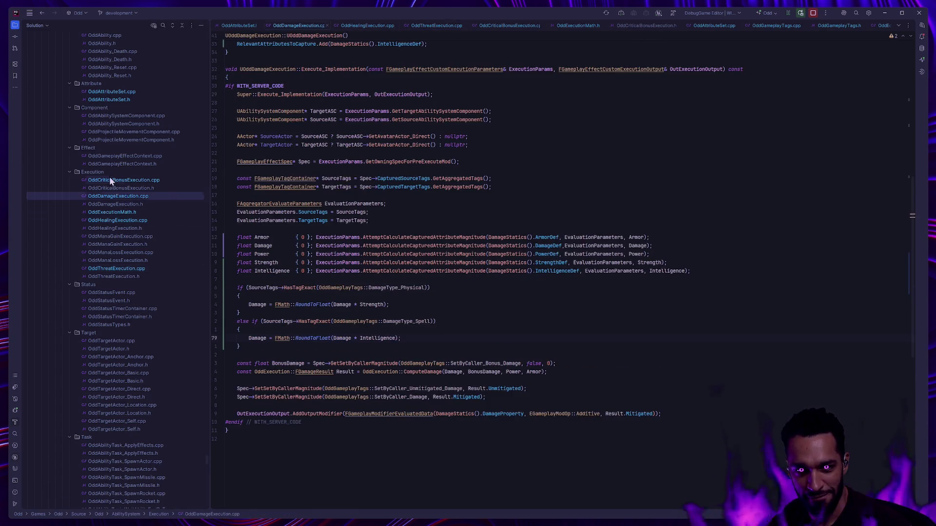
left_click(110, 180)
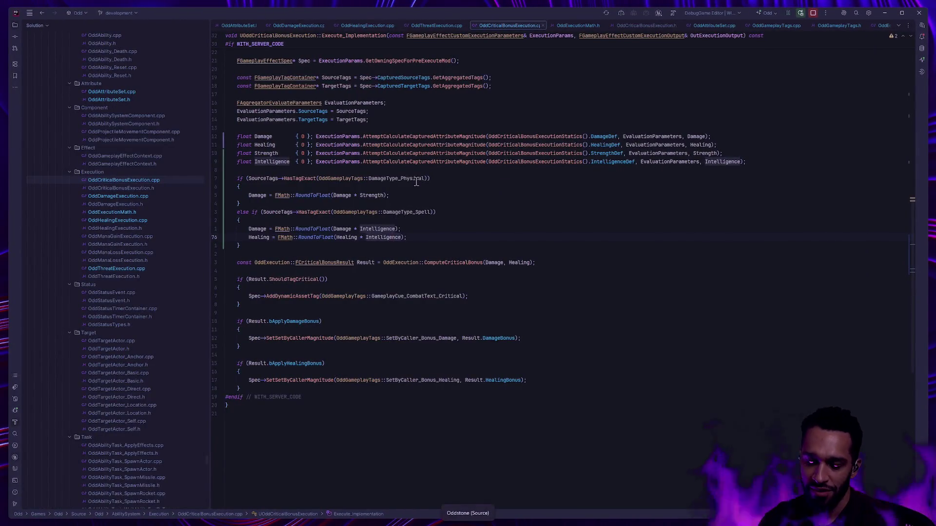
key("Left")
key("Left")
key("Left")
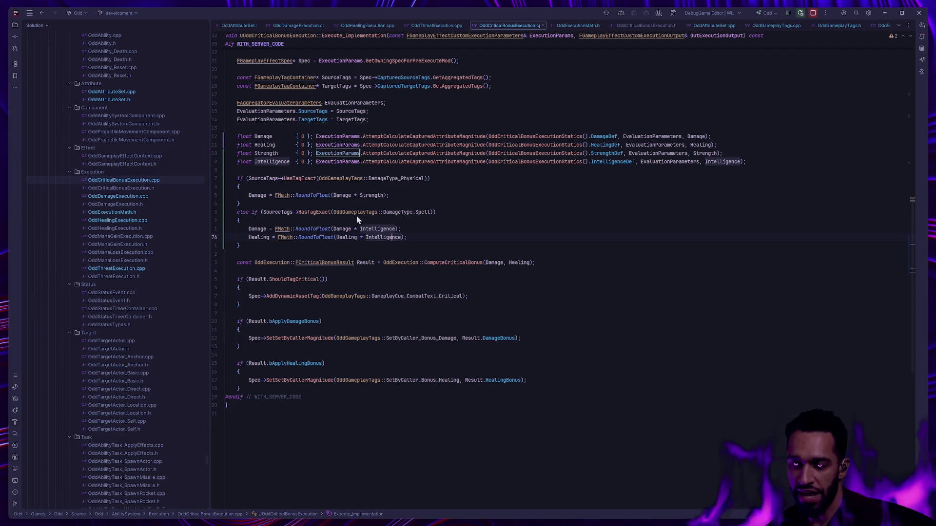
key("alt+Tab")
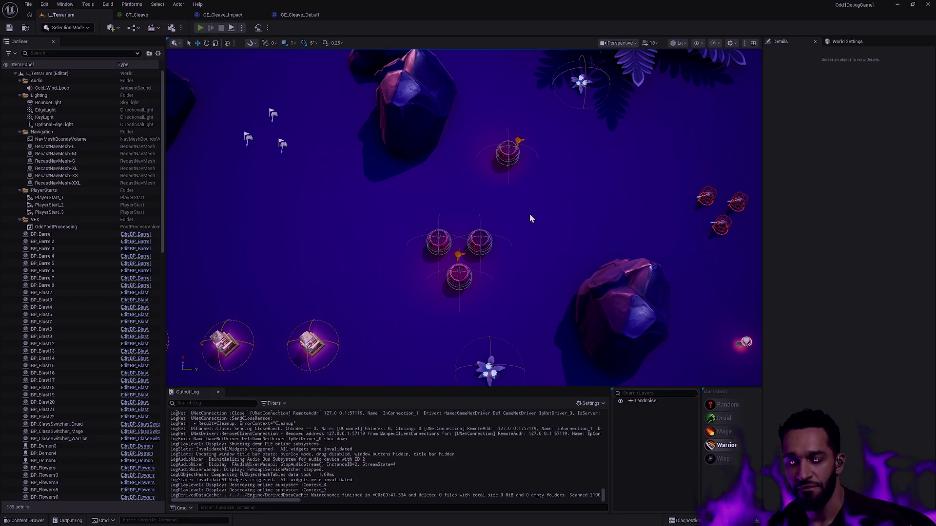
key("alt+p")
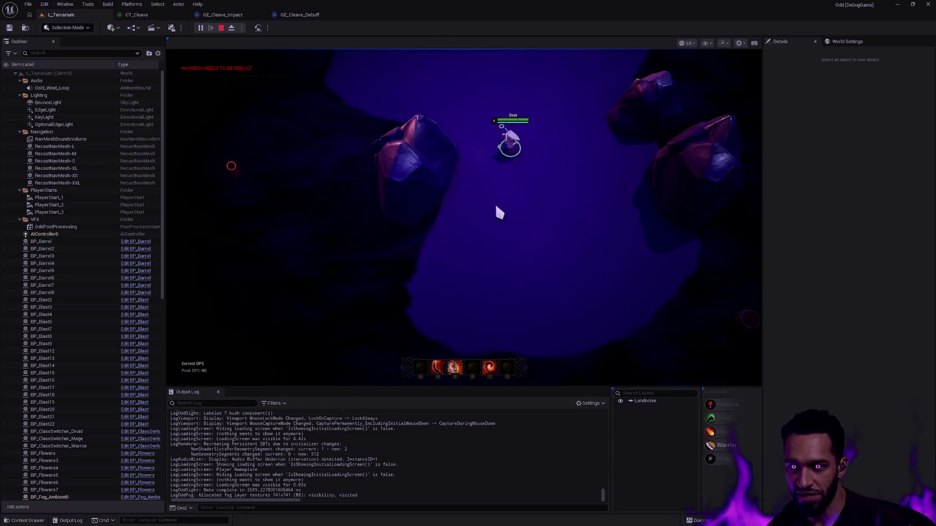
key("grave")
key("Up")
key("Return")
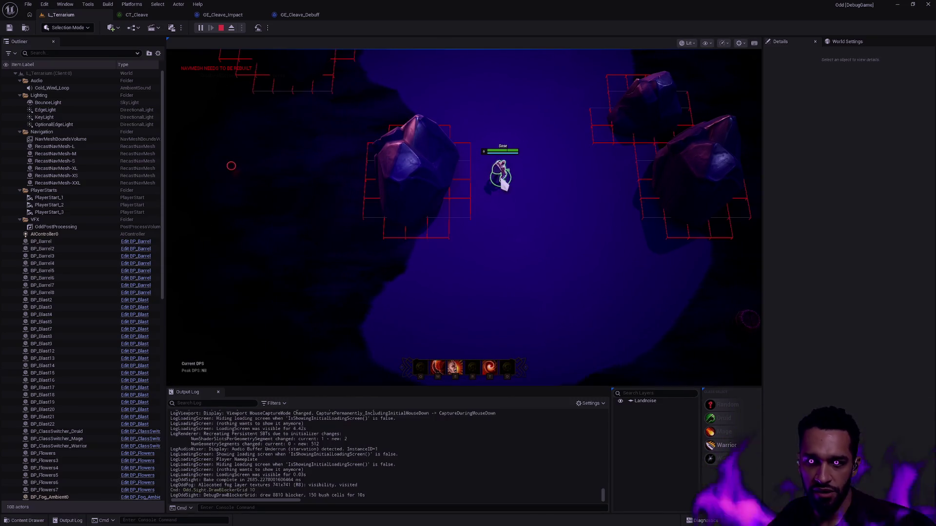
key("grave")
key("Up")
key("Return")
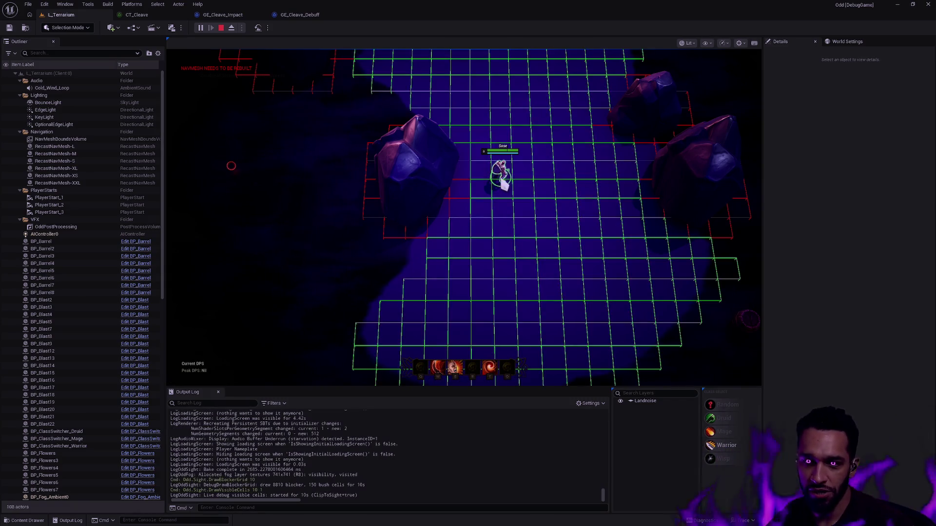
right_click(540, 303)
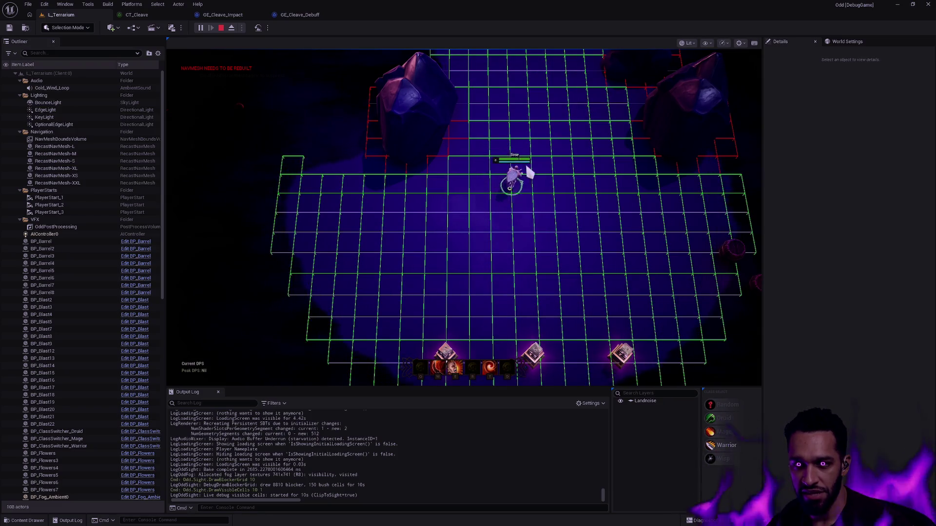
right_click(529, 79)
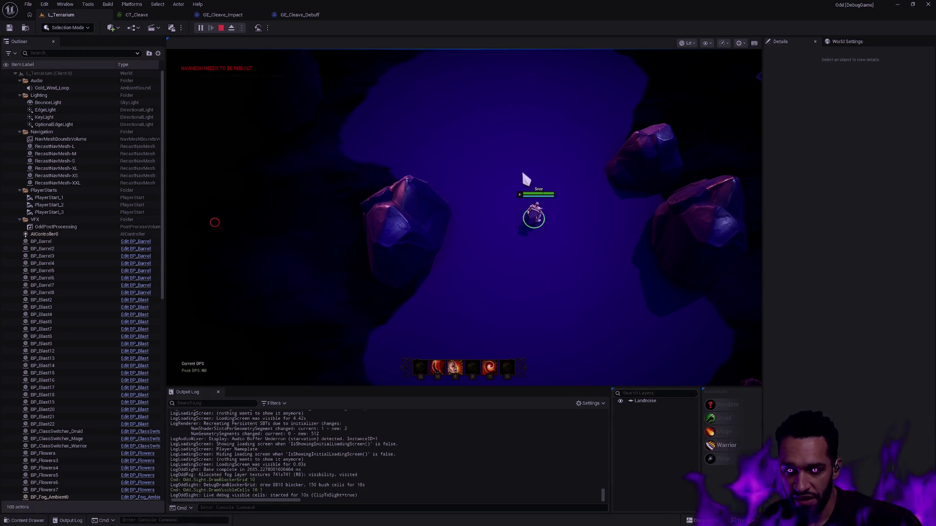
key("Escape")
scroll(548, 183, "down", 5)
scroll(548, 182, "down", 5)
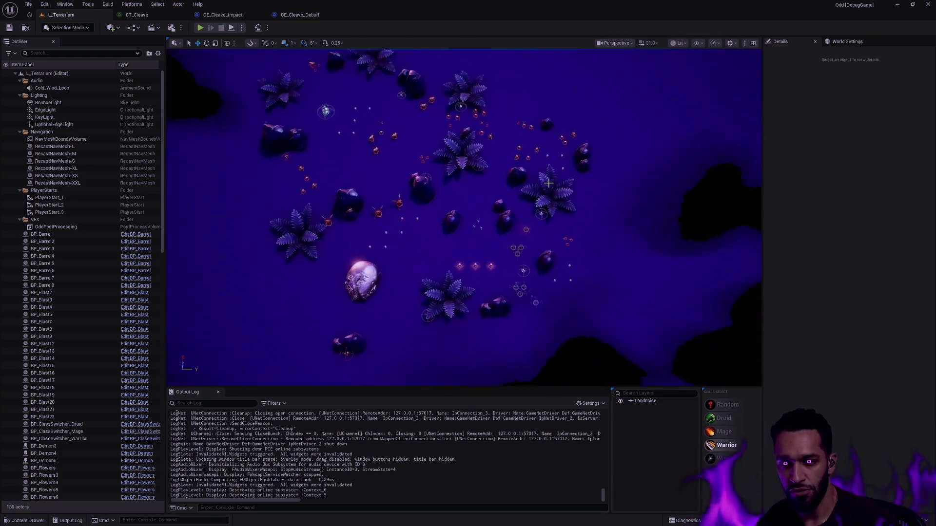
scroll(549, 183, "down", 5)
scroll(548, 183, "down", 5)
scroll(548, 183, "down", 3)
scroll(549, 183, "up", 2)
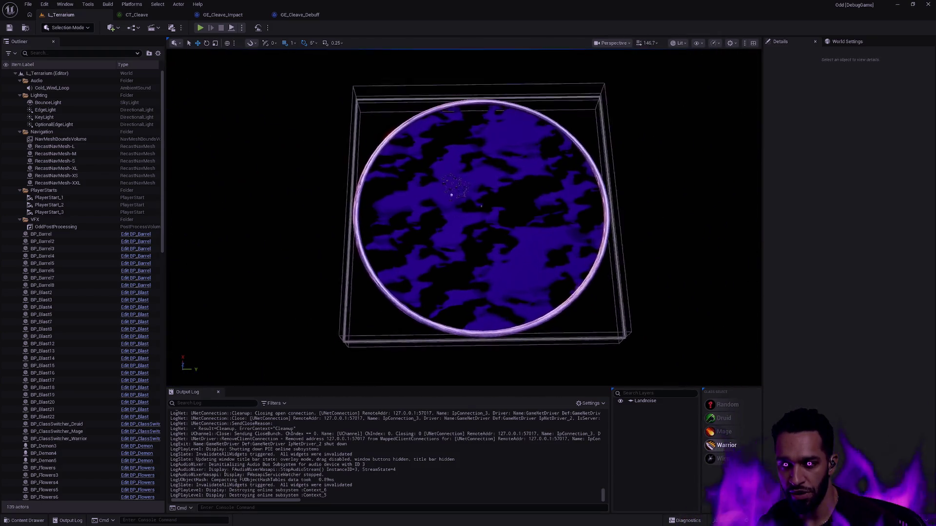
scroll(548, 183, "up", 3)
scroll(548, 183, "up", 3)
scroll(548, 183, "up", 2)
scroll(548, 183, "up", 2)
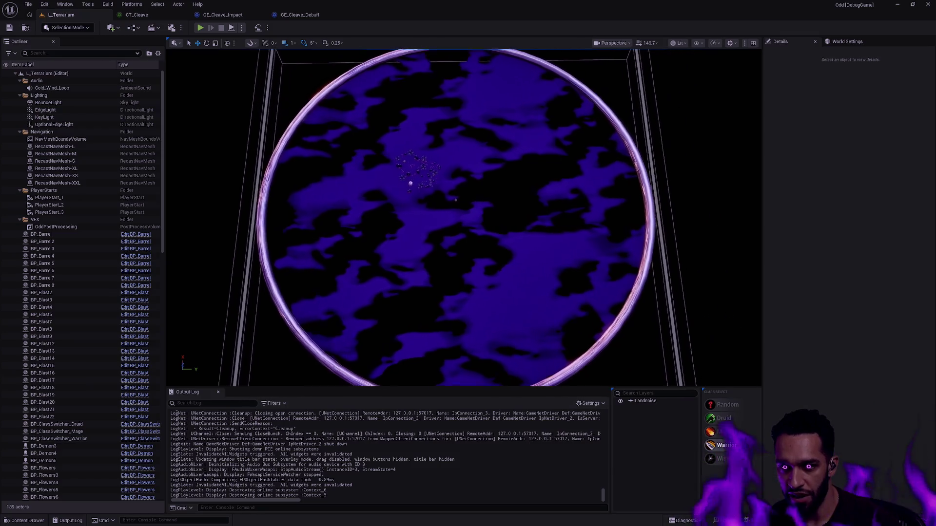
Frame the arena in the viewport and start a Play In Editor session with Alt+P.
mouse_move(548, 183)
left_mouse_down()
mouse_move(505, 176)
mouse_move(432, 205)
mouse_move(538, 219)
left_mouse_up()
scroll(468, 220, "up", 3)
scroll(469, 220, "up", 3)
scroll(469, 220, "up", 1)
scroll(468, 219, "up", 1)
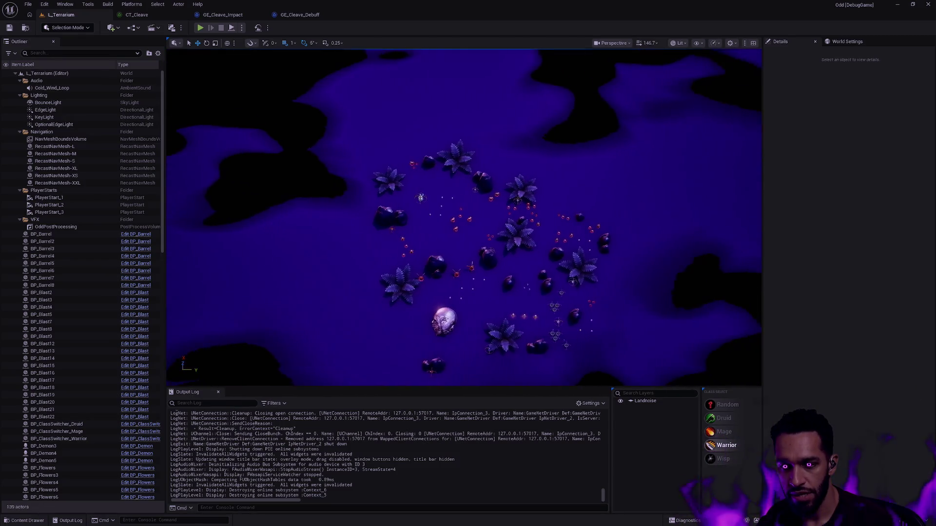
scroll(465, 220, "up", 2)
scroll(549, 186, "up", 2)
scroll(548, 185, "up", 1)
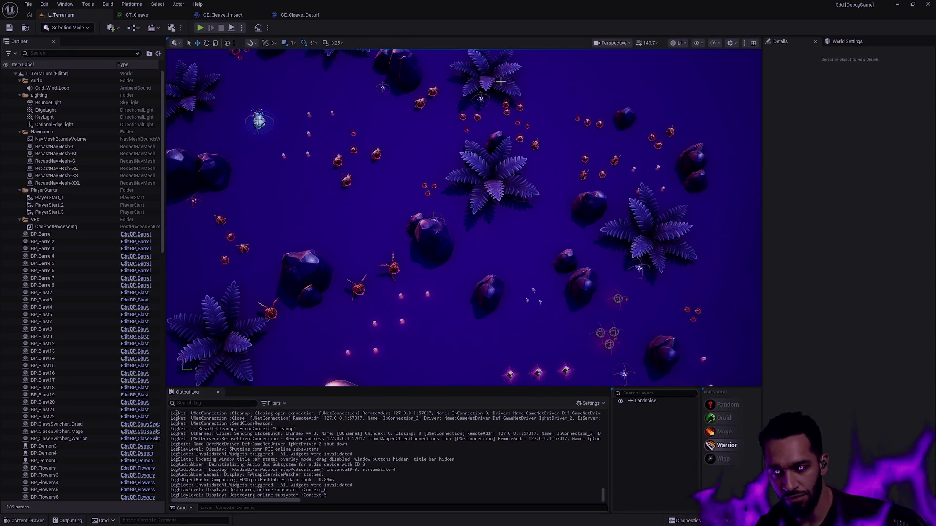
key("alt+p")
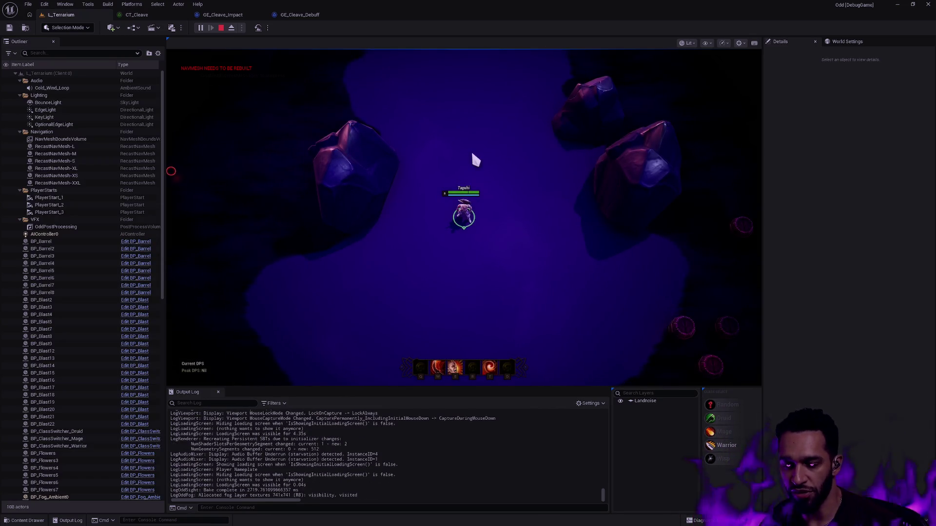
Stop the play session with Esc and switch back to Rider.
key("Escape")
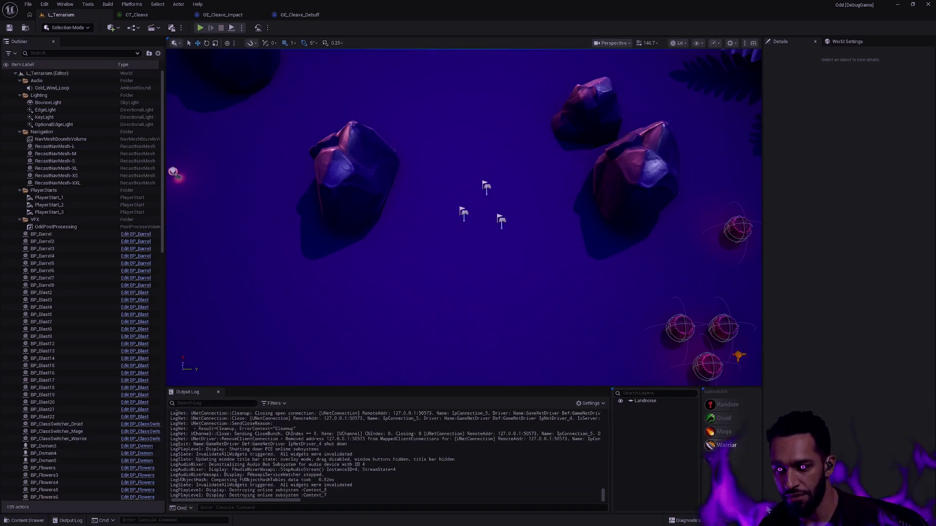
key("alt+Tab")
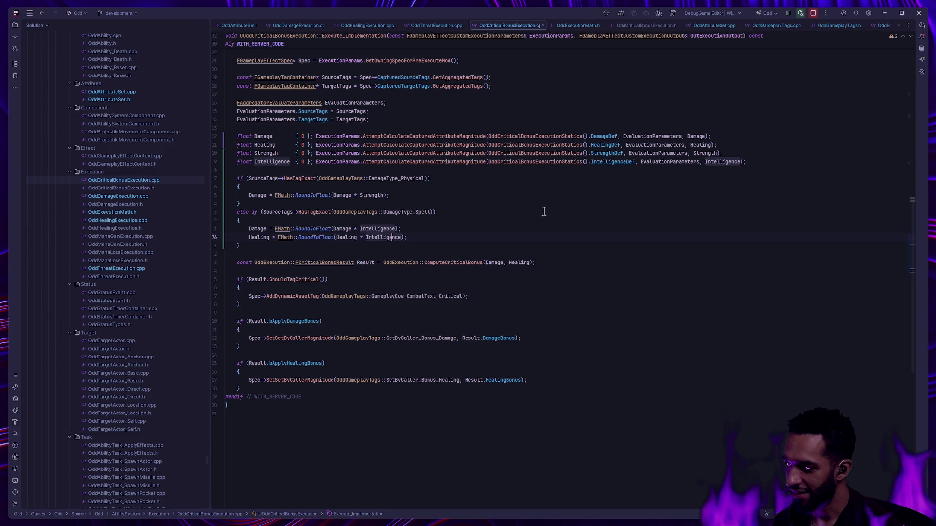
Review OddCriticalBonusExecution.cpp's spell branch rounding while toggling between Rider and Unreal Editor.
key("BackSpace")
type("e")
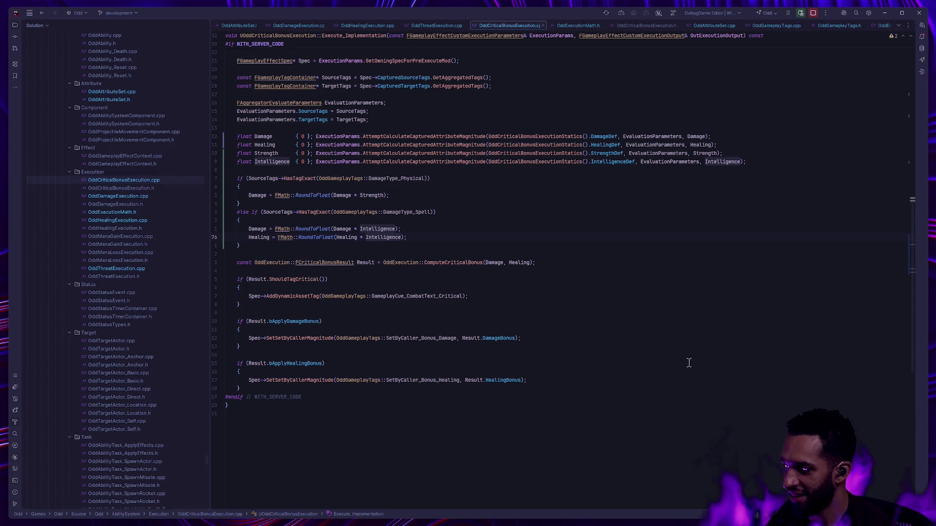
key("Left")
key("Left")
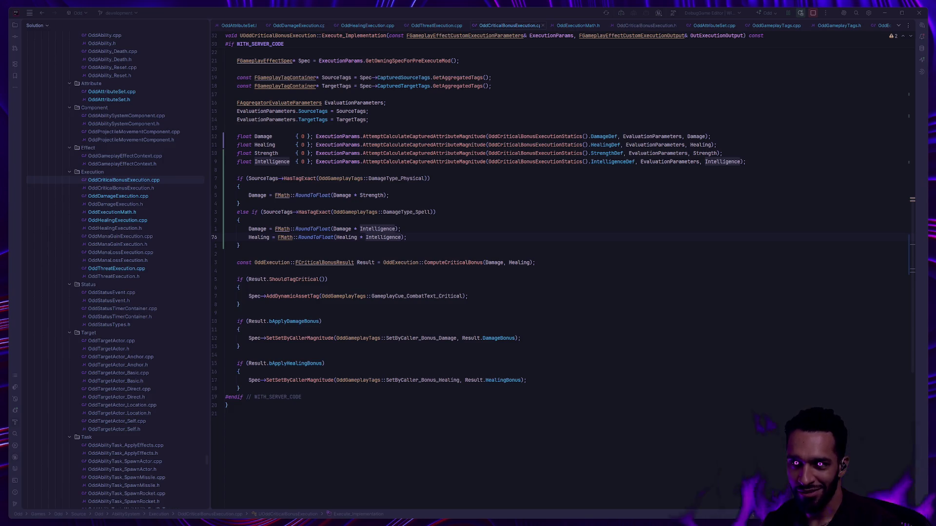
key("alt+Tab")
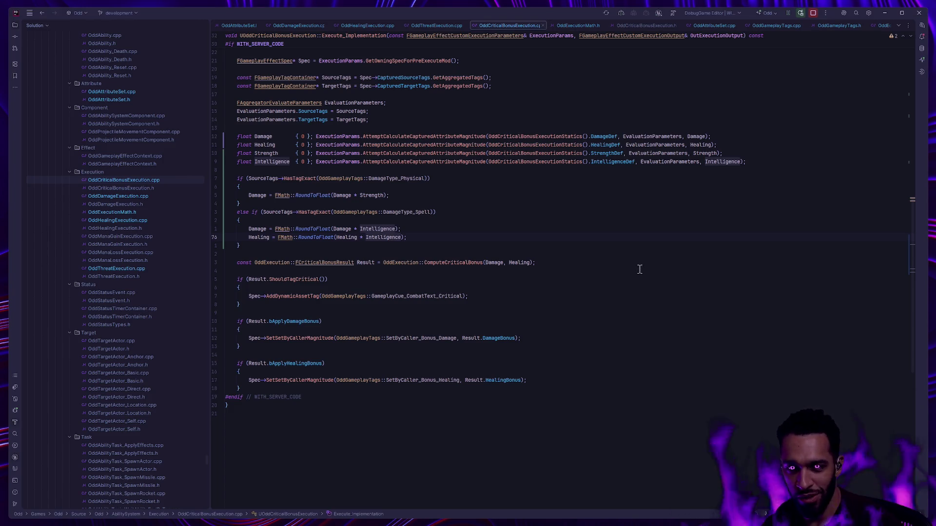
key("alt+Tab")
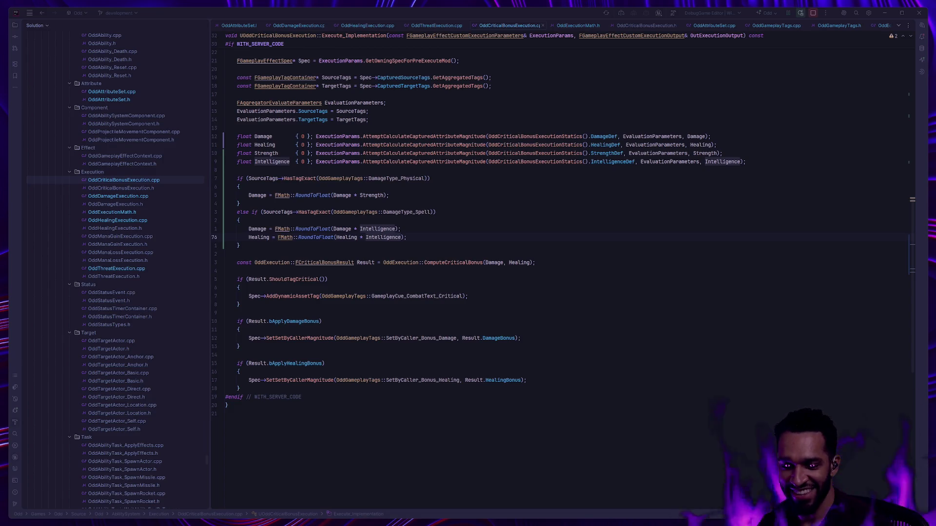
left_click(545, 223)
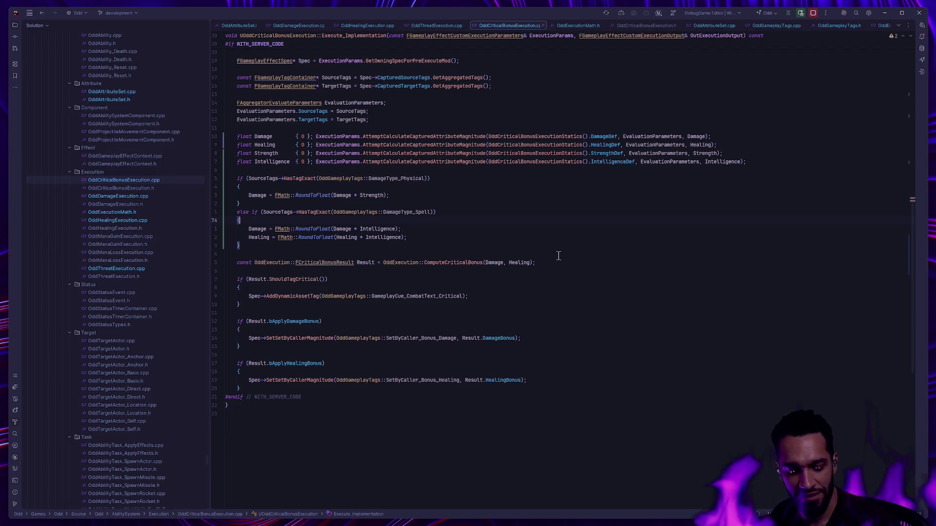
scroll(400, 285, "up", 2)
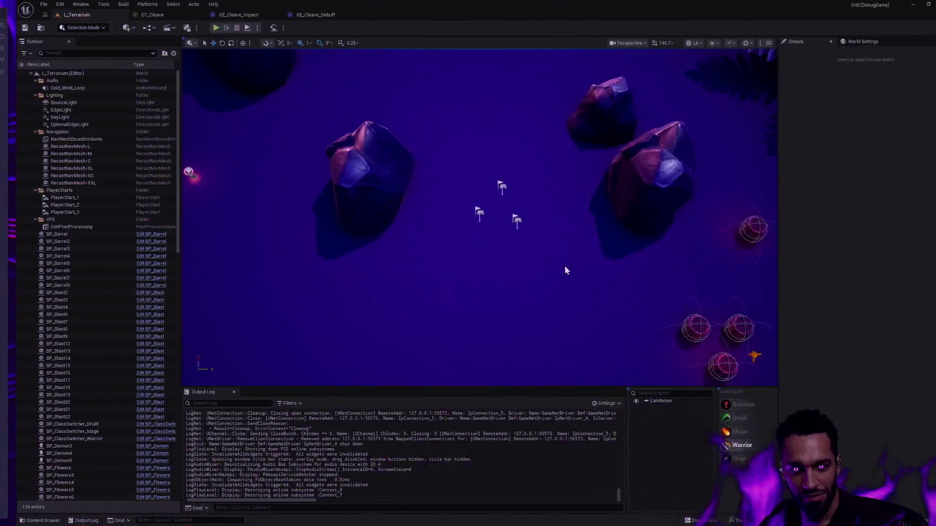
Return to the Unreal level editor and save the pending content changes.
key("ctrl+super+Left")
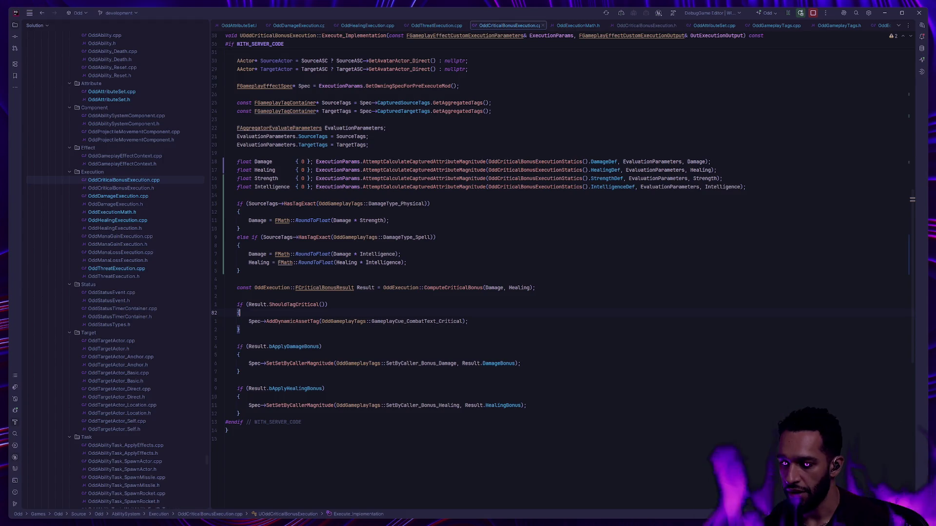
key("ctrl+super+Right")
key("ctrl+shift+s")
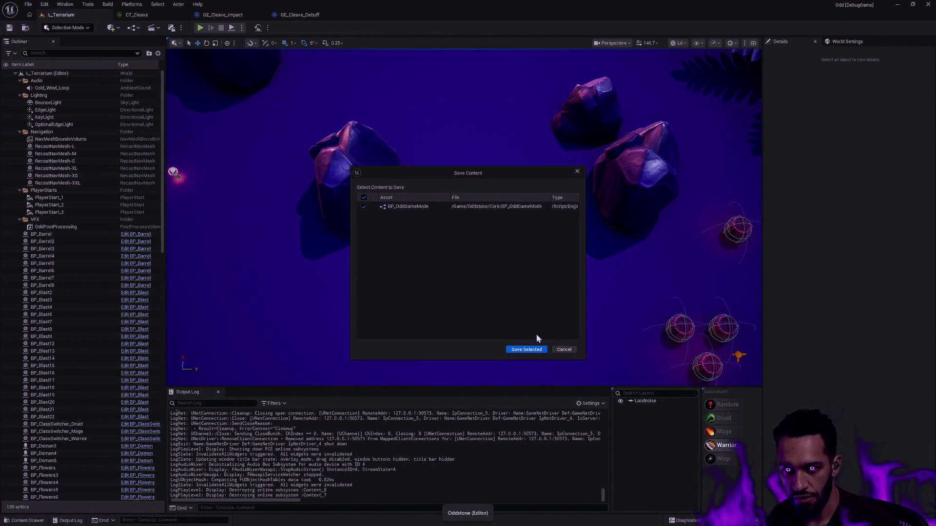
left_click(566, 351)
Close the GE_Cleave_Impact, CT_Cleave and GE_Cleave_Debuff editors and show the curve-table drawer.
left_click(230, 16)
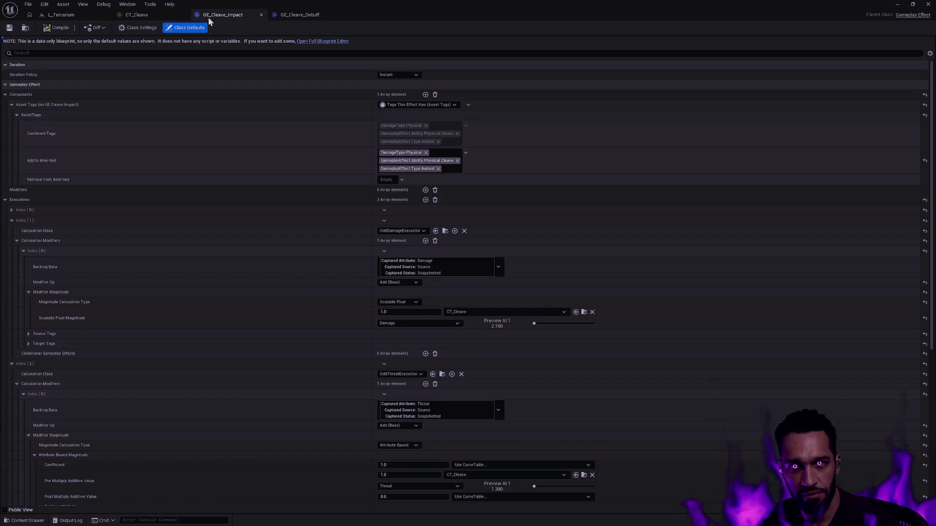
left_click(262, 15)
left_click(183, 14)
key("ctrl+space")
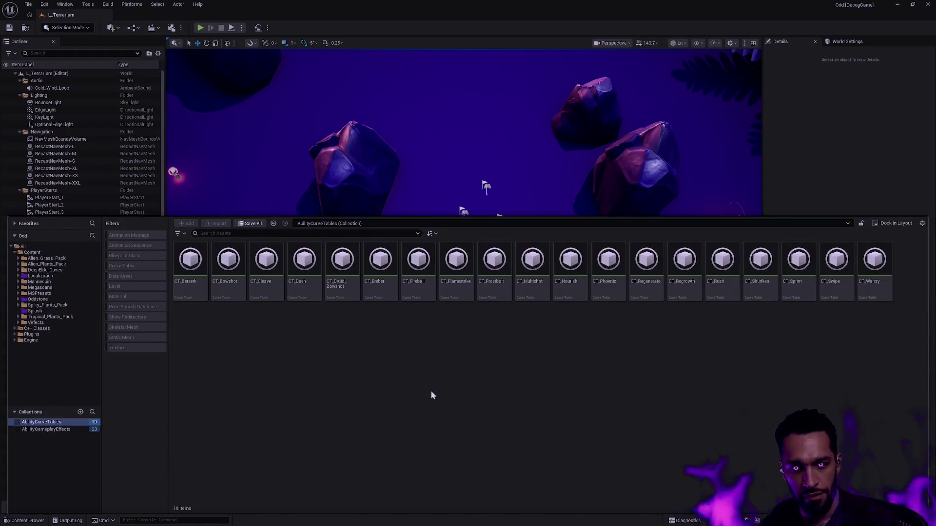
Inspect the CT_Dash and CT_Bowshot curve tables, checking Bowshot's level-1 Impact value.
double_click(310, 293)
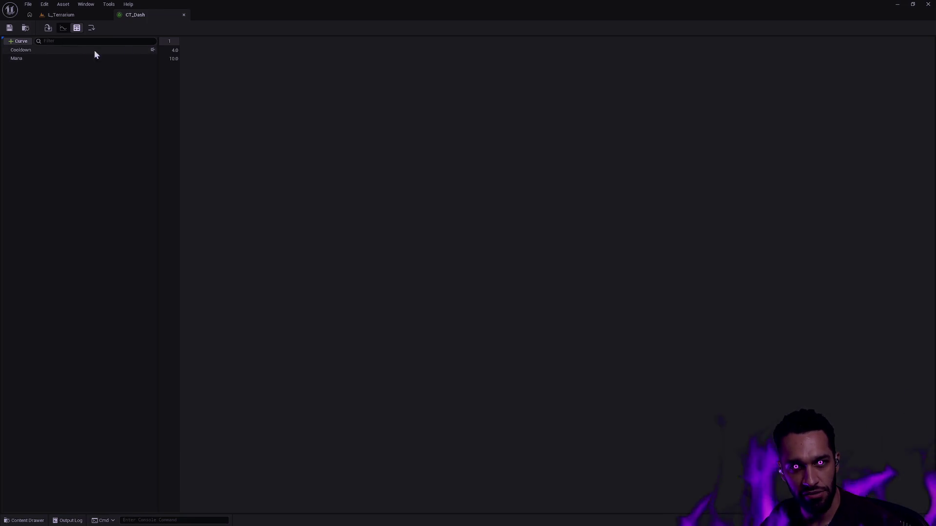
left_click(184, 14)
key("ctrl+space")
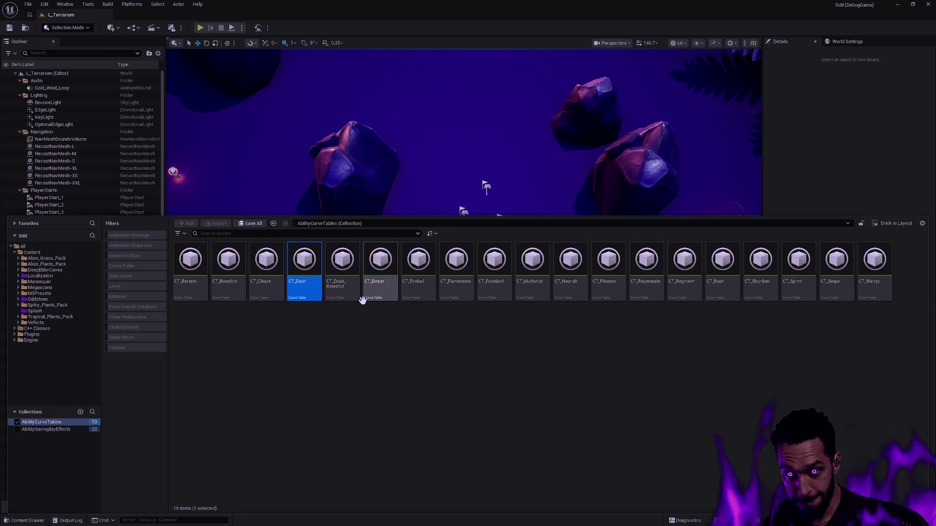
double_click(228, 263)
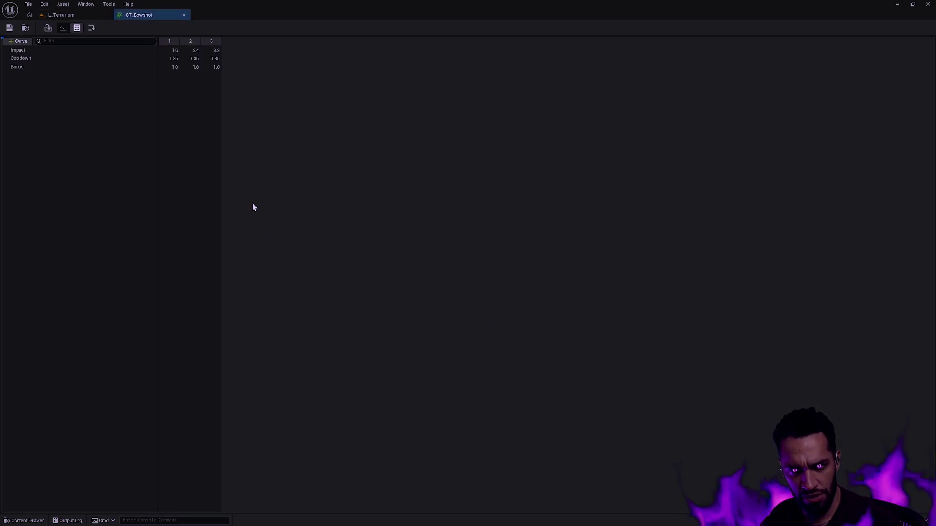
left_click(176, 50)
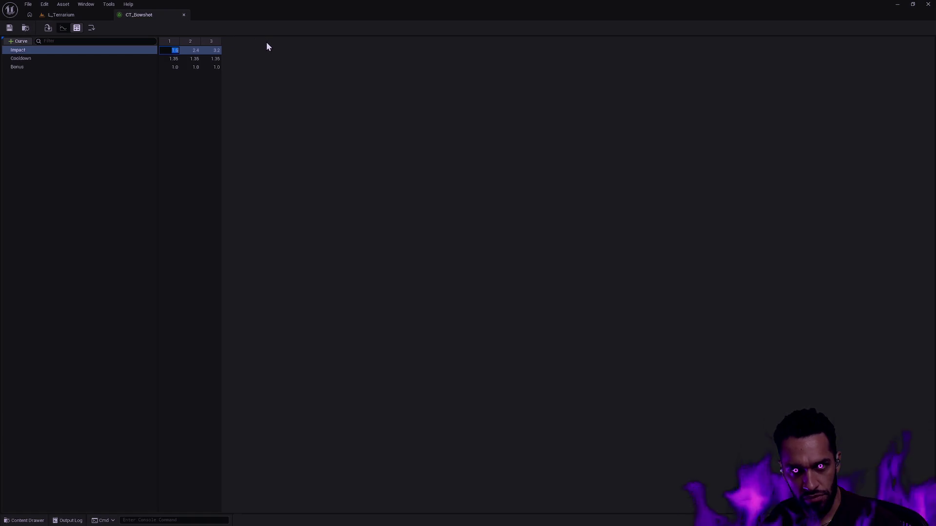
type("1.6")
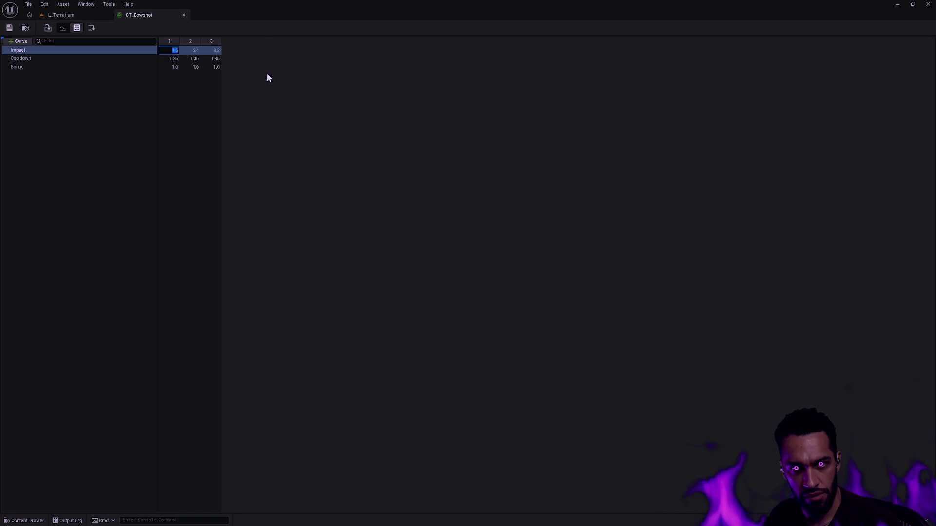
key("Return")
key("ctrl+space")
Compare CT_Bowshot with CT_Druid_Bowshot, retune Bowshot's Impact row and save the table.
left_click(342, 386)
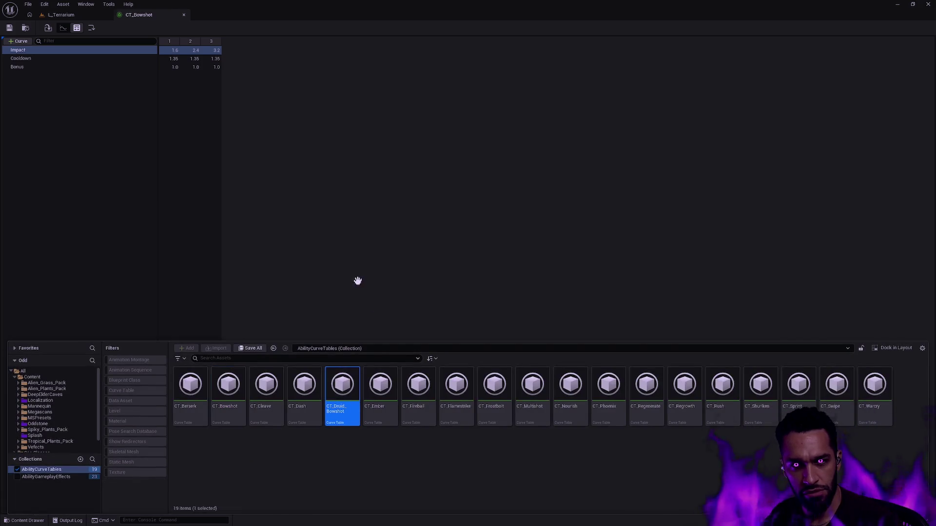
left_click(138, 15)
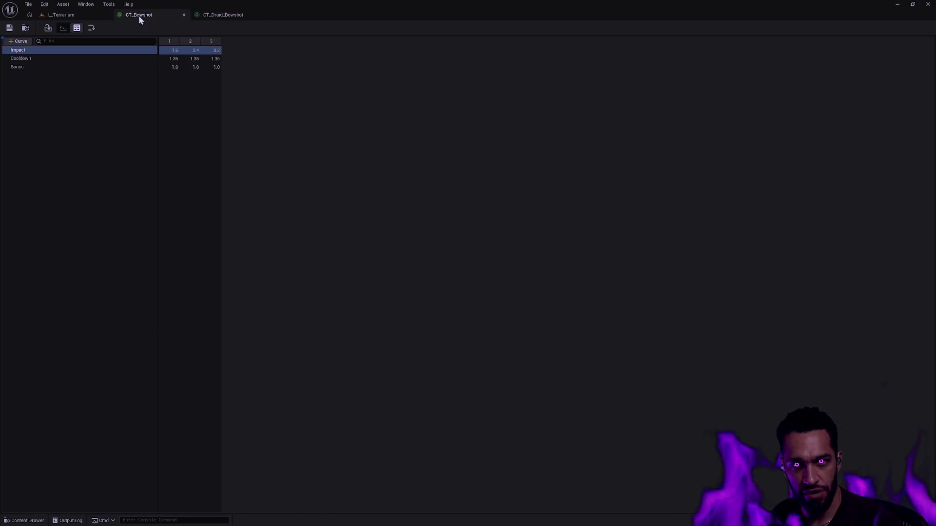
left_click(226, 17)
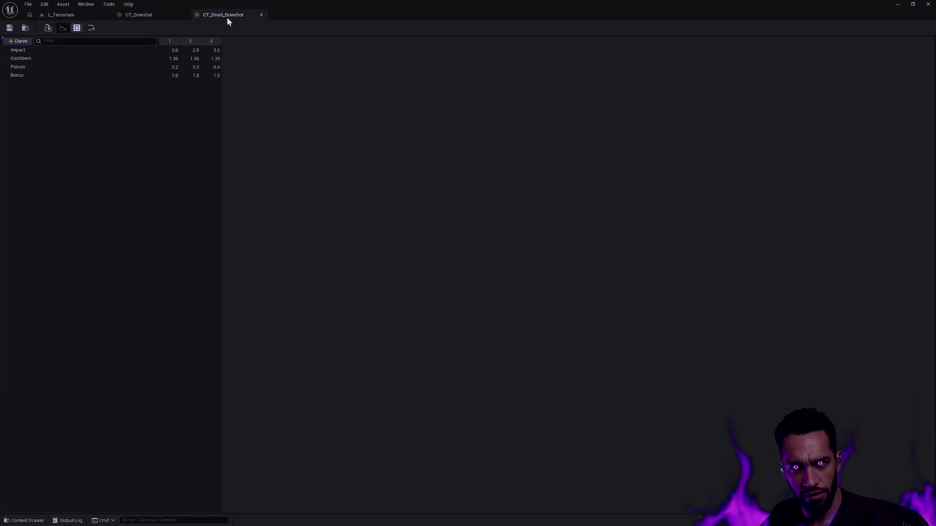
left_click(145, 18)
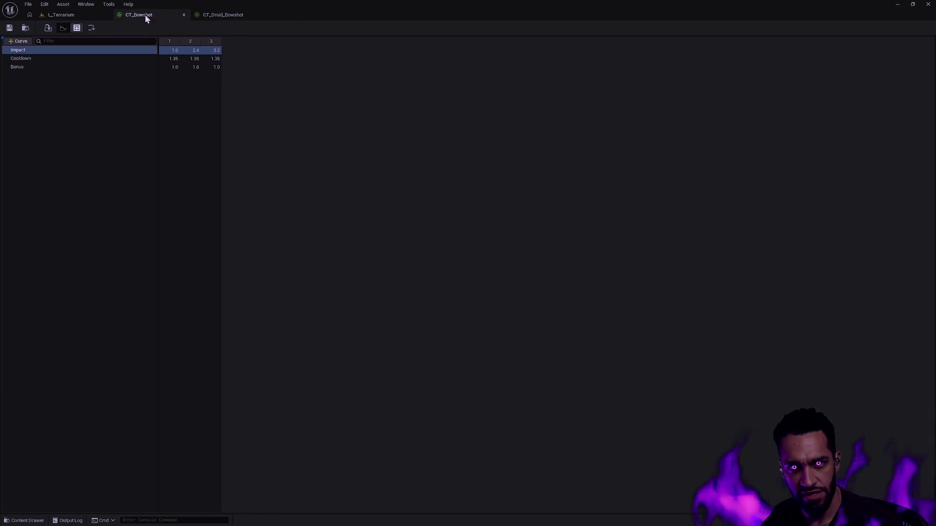
left_click(175, 51)
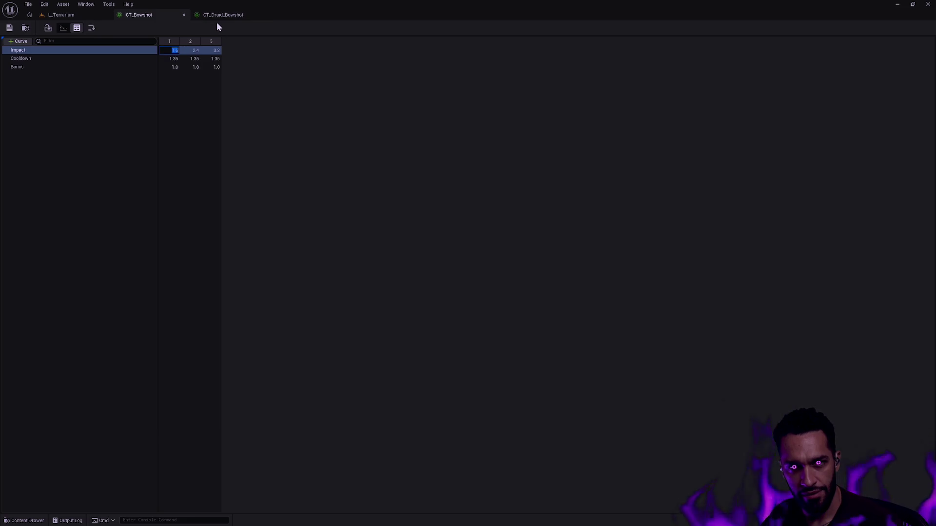
type("2")
key("Tab")
key("Tab")
key("Return")
key("ctrl+s")
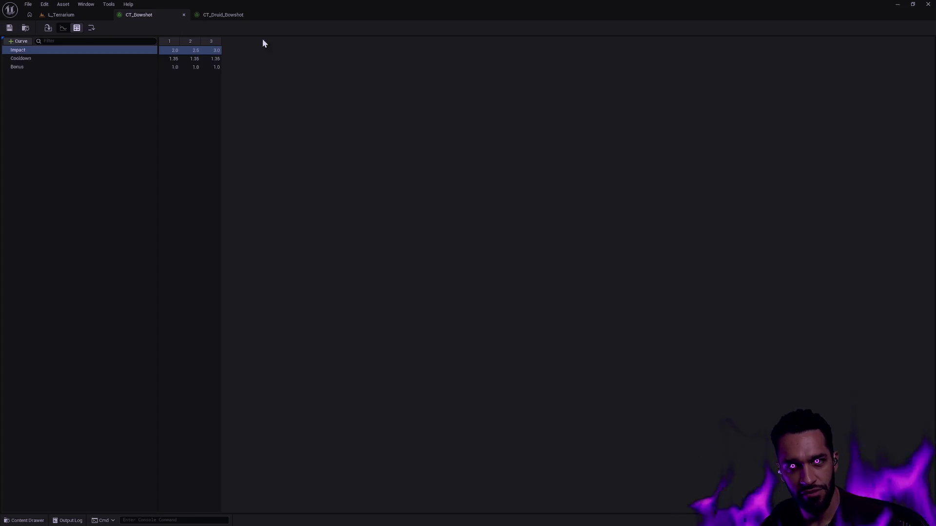
left_click(221, 17)
left_click(186, 16)
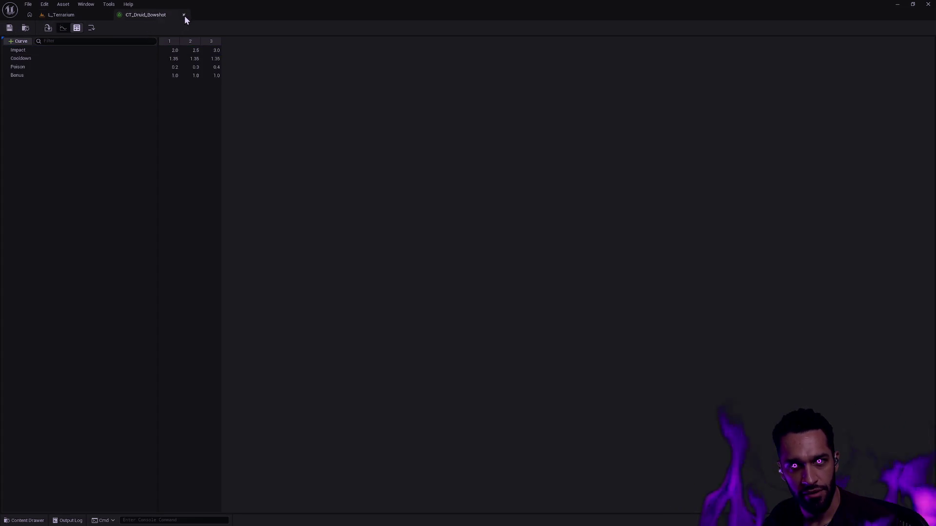
Set CT_Ember's Impact values to 1.2, 1.6 and 2.0 and save the table.
left_click(483, 449)
double_click(380, 278)
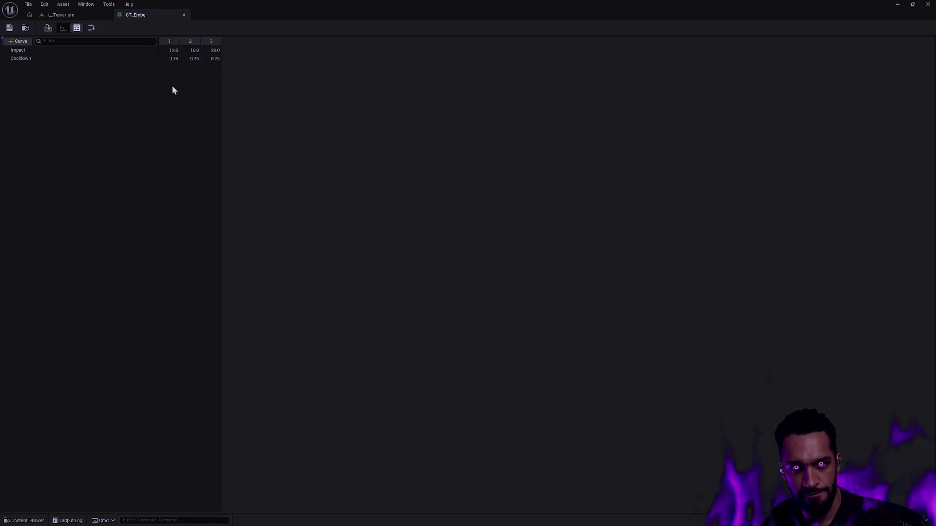
left_click(173, 50)
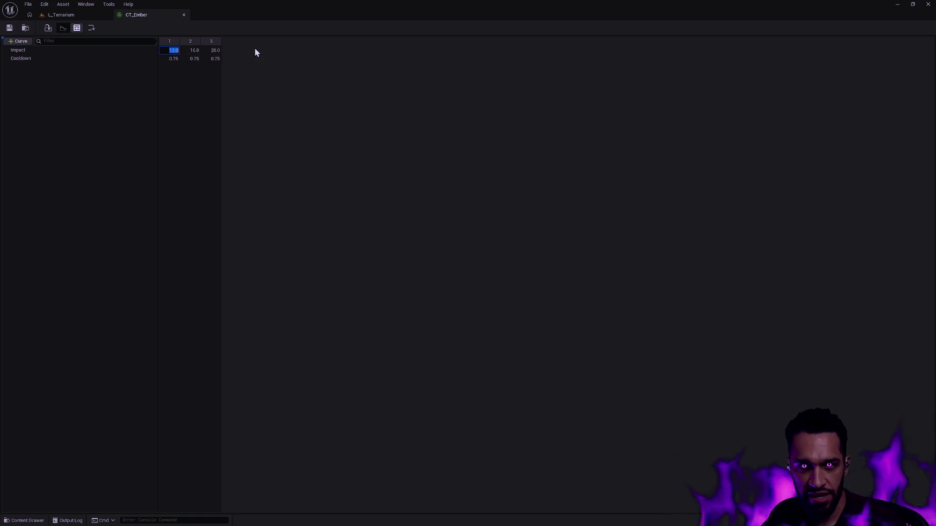
type("1.2")
key("Tab")
type("1.6")
key("Tab")
type("2.0")
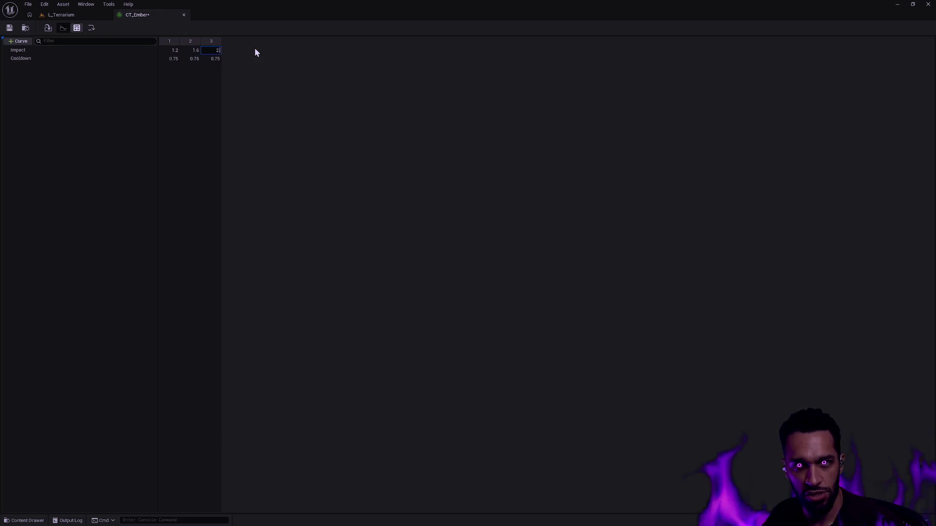
left_click(13, 29)
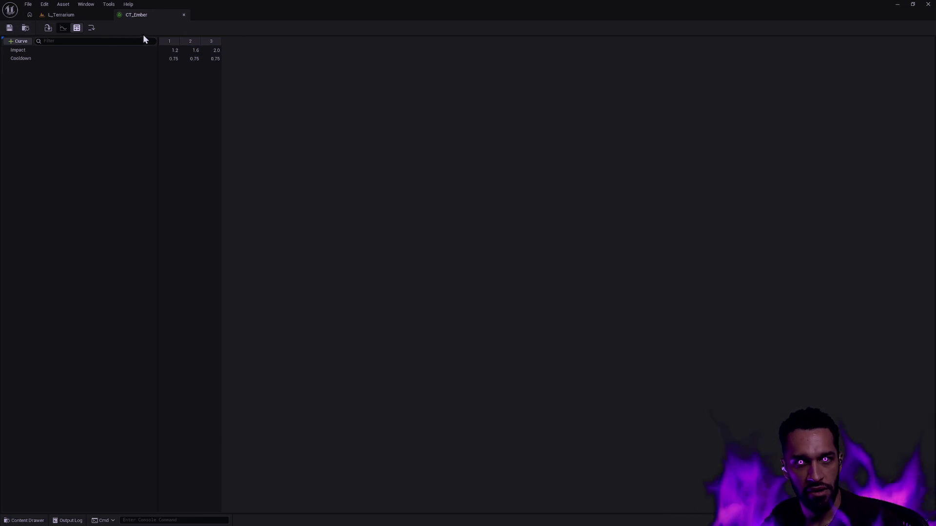
Switch the drawer to the AbilityGameplayEffects collection and open the GE_Ember gameplay effect.
key("ctrl+space")
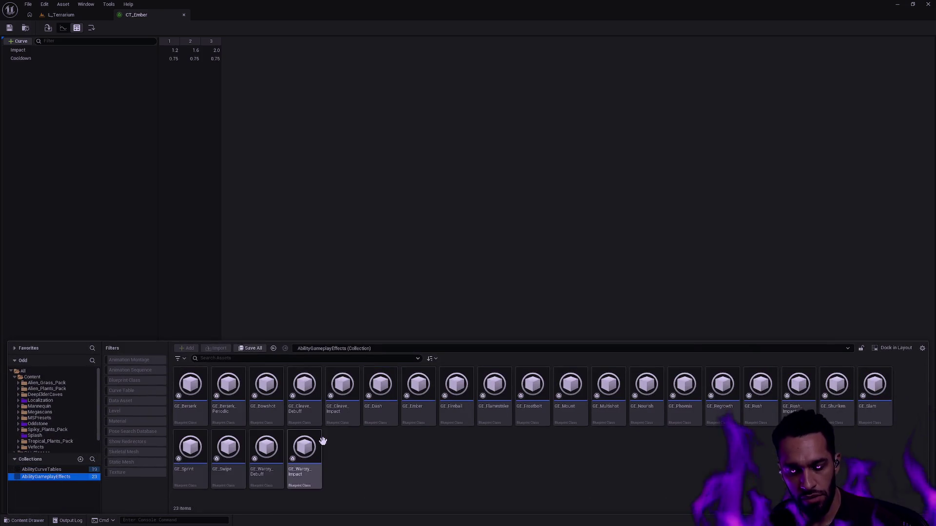
left_click(53, 471)
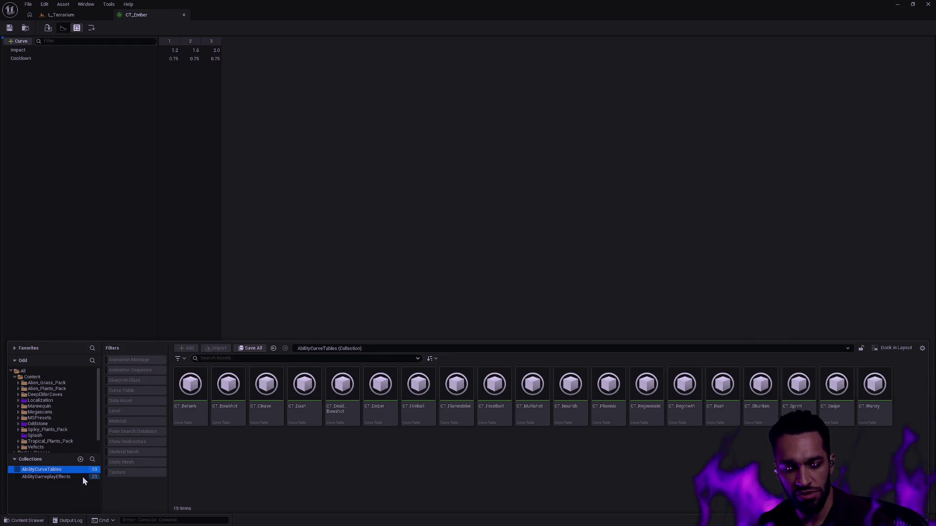
left_click(55, 476)
left_click(65, 470)
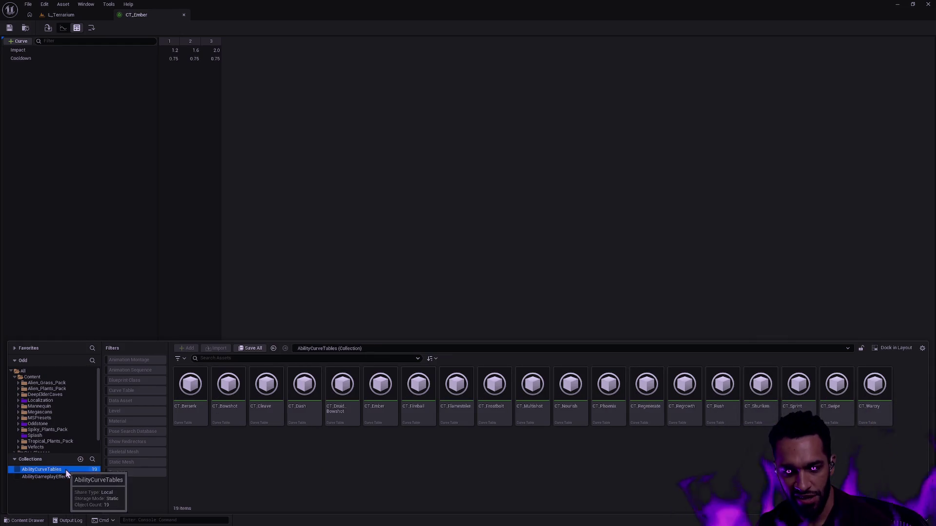
left_click(62, 470)
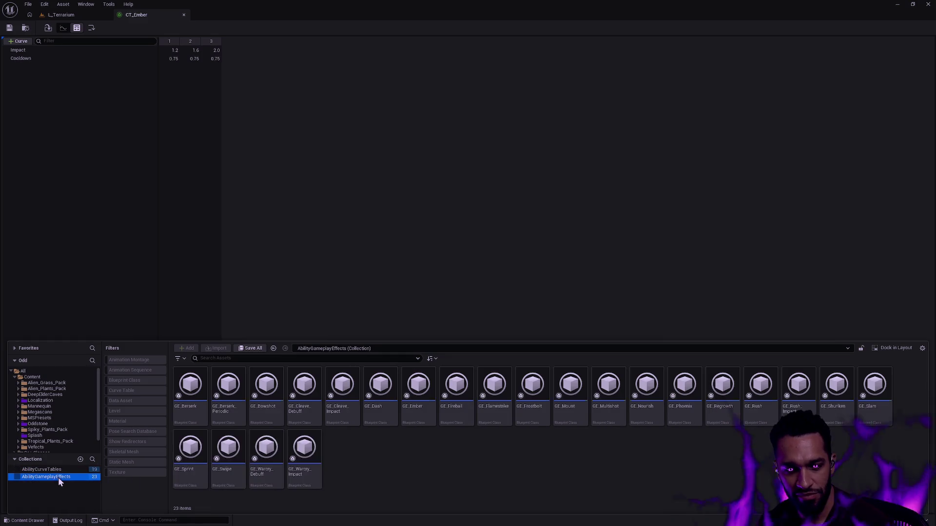
left_click(59, 469)
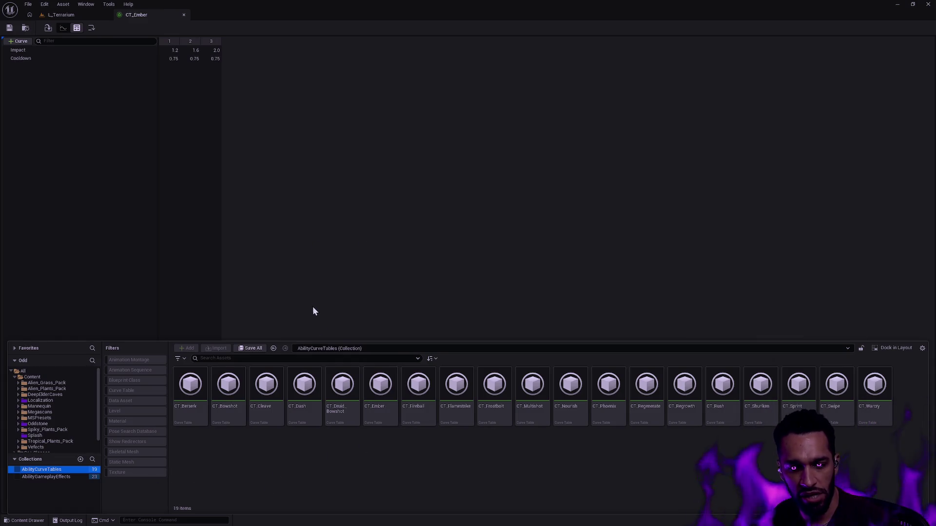
left_click(54, 475)
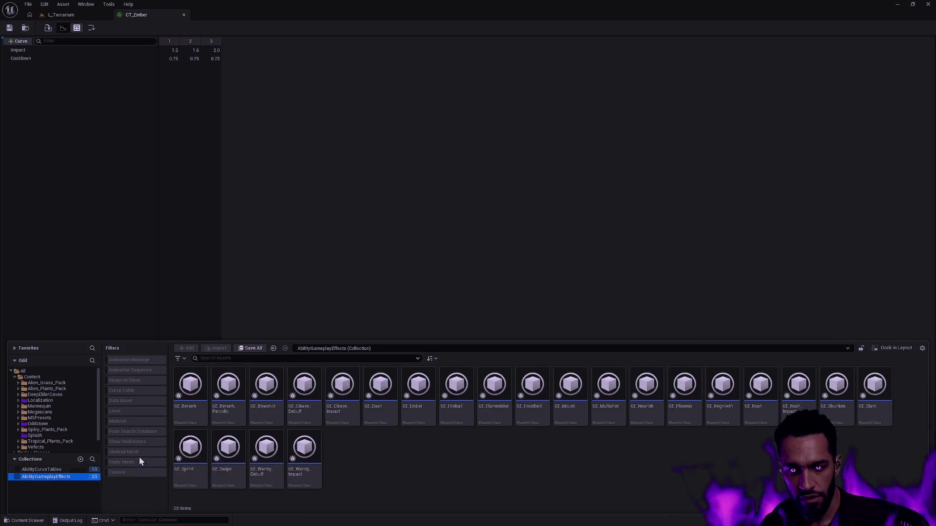
double_click(418, 395)
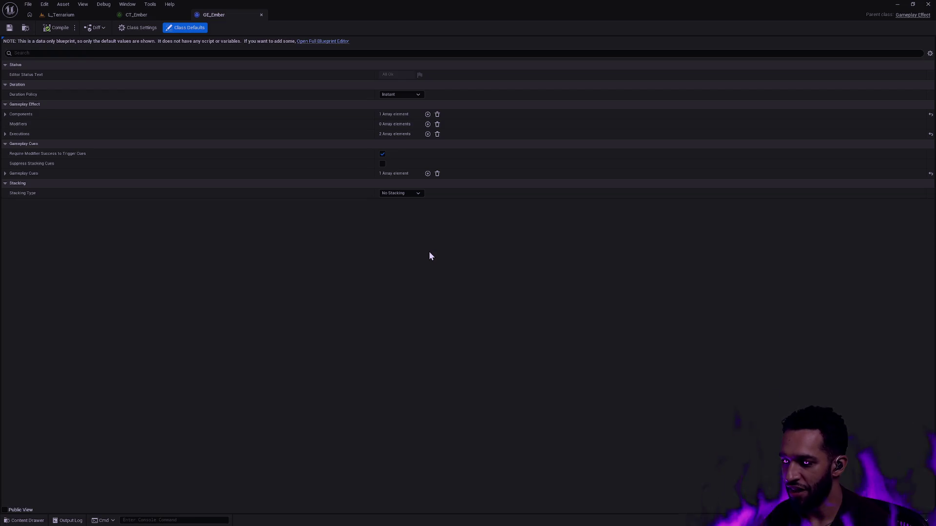
Flip the asset drawer between the AbilityCurveTables and AbilityGameplayEffects collections.
key("ctrl+space")
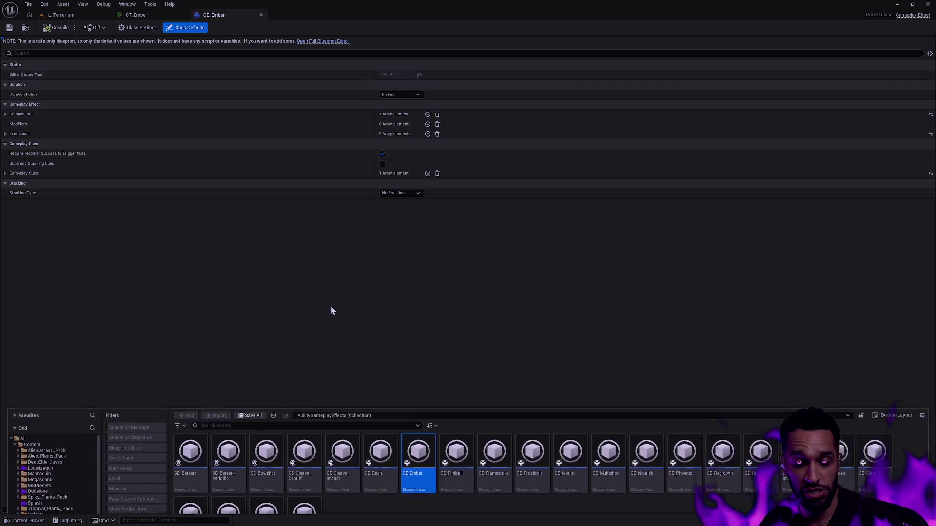
left_click(62, 464)
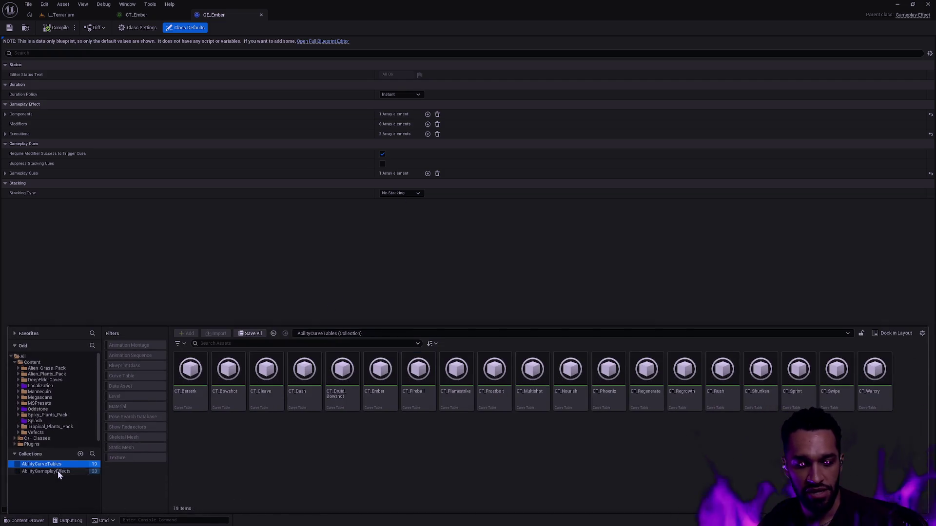
left_click(58, 473)
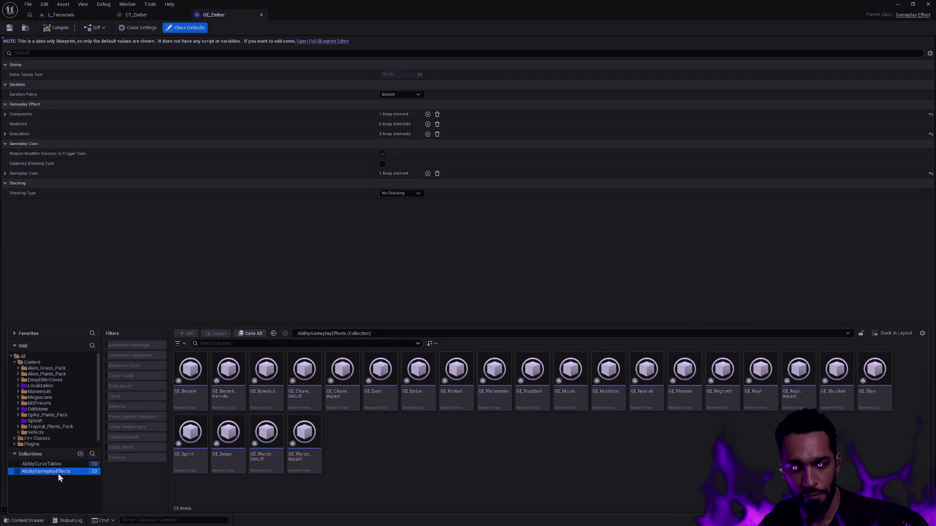
left_click(62, 464)
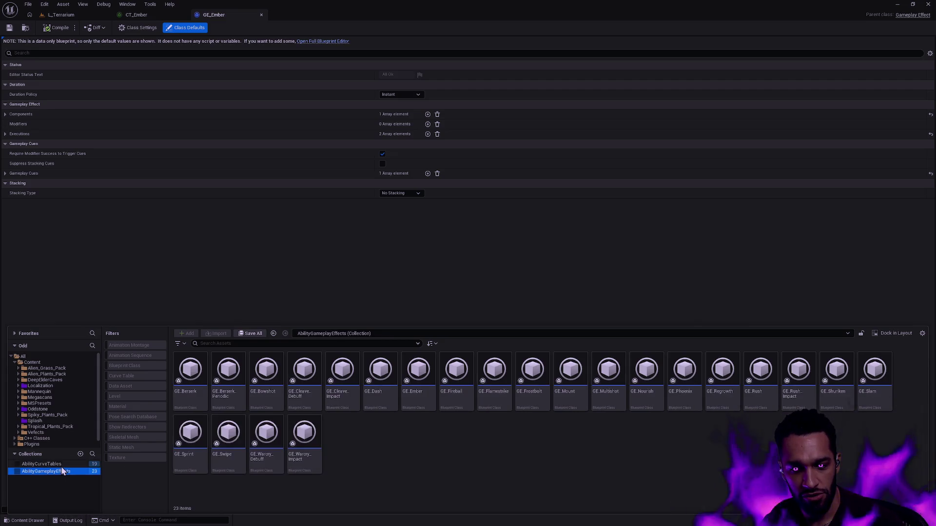
left_click(62, 466)
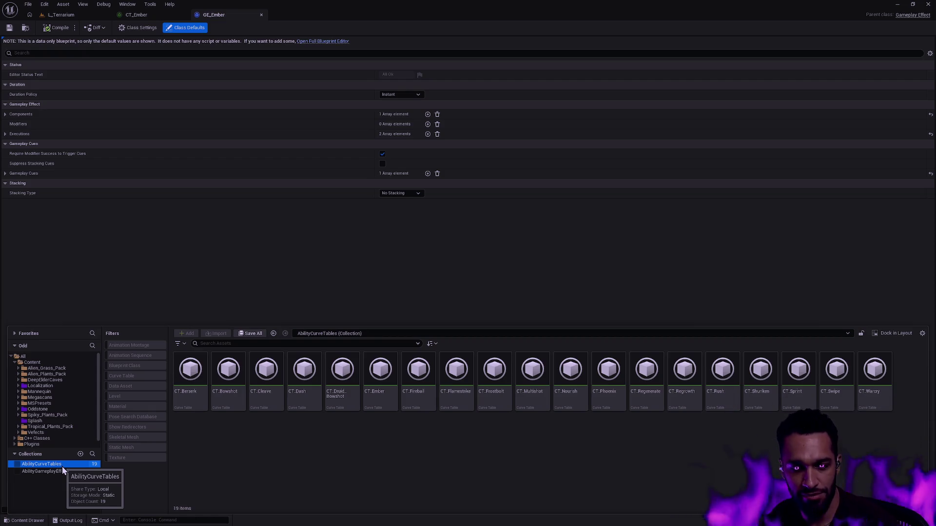
left_click(62, 471)
left_click(63, 464)
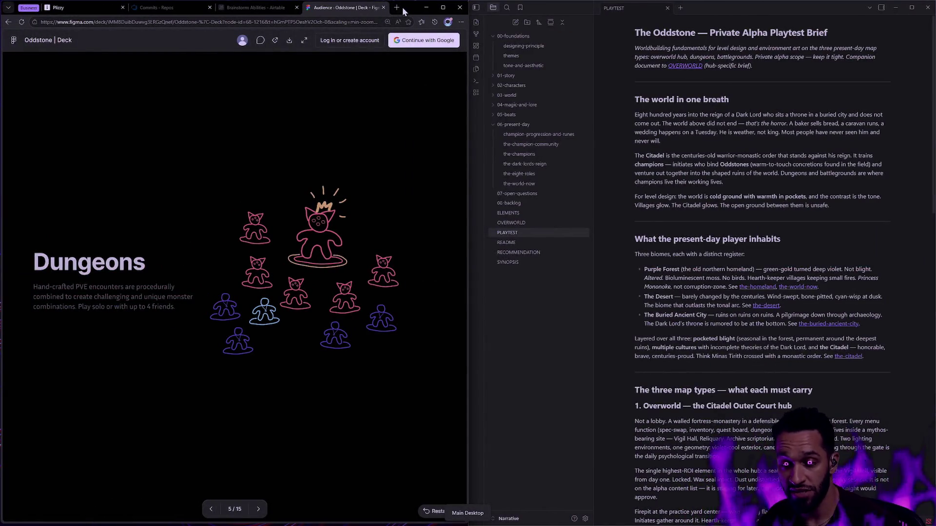
Search 'small gallon of milk carton' in a new tab and view the image results.
left_click(396, 7)
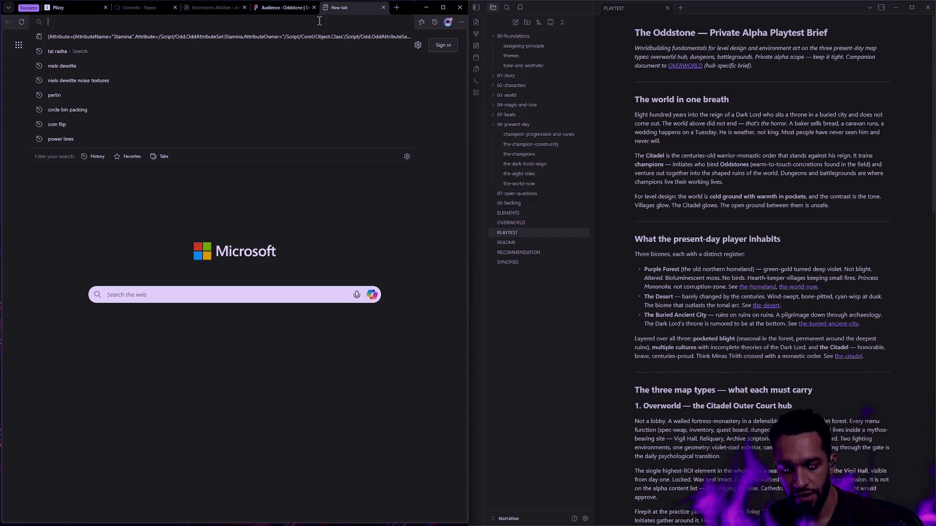
type("small ")
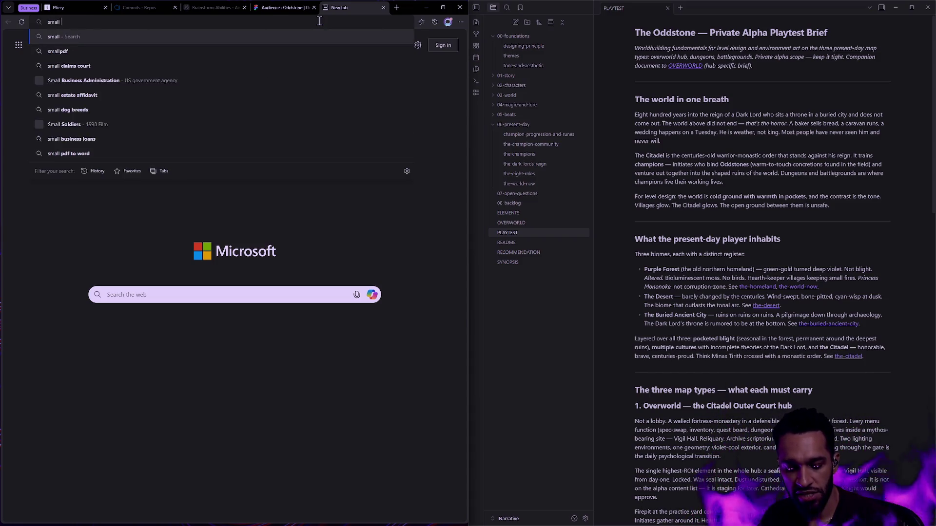
type("gallon of milk carton")
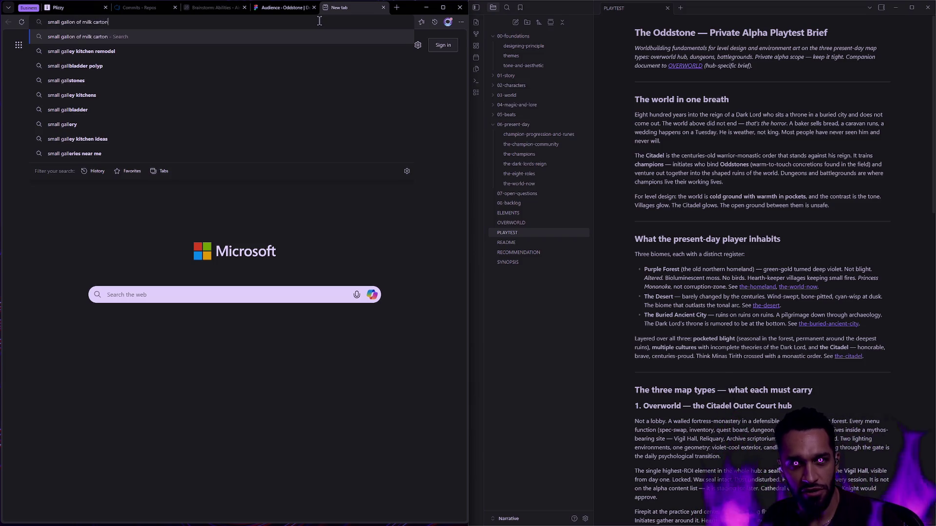
key("Return")
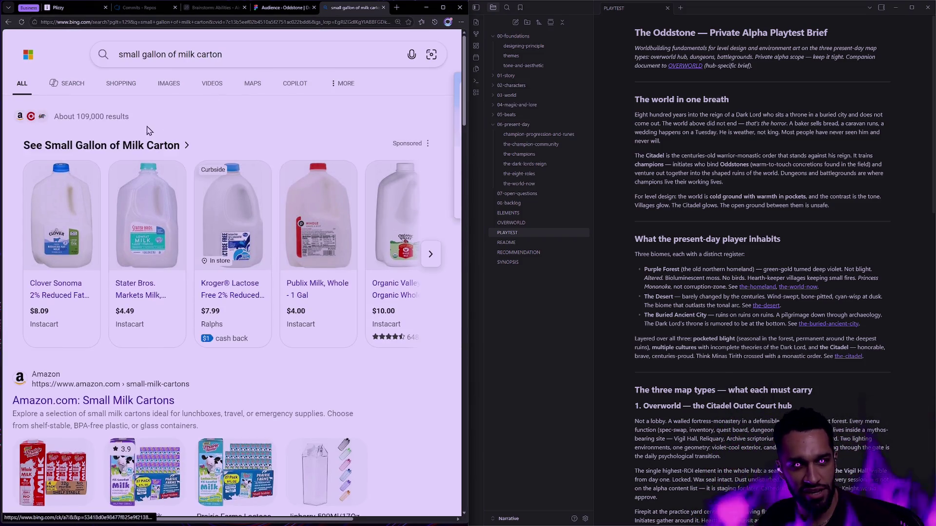
scroll(147, 168, "down", 2)
scroll(154, 157, "down", 3)
scroll(161, 176, "up", 5)
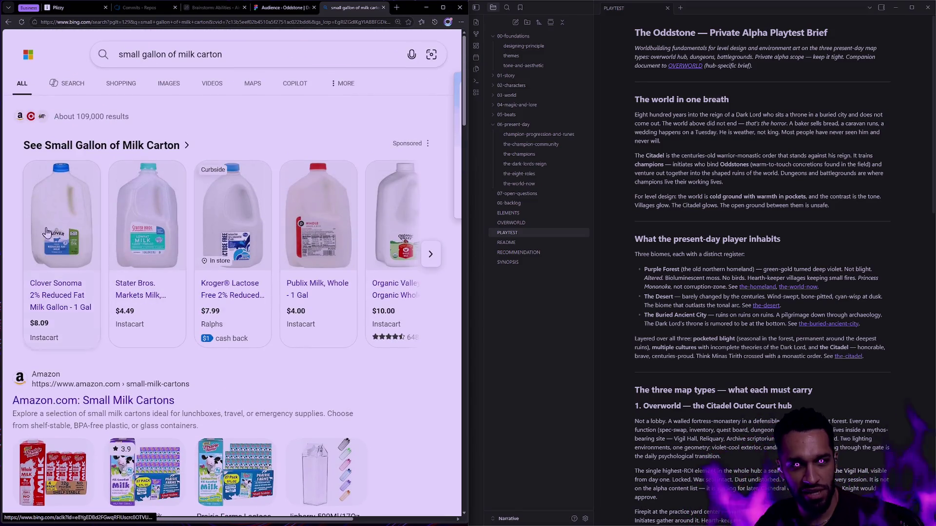
left_click(162, 85)
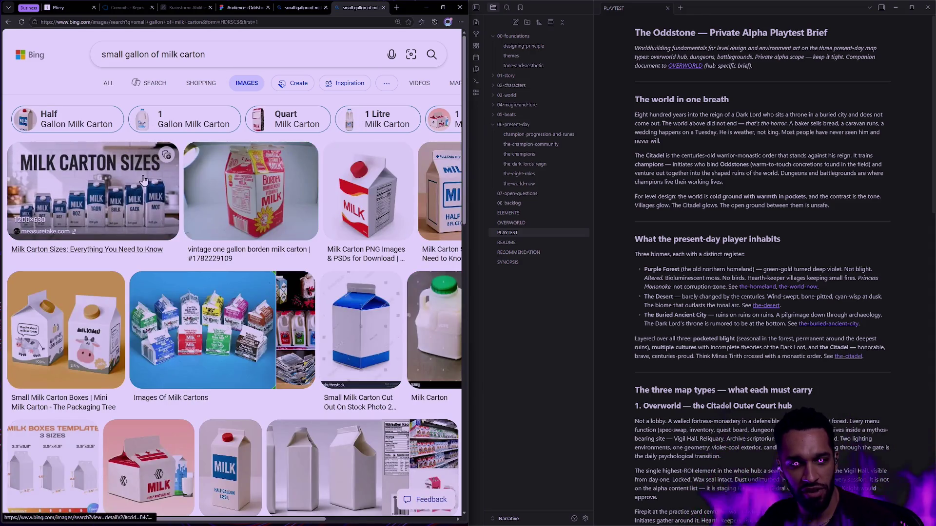
scroll(152, 182, "down", 1)
scroll(156, 182, "down", 4)
scroll(159, 185, "down", 3)
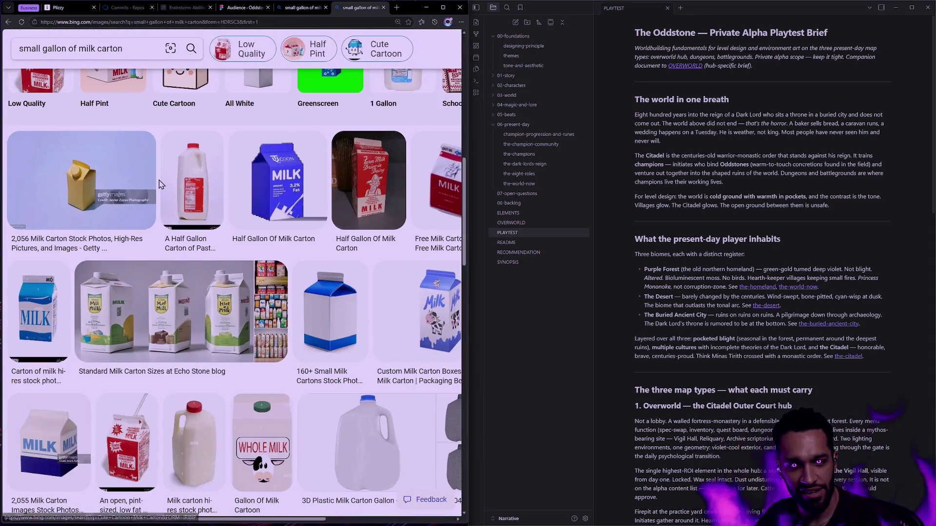
scroll(219, 183, "down", 3)
scroll(292, 212, "up", 2)
scroll(358, 241, "up", 5)
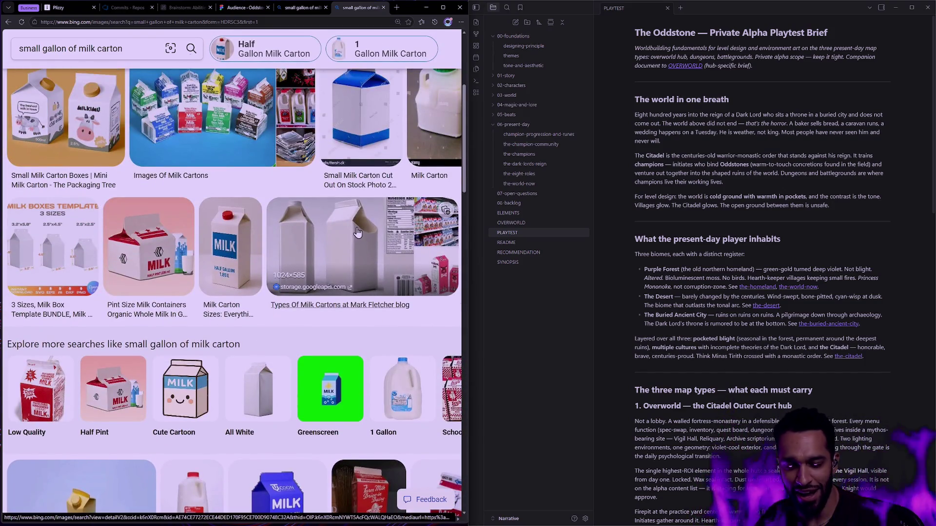
scroll(357, 238, "up", 1)
scroll(358, 190, "up", 3)
Go back to the results page and run a new 'micro machines' search.
key("alt+Left")
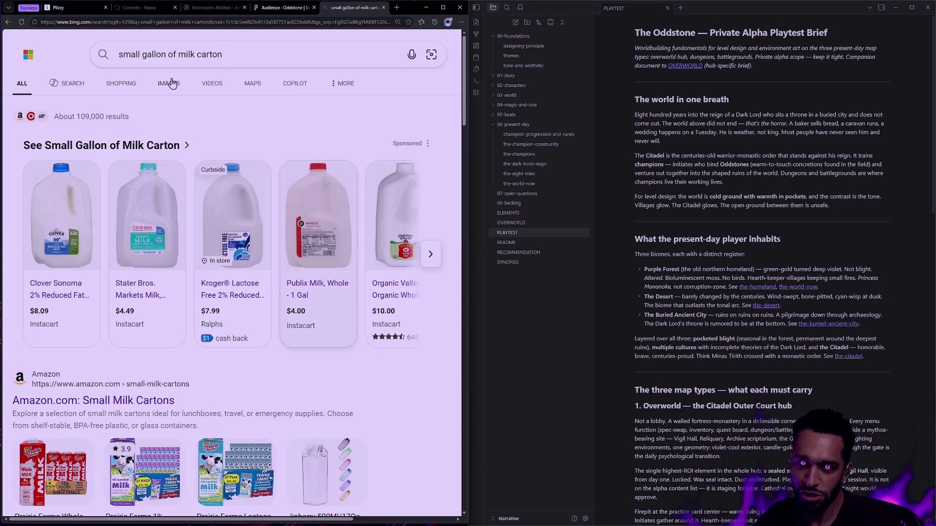
left_click(199, 59)
key("ctrl+a")
type("micro machines")
key("Return")
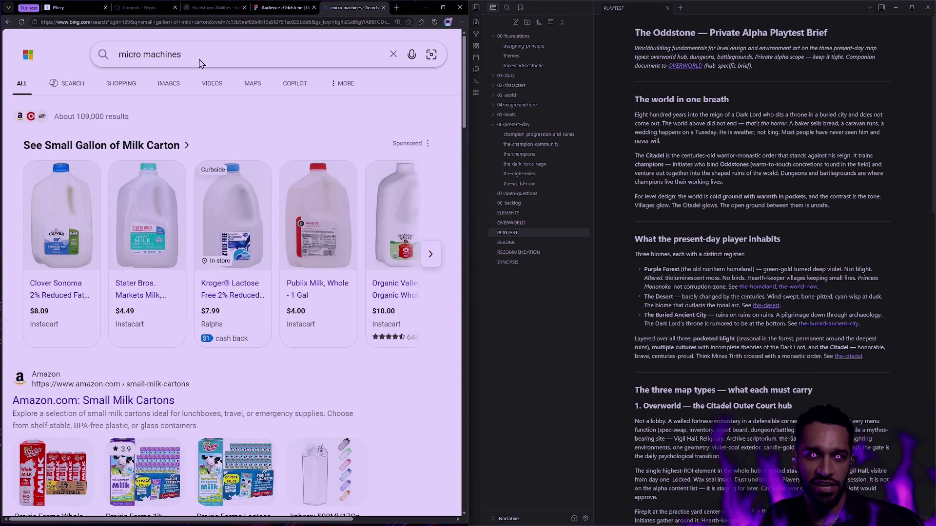
Search 'micro machines stealth bomber' and enlarge the Vintage Imperial 1989 stealth bomber image.
left_click(235, 63)
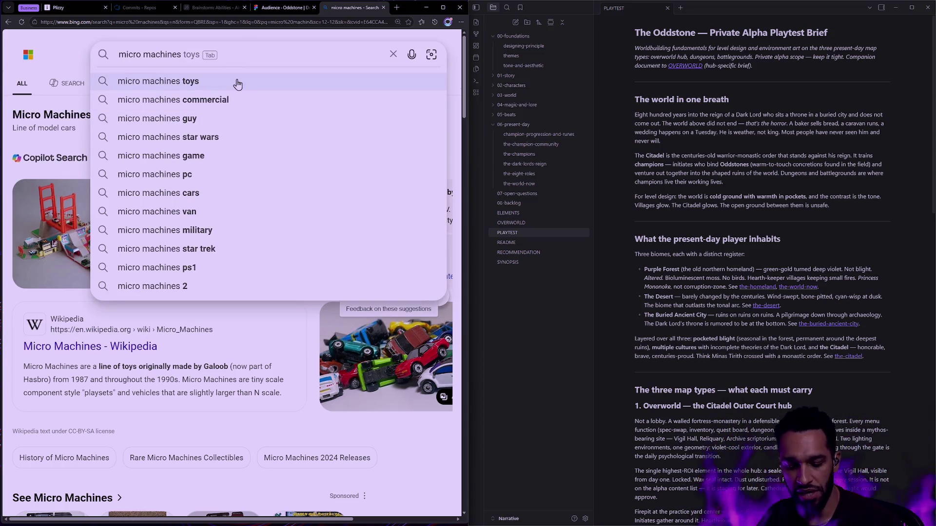
type("stealth bo")
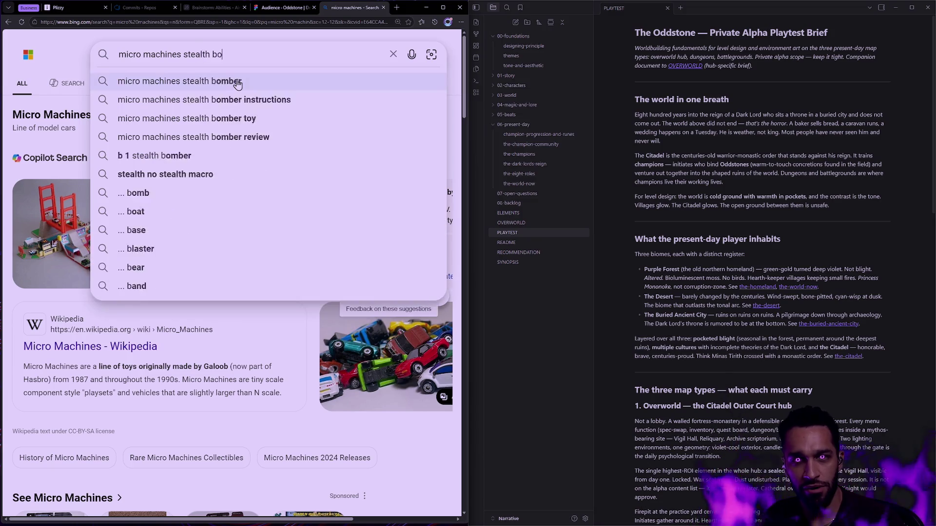
type("mber")
key("Return")
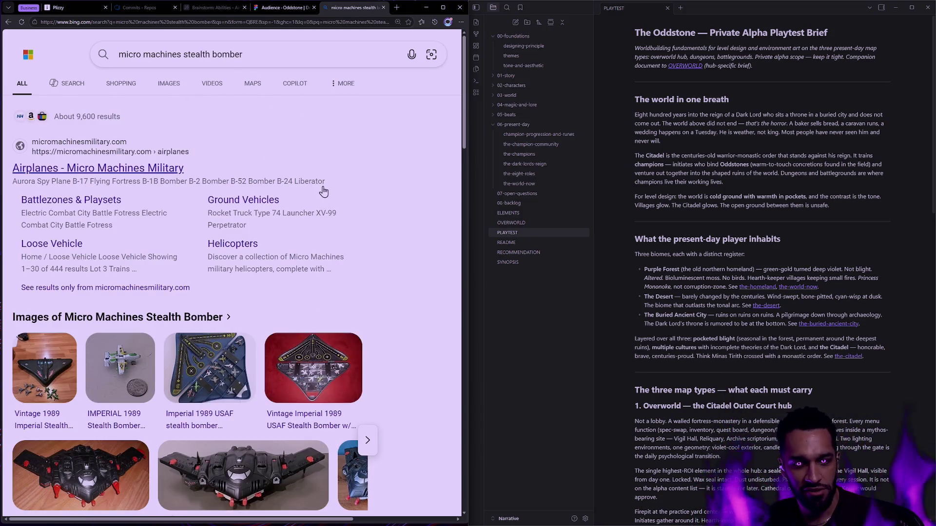
left_click_drag(184, 54, 300, 56)
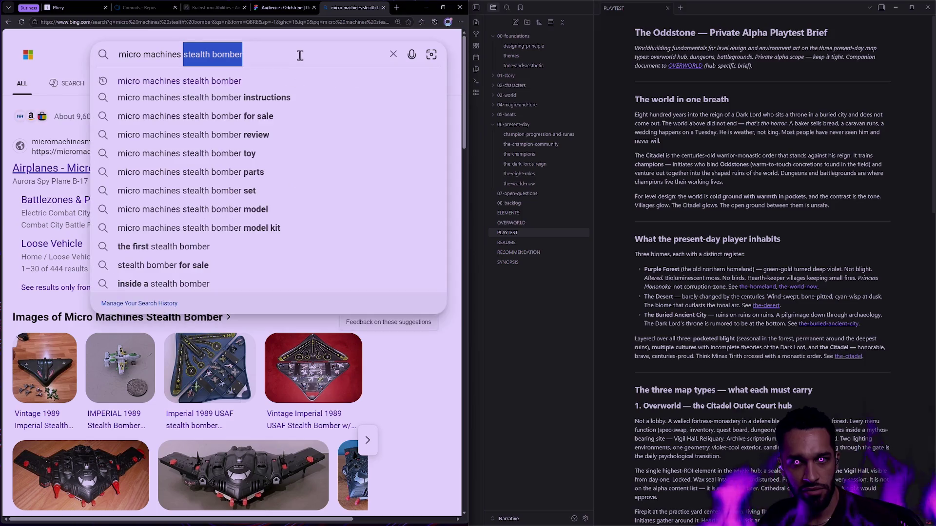
left_click(393, 359)
scroll(388, 360, "down", 3)
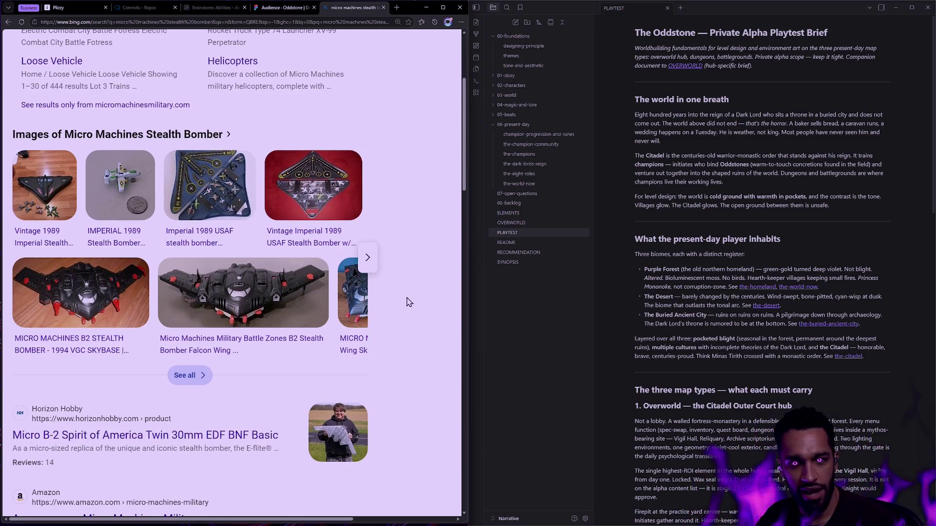
left_click(320, 195)
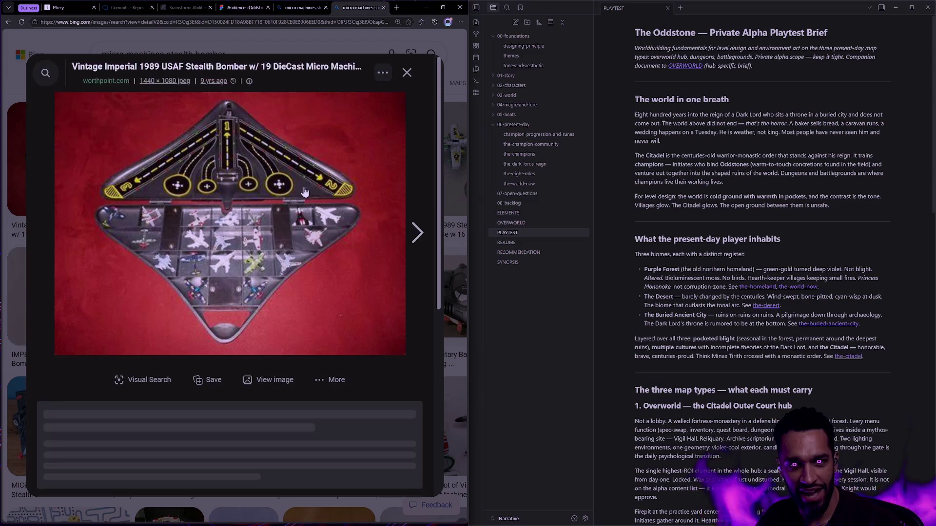
mouse_move(272, 307)
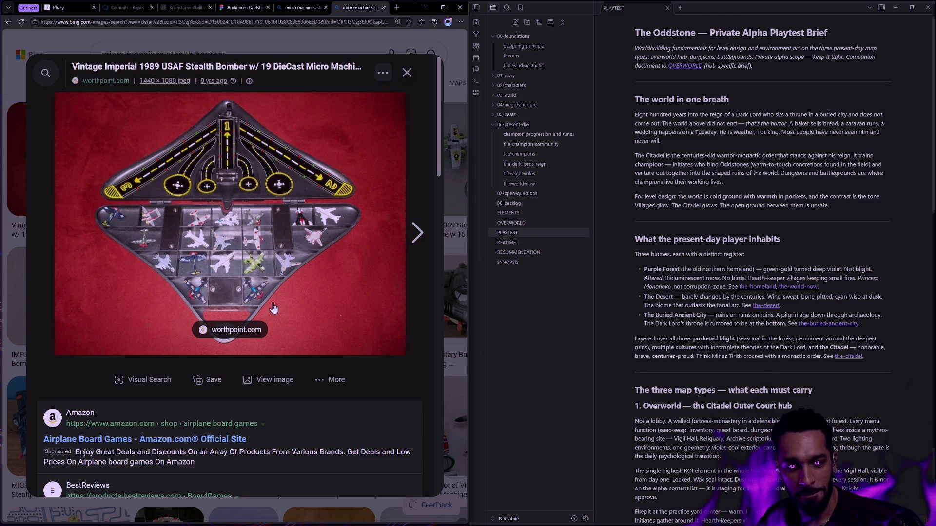
Browse the F-117 Nighthawk and Stealth Fighter Black Jet toy images, closing each viewer.
left_click(408, 73)
scroll(295, 228, "down", 3)
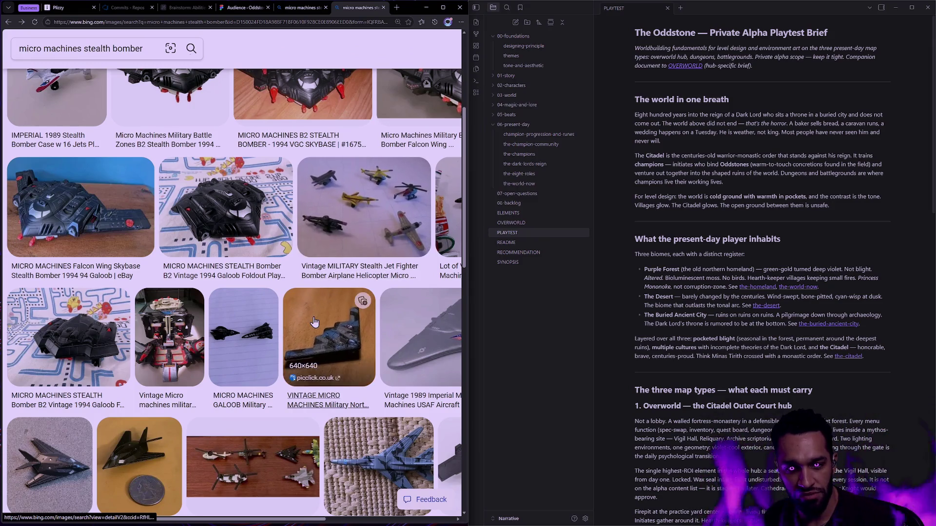
scroll(334, 307, "down", 2)
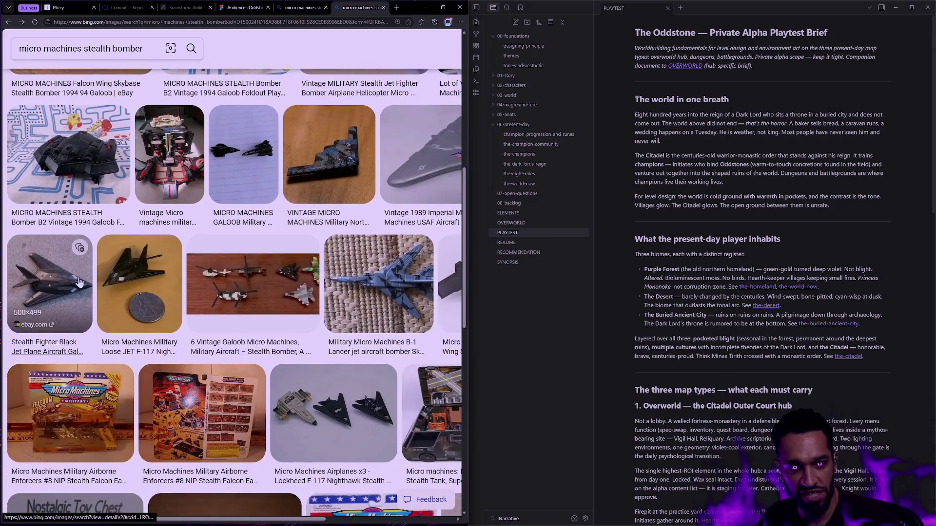
left_click(128, 275)
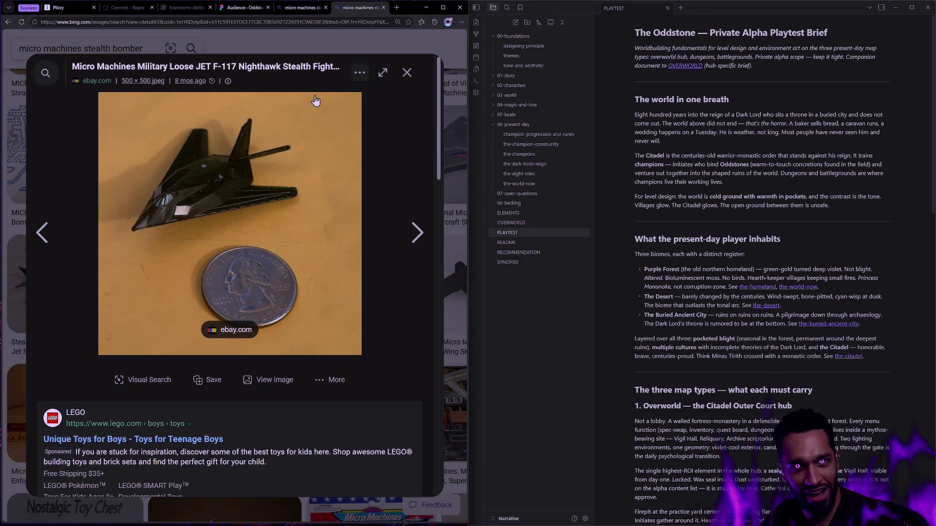
left_click(409, 75)
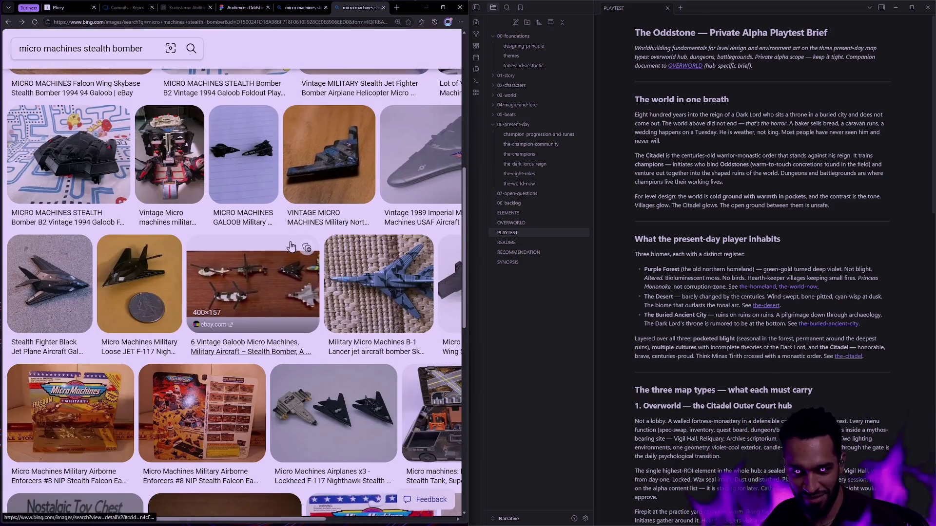
left_click(50, 285)
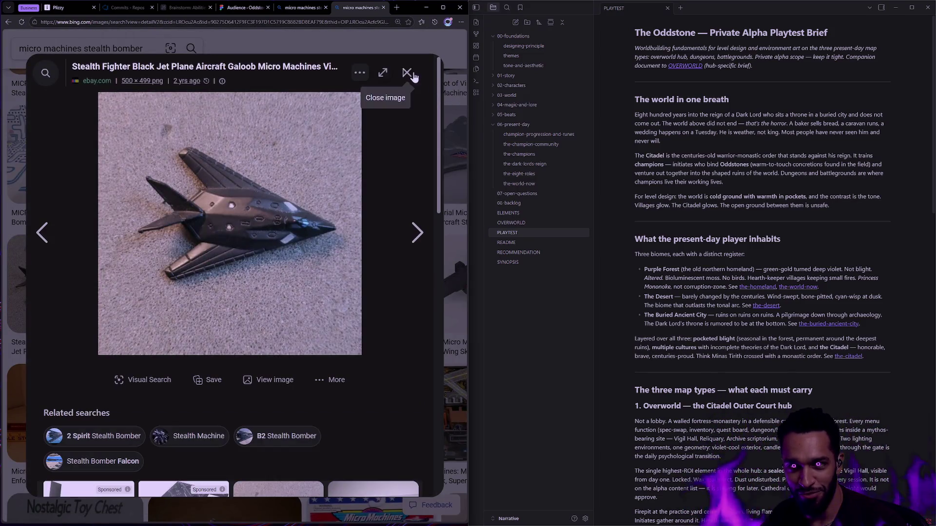
left_click(407, 73)
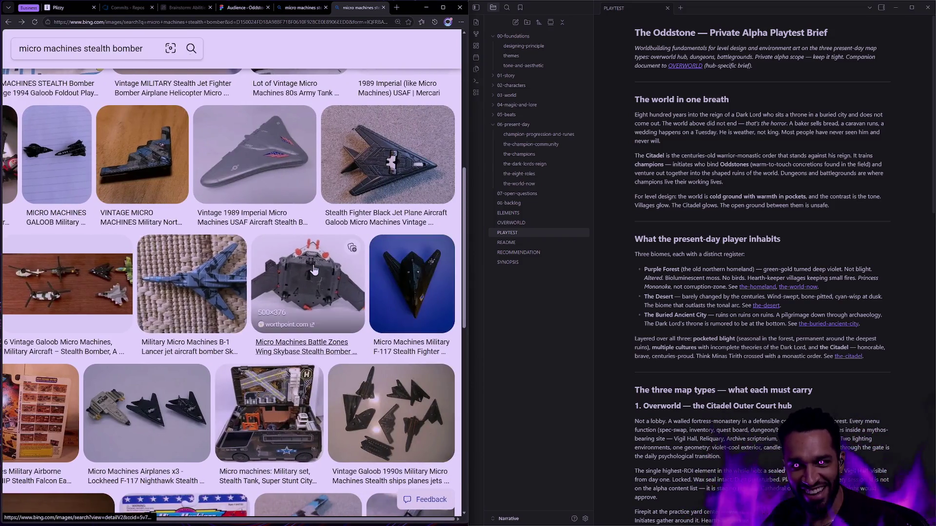
scroll(311, 272, "down", 3)
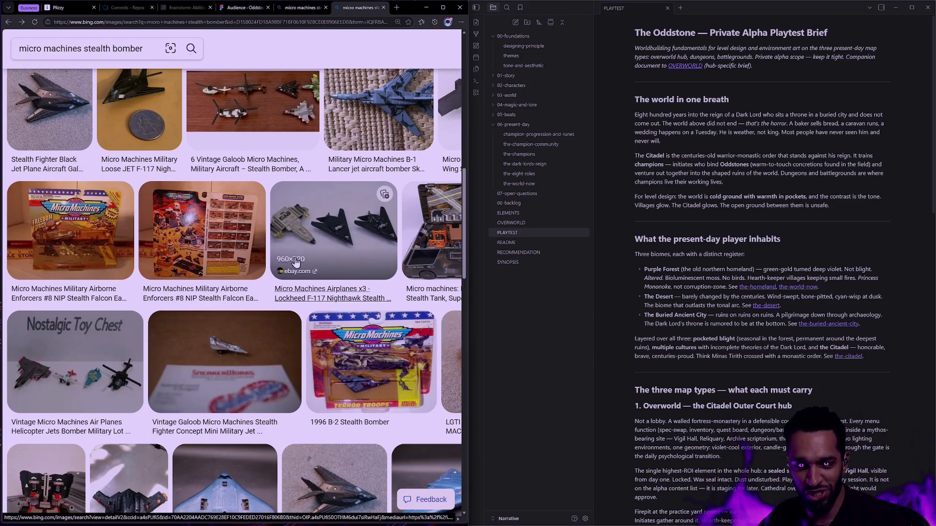
scroll(295, 262, "down", 2)
scroll(391, 269, "down", 2)
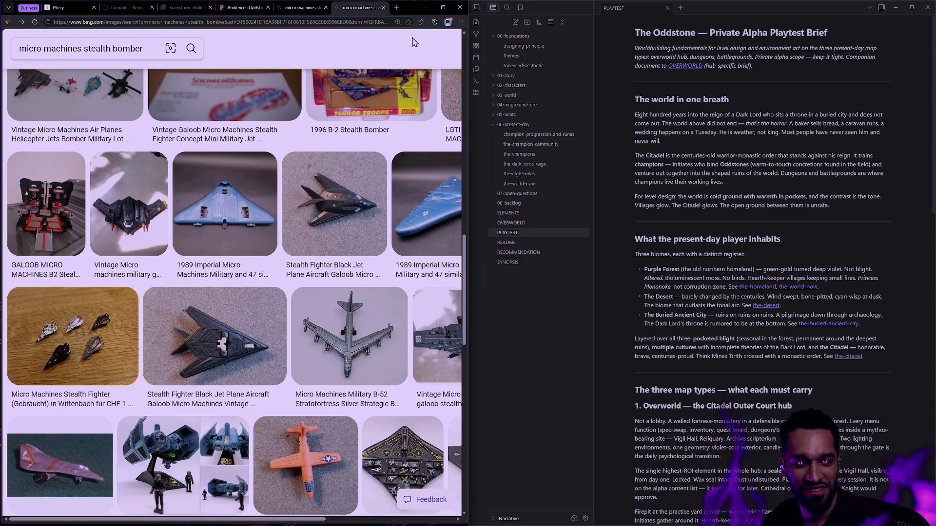
Close both stealth bomber Bing tabs and return to Rider.
left_click(383, 8)
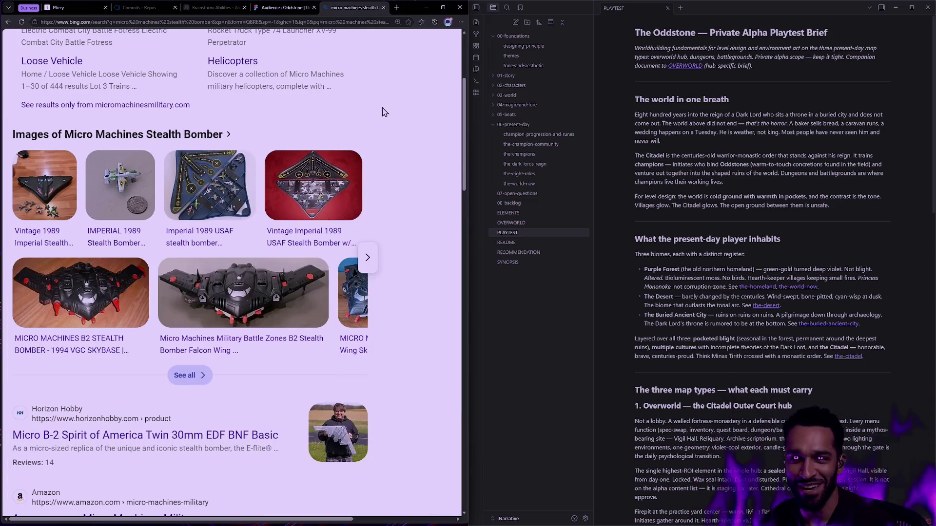
left_click(383, 8)
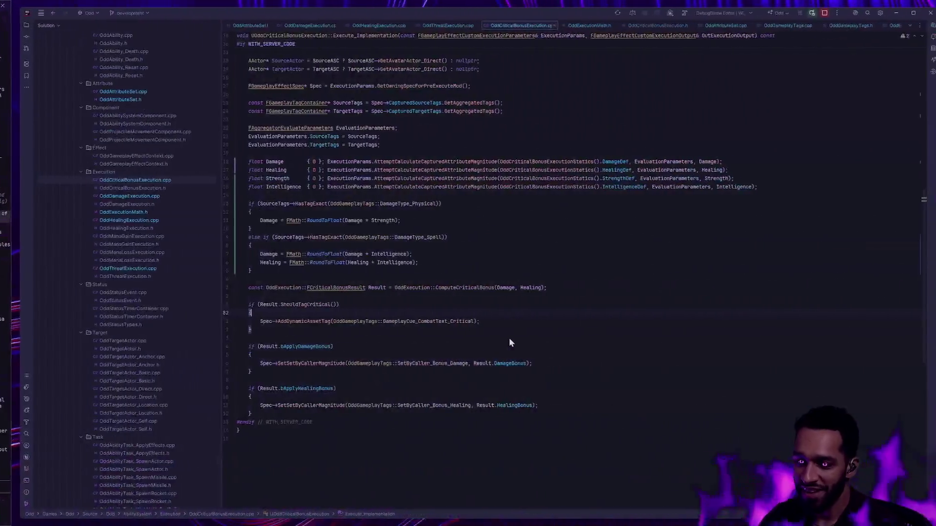
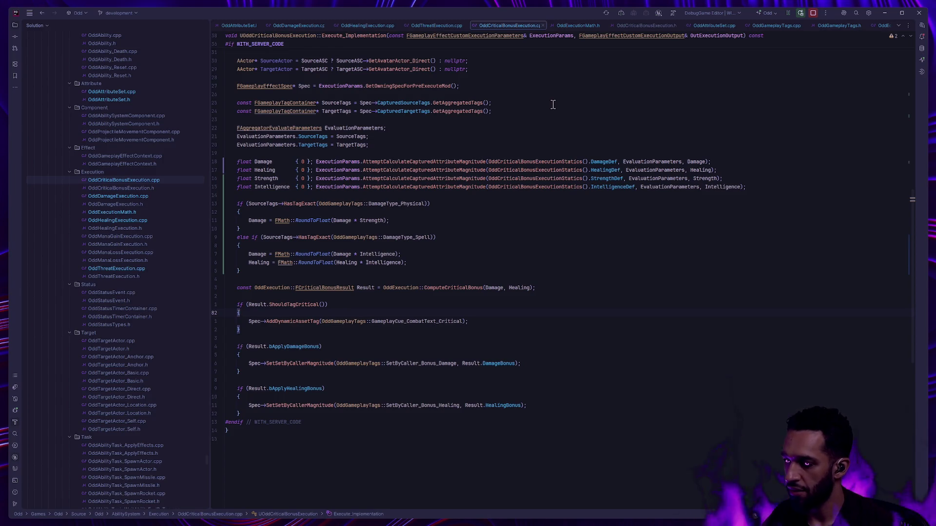
Switch from Rider to the Unreal Editor with GE_Ember open and start a new collection.
key("alt+Tab")
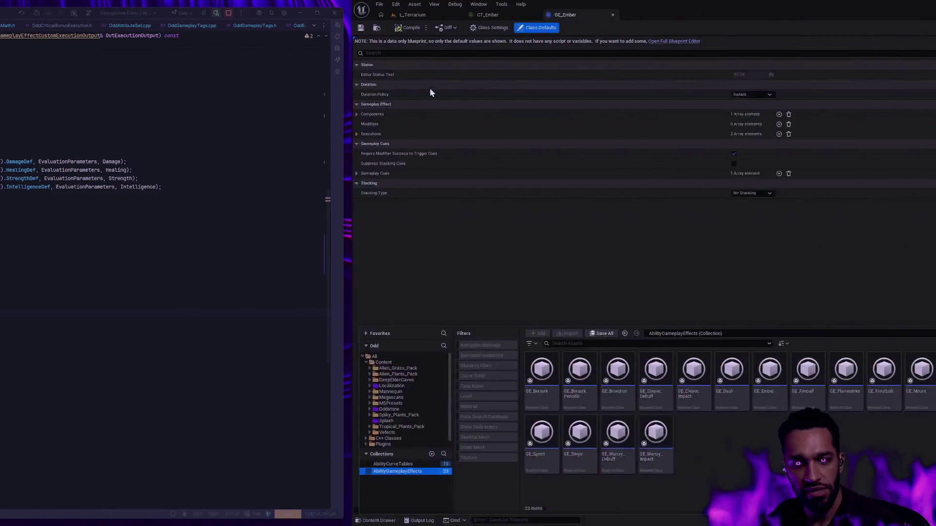
left_click(80, 454)
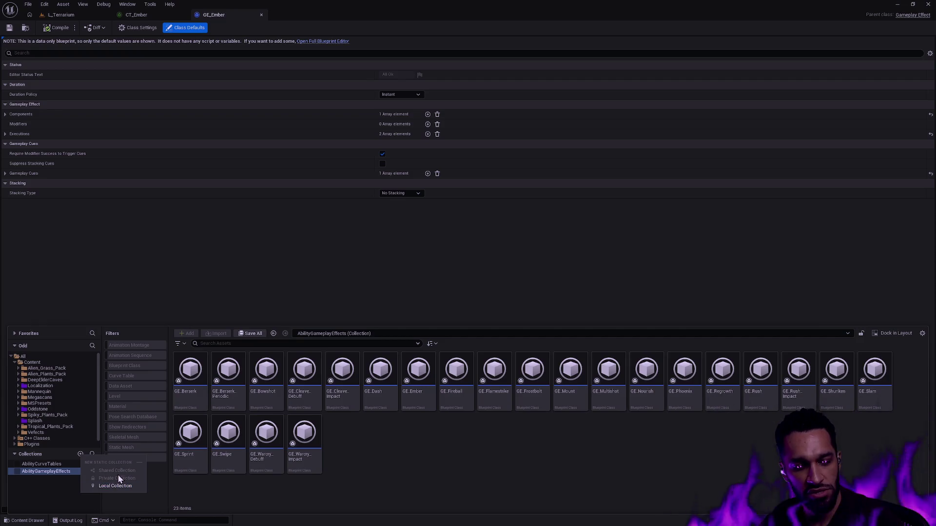
mouse_move(117, 478)
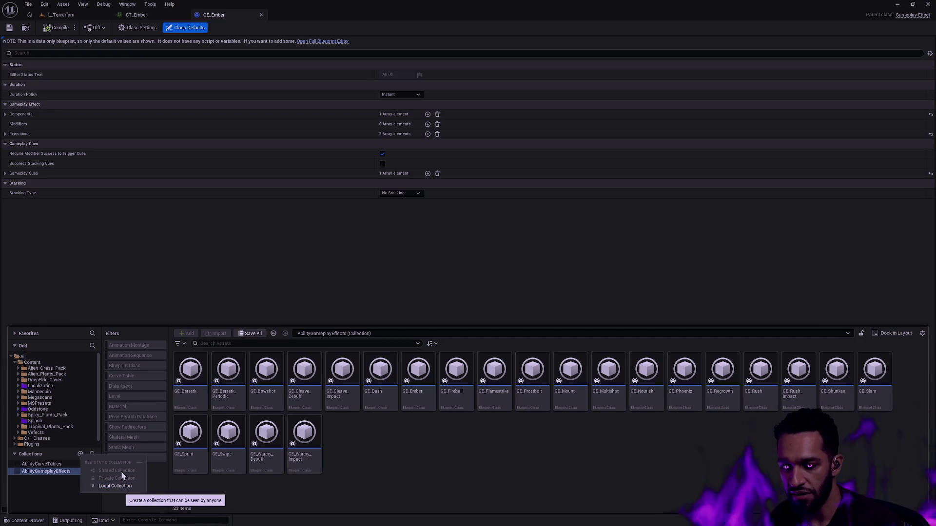
Dismiss the collection menu and drawer, then expand GE_Ember's Executions and its second entry.
left_click(111, 496)
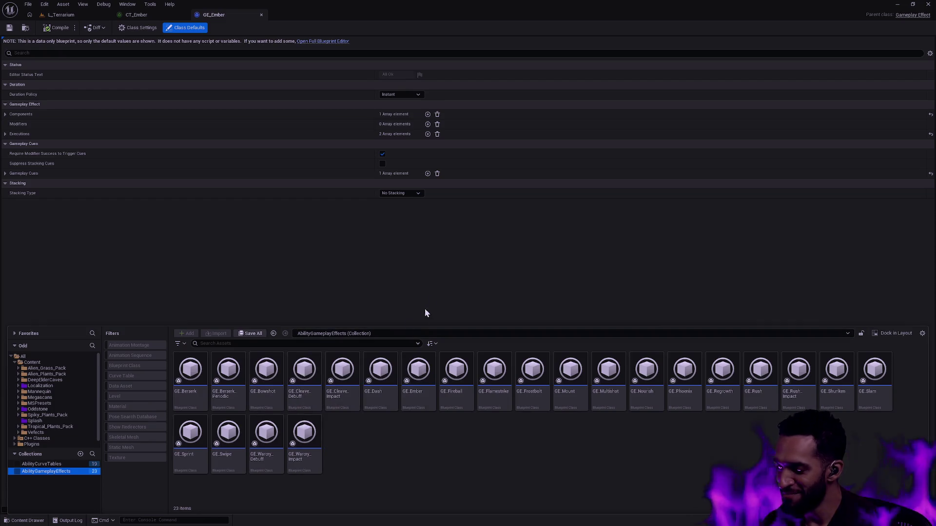
left_click(450, 249)
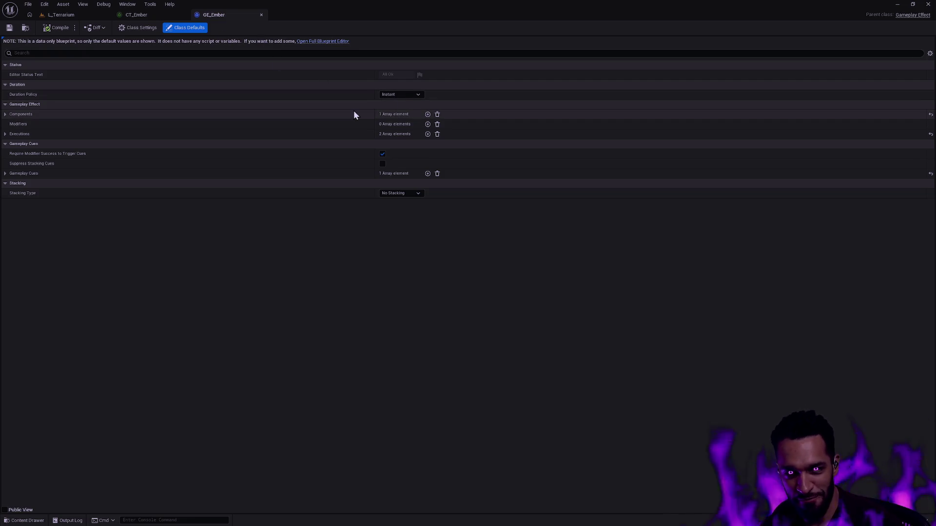
left_click(6, 134)
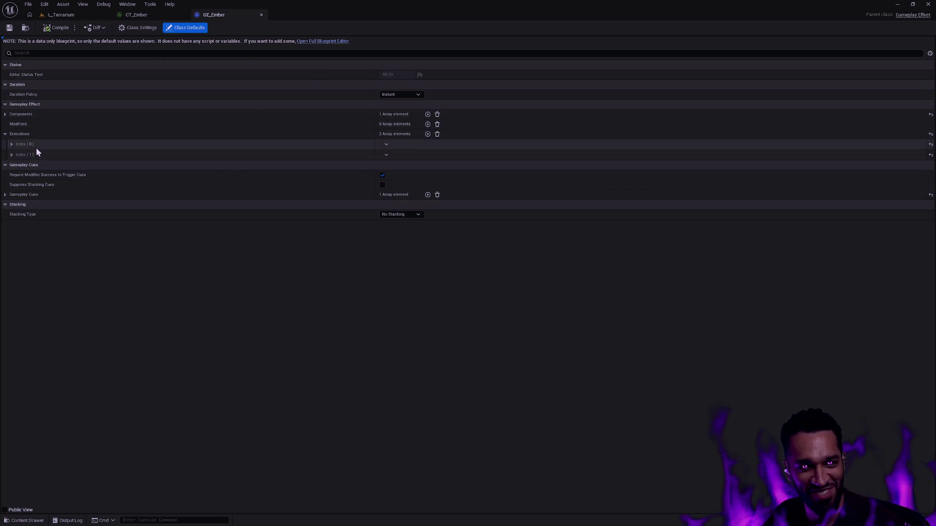
left_click(12, 153)
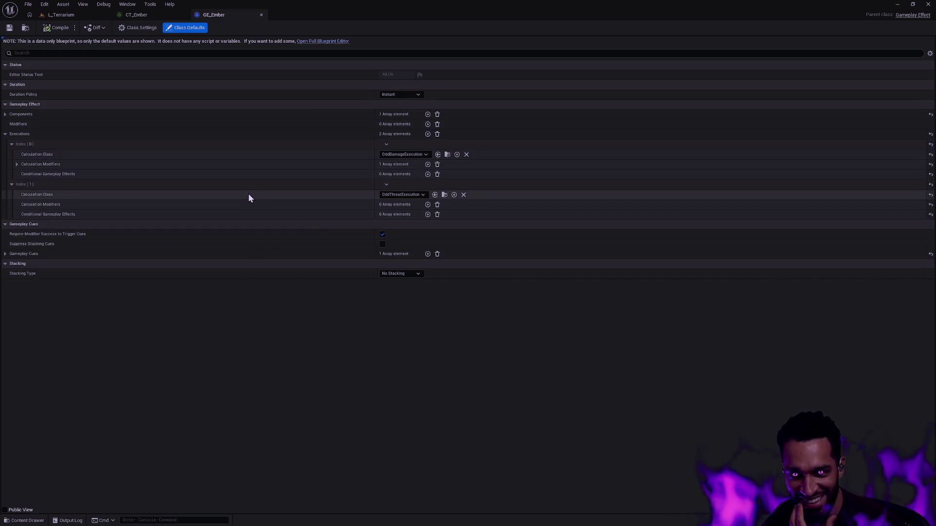
Expand the Damage calculation modifier and the Components' Asset Tags section.
left_click(16, 164)
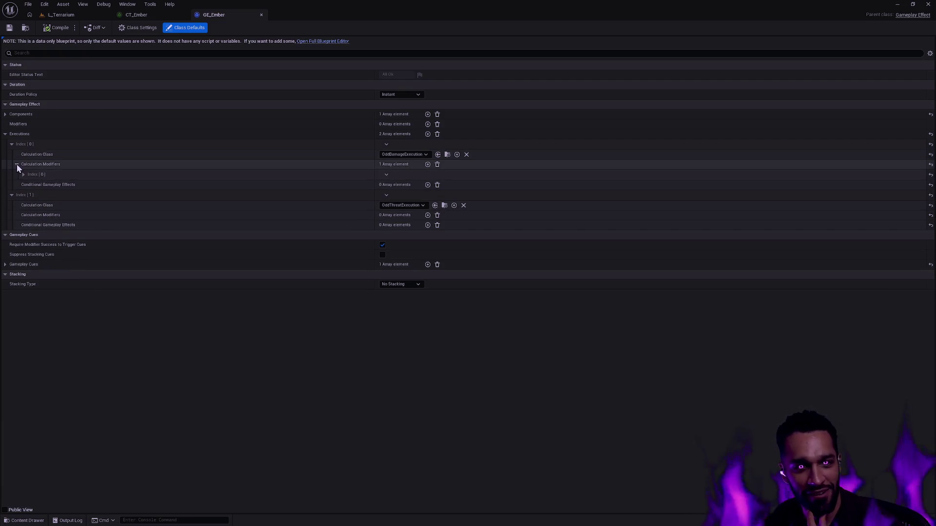
left_click(22, 175)
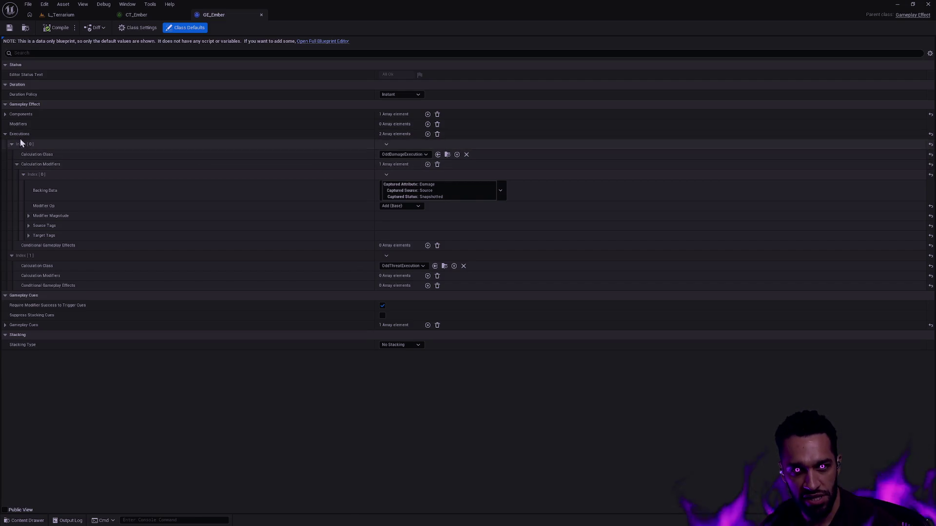
left_click(5, 114)
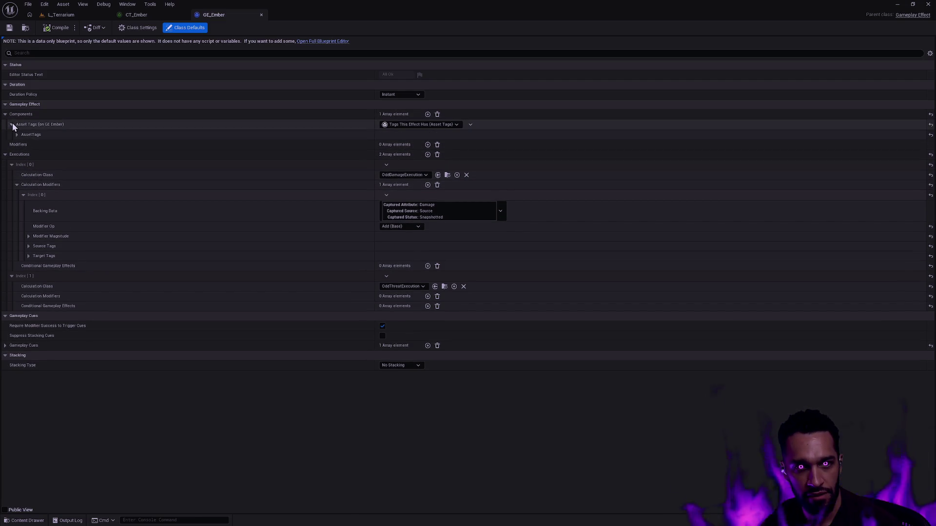
left_click(17, 134)
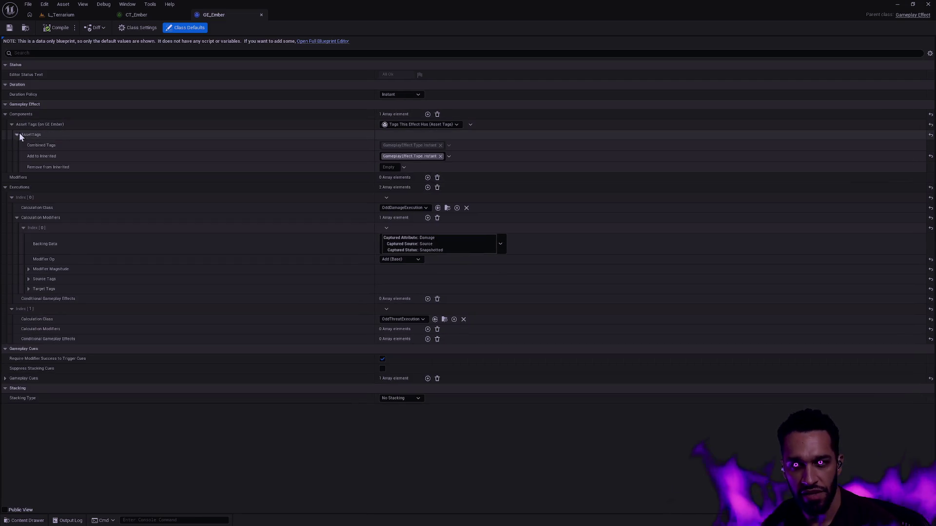
Add DamageType.Spell and GameplayEffect.Ability.Fire.Ember to GE_Ember's inherited tags and save.
left_click(449, 157)
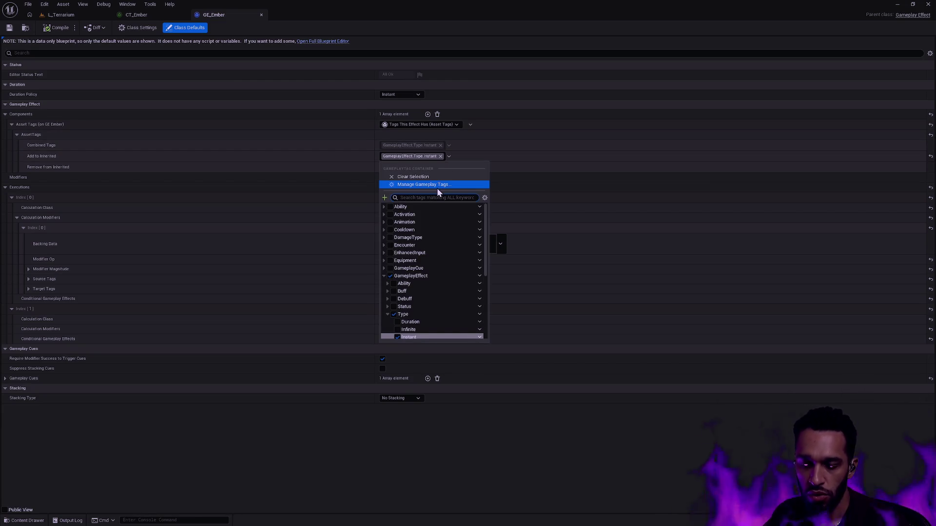
type("type spell")
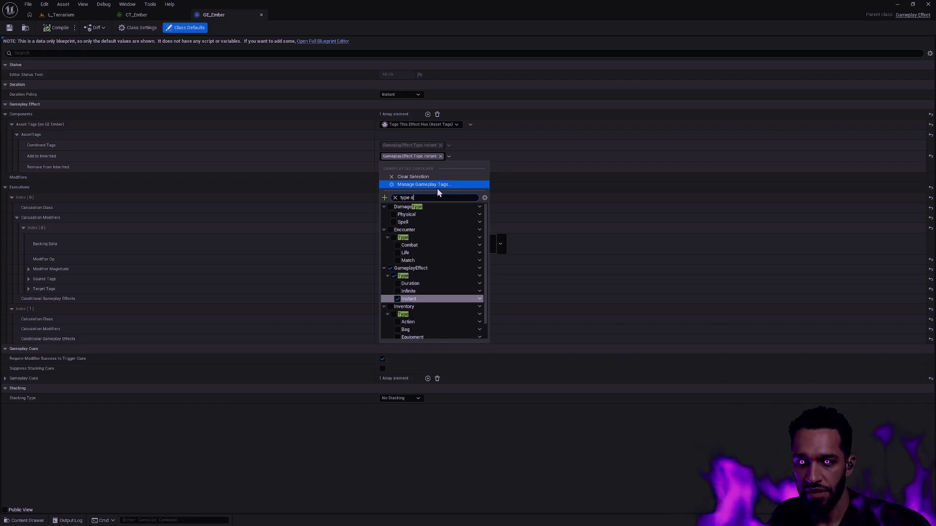
left_click(397, 214)
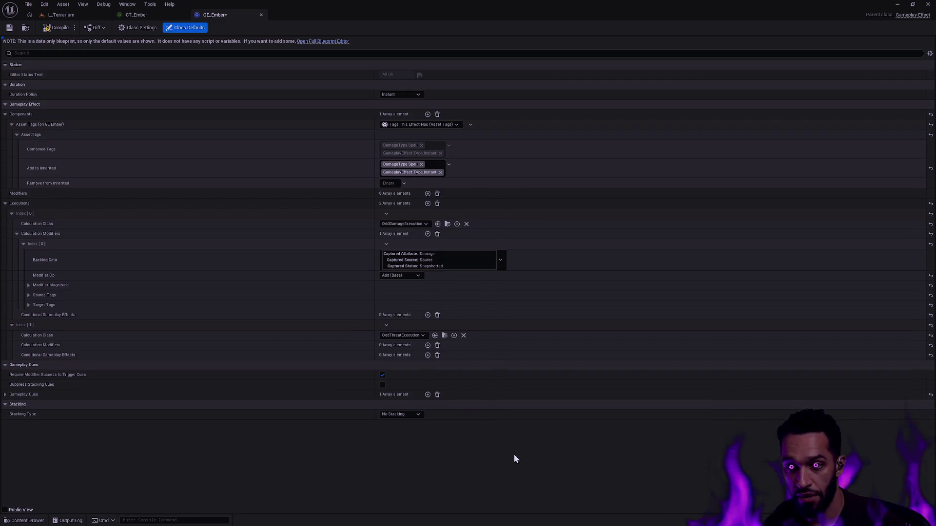
left_click(55, 27)
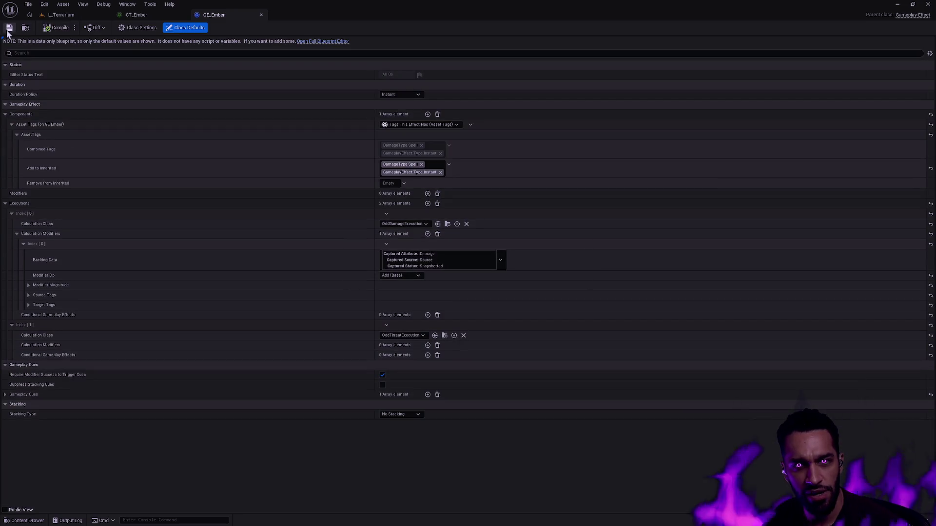
left_click(449, 165)
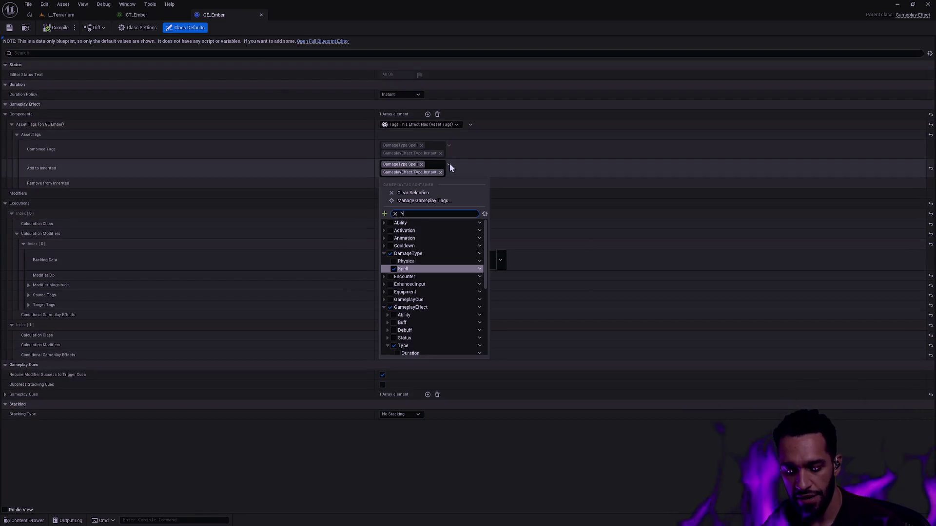
type("ember")
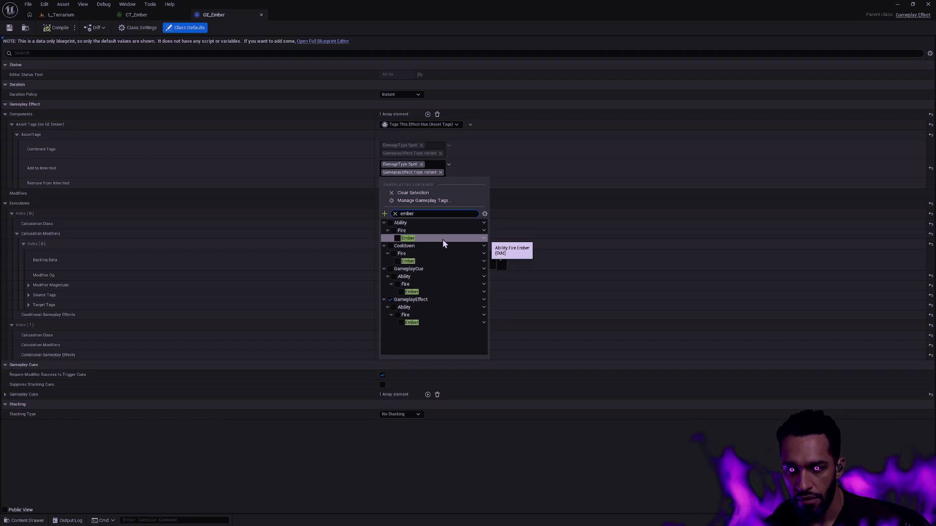
left_click(401, 321)
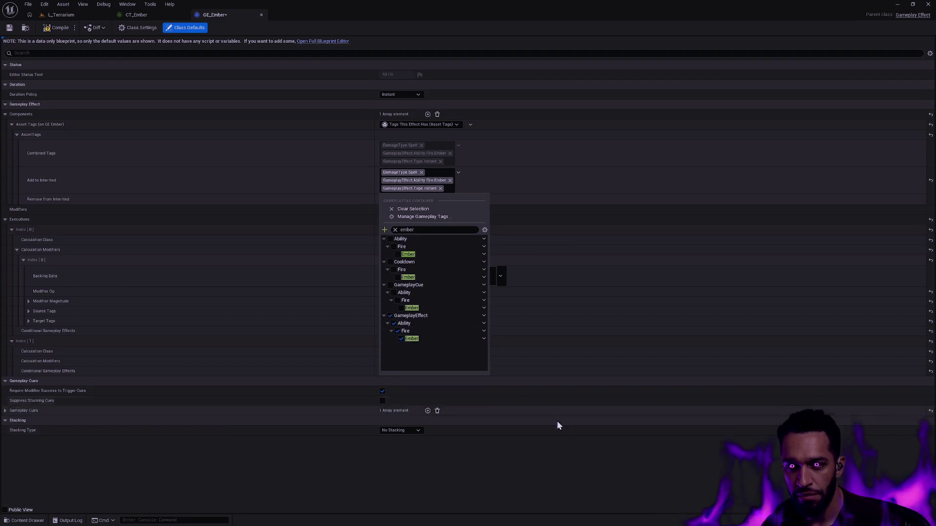
left_click(549, 411)
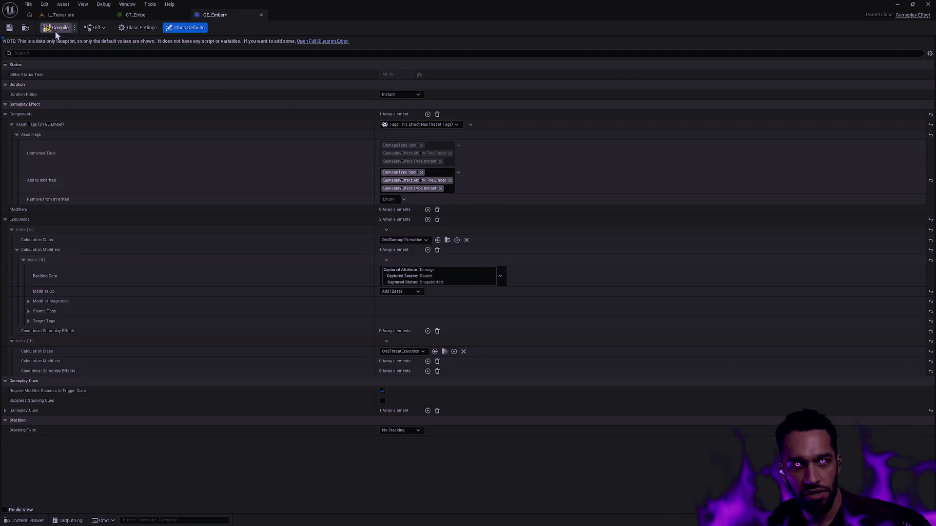
key("ctrl+space")
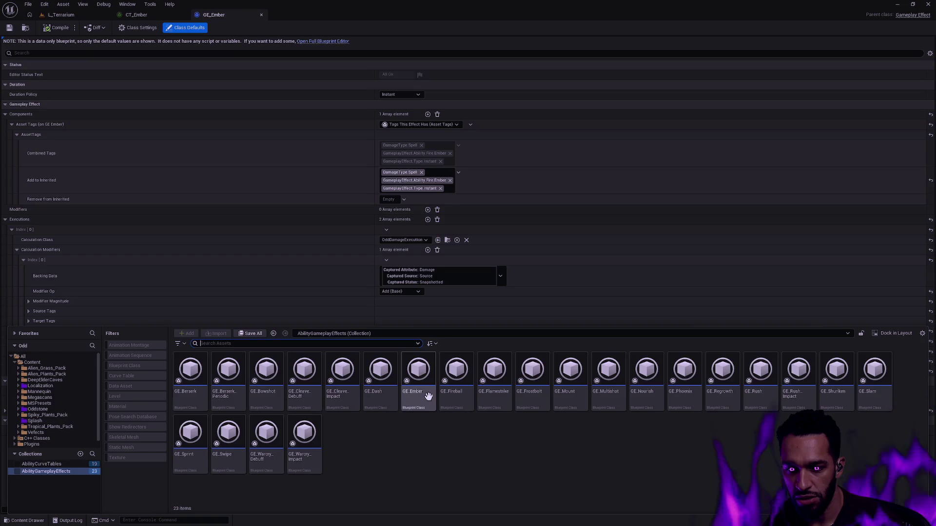
Open GE_Dash, review its gameplay cue, and add an Asset Tags component.
mouse_move(380, 381)
double_click(380, 373)
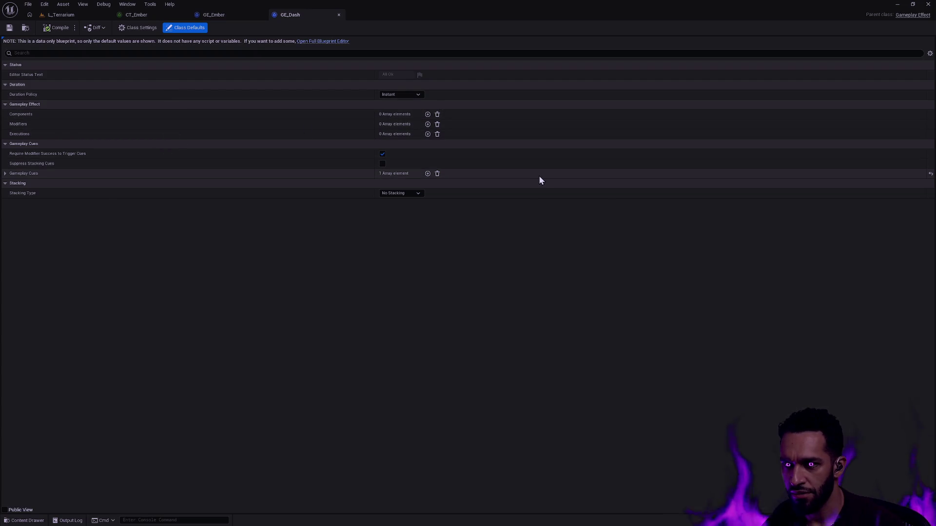
left_click(5, 174)
left_click(12, 184)
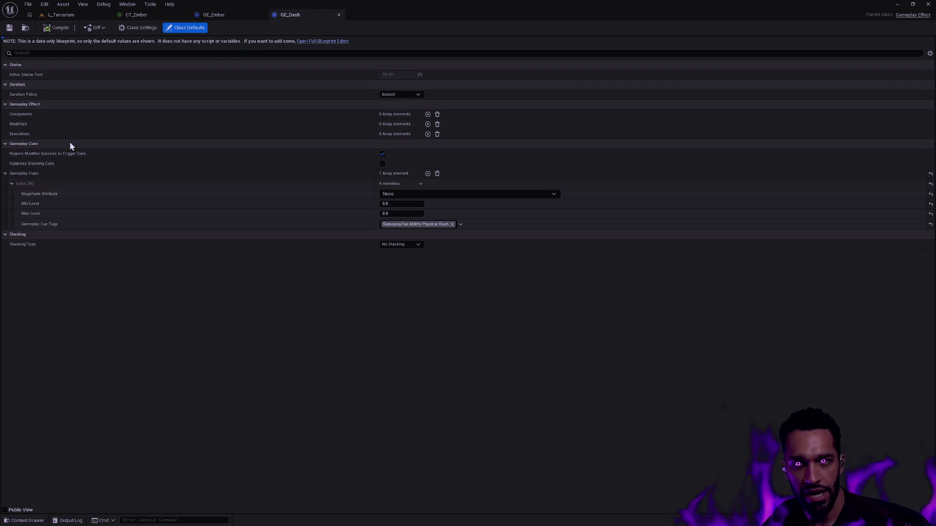
left_click(428, 115)
left_click(401, 125)
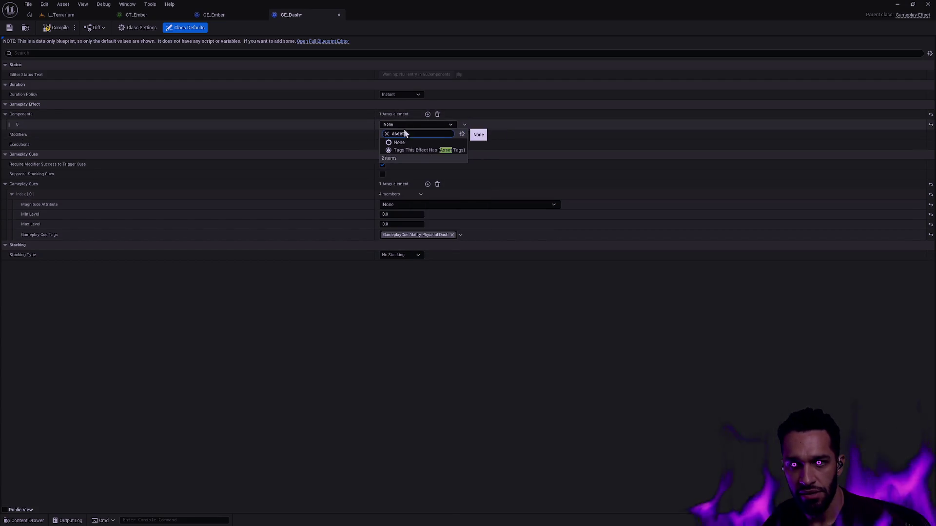
left_click(418, 150)
left_click(17, 135)
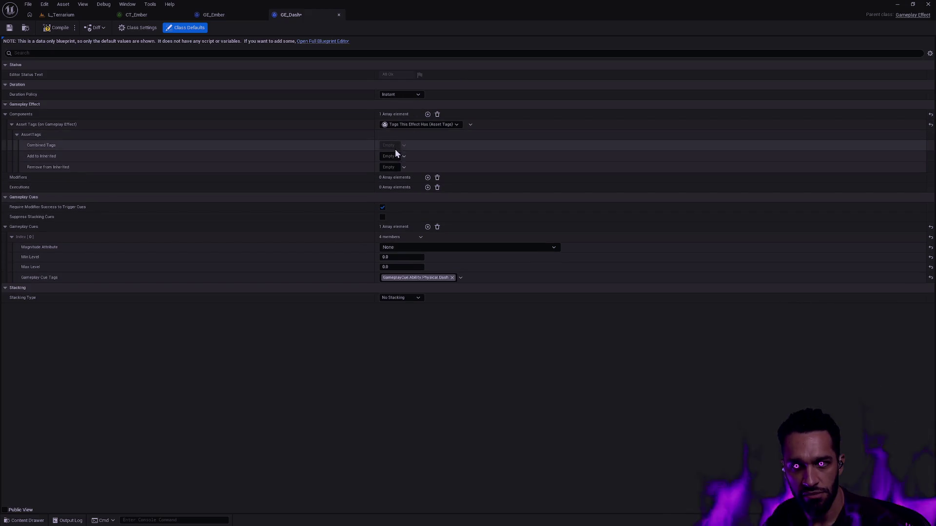
Tag GE_Dash with GameplayEffect.Ability.Physical.Dash and GameplayEffect.Type.Instant.
left_click(391, 157)
type("dash")
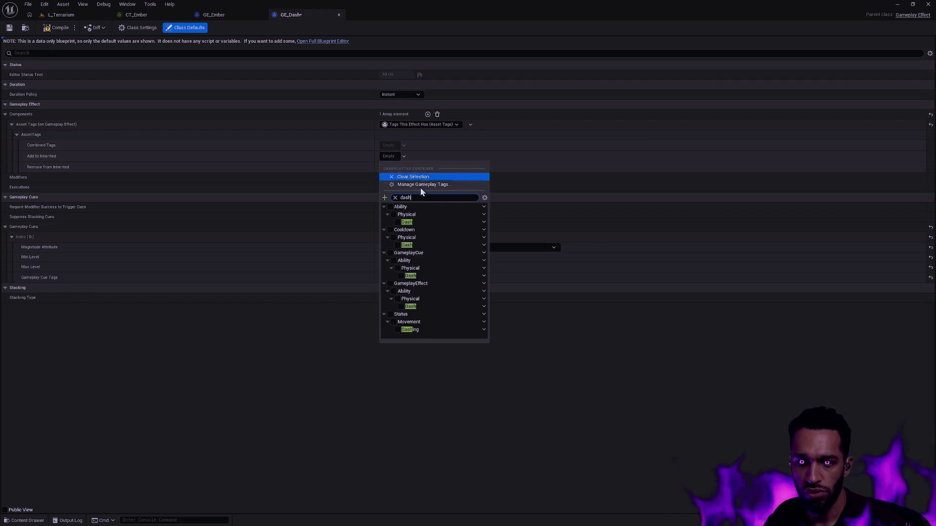
left_click(402, 308)
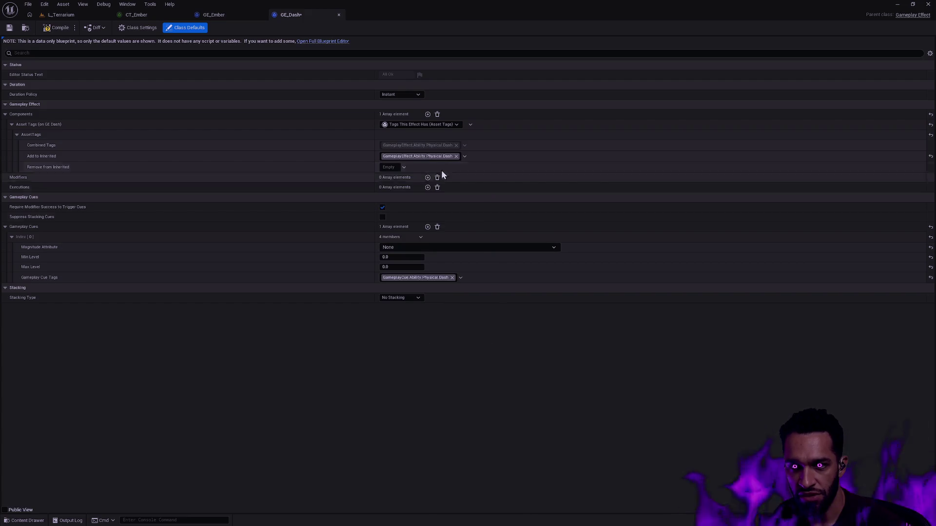
left_click(465, 157)
type("gameplay ")
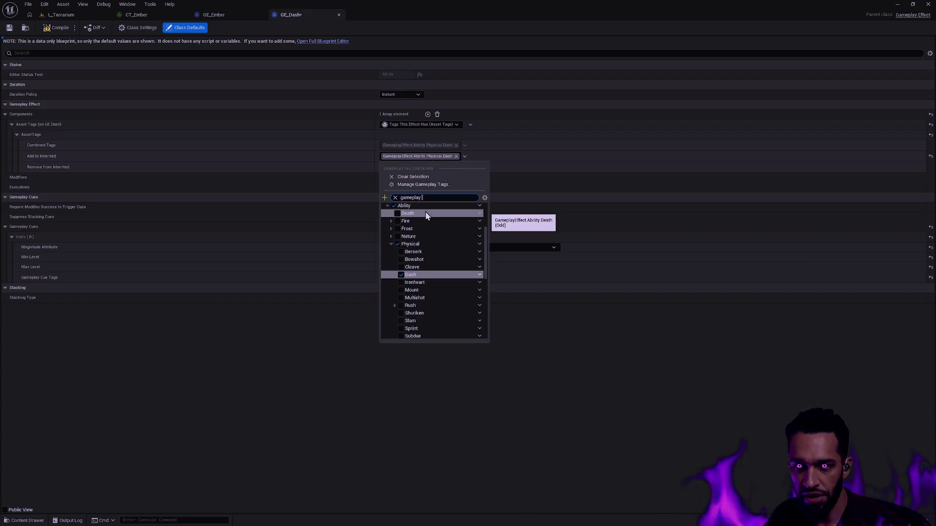
type("effect")
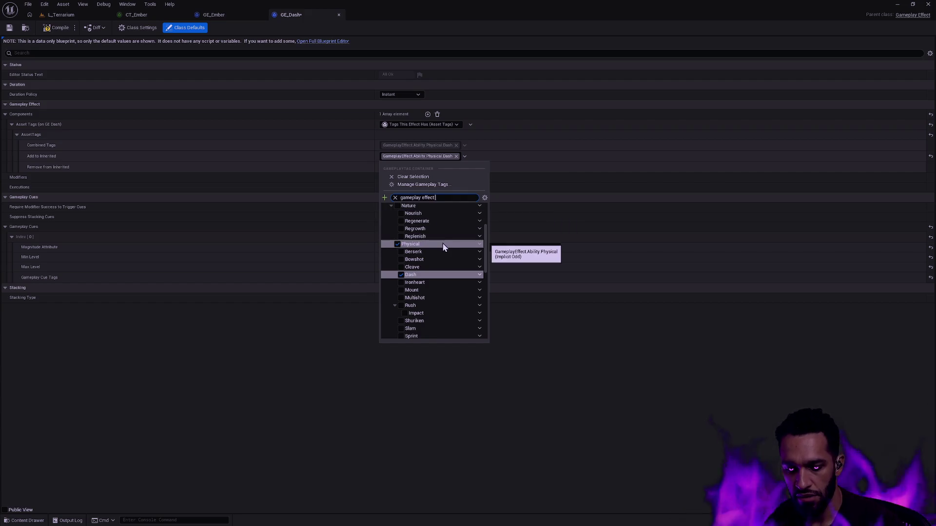
type(" instant")
left_click(397, 221)
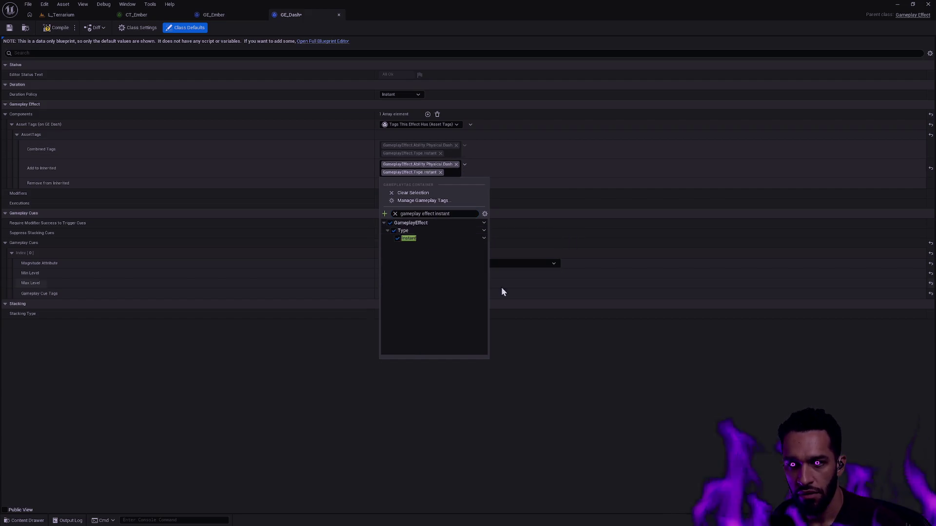
left_click(501, 291)
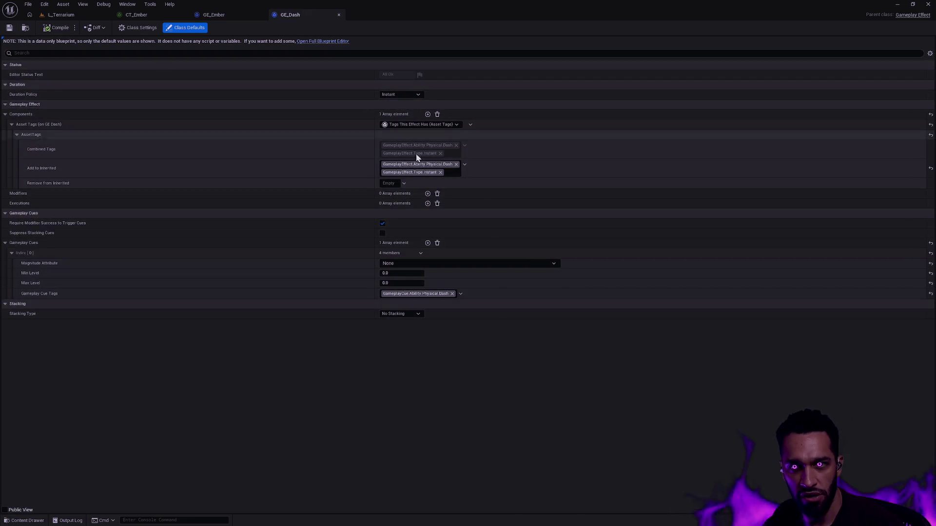
Close GE_Dash and select GE_Cleave_Impact in the effects collection.
key("ctrl+space")
left_click(338, 15)
key("ctrl+space")
left_click(339, 402)
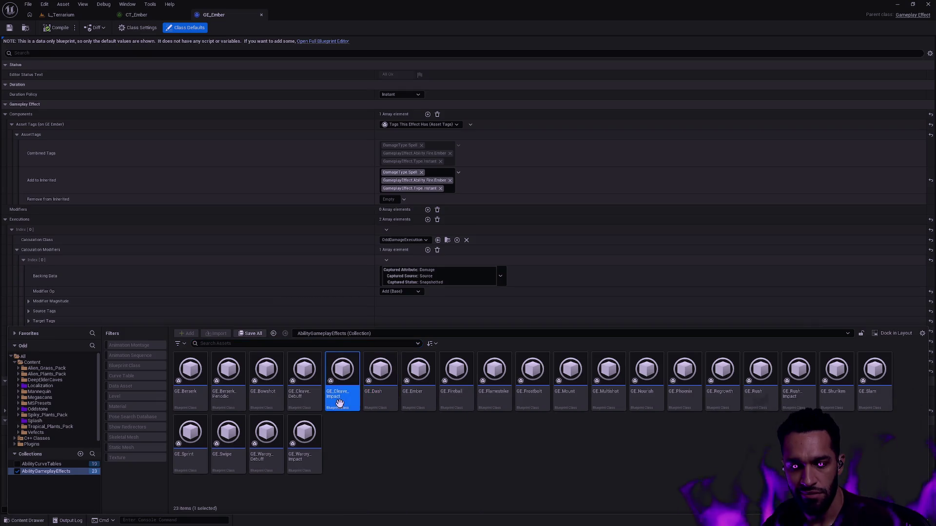
Inspect GE_Cleave_Impact and GE_Cleave_Debuff, expanding the debuff's asset and target tag lists.
double_click(339, 403)
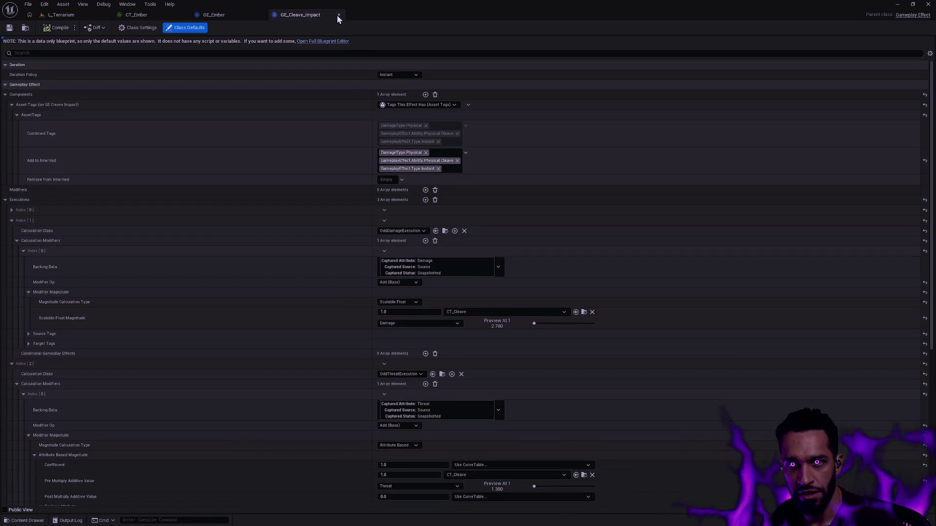
left_click(337, 15)
key("ctrl+space")
left_click(303, 387)
double_click(302, 386)
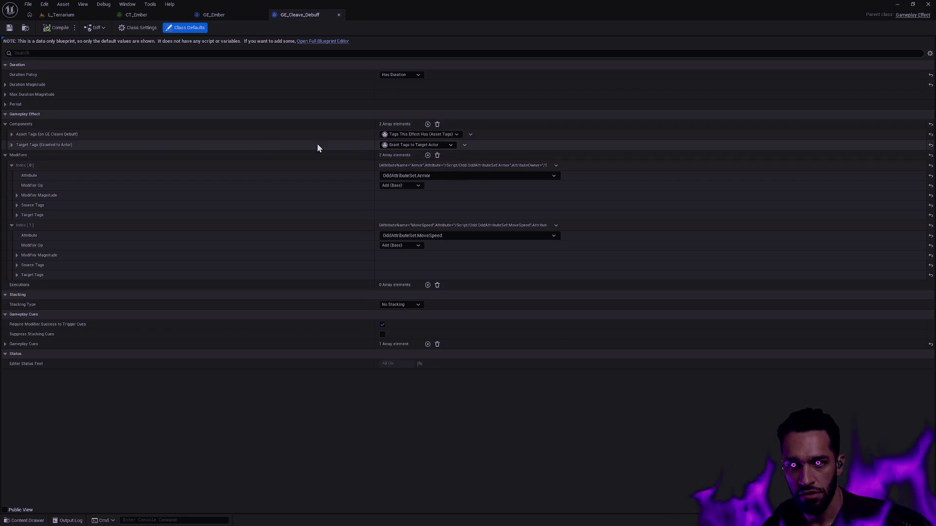
left_click(11, 134)
left_click(11, 155)
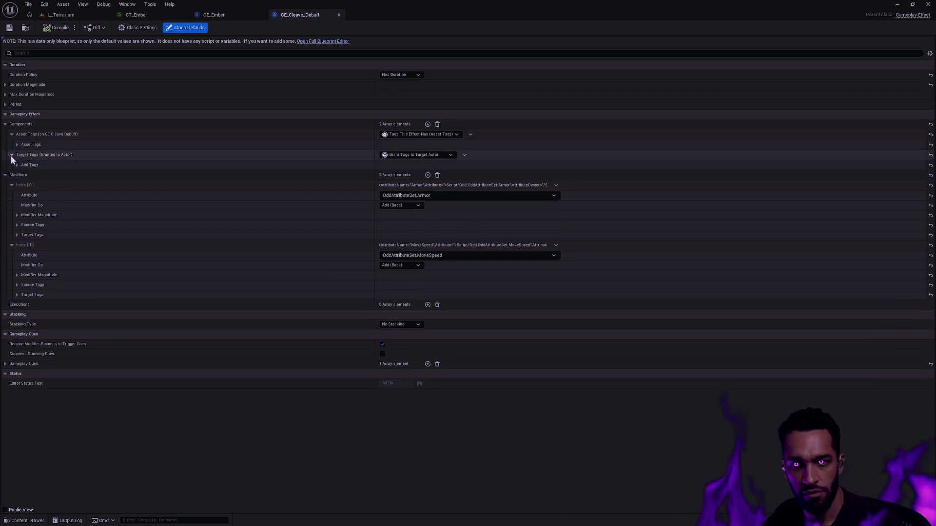
left_click(16, 166)
left_click(17, 143)
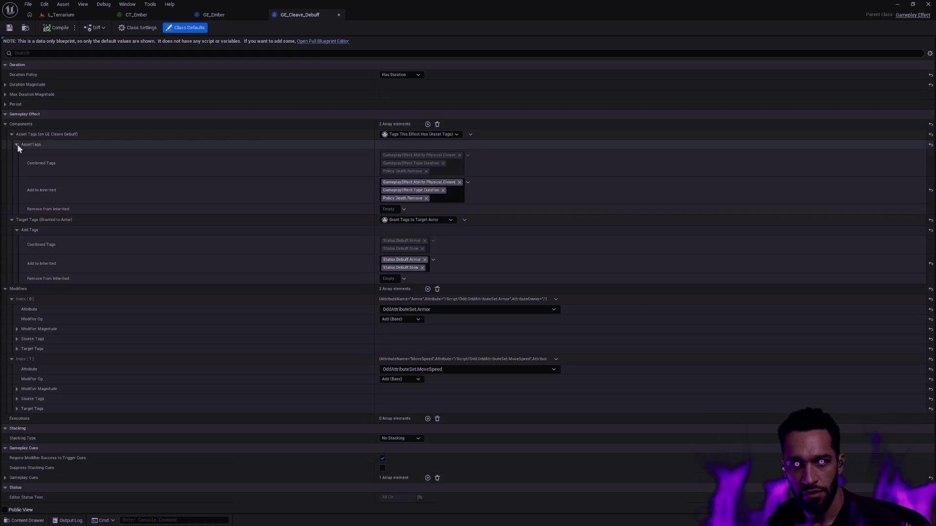
left_click(338, 15)
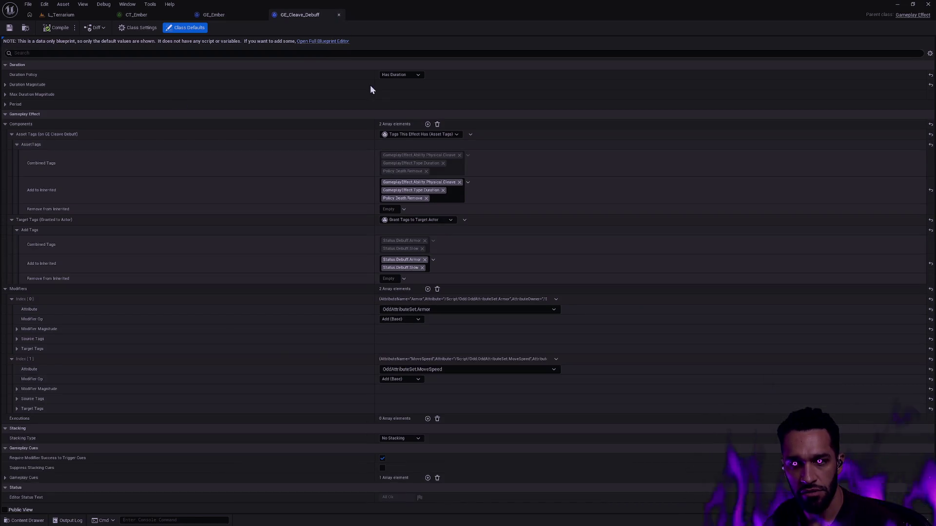
Review GE_Bowshot, GE_Berserk_Periodic and GE_Berserk, then bring up the CT_Ember curve table.
key("ctrl+space")
double_click(266, 373)
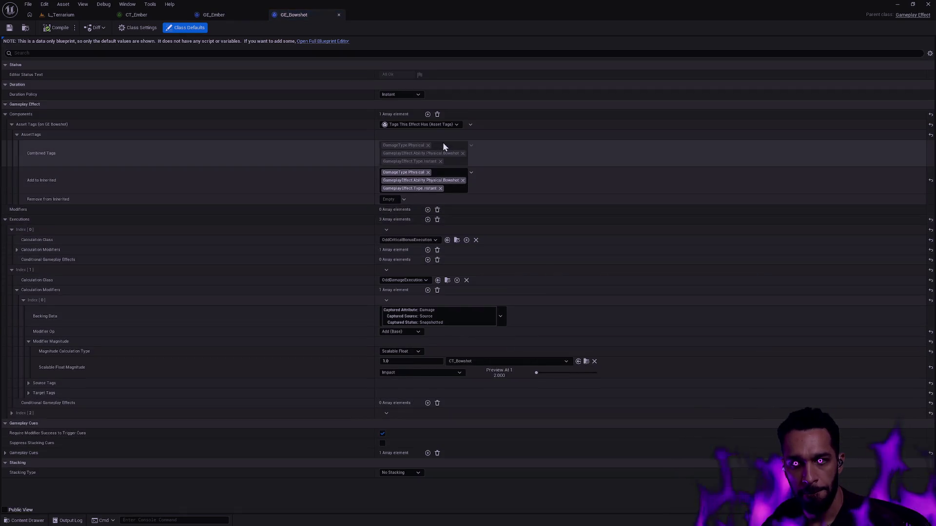
left_click(341, 14)
key("ctrl+space")
double_click(226, 372)
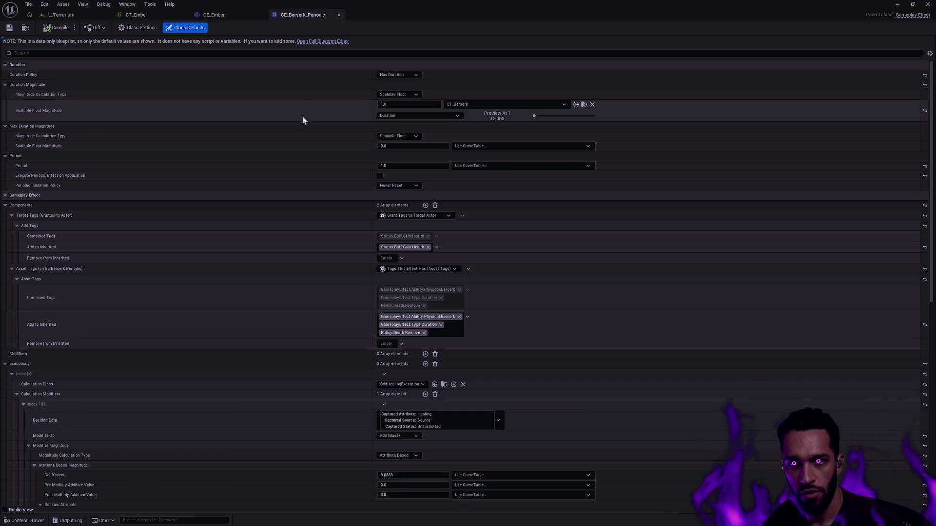
left_click(339, 16)
key("ctrl+space")
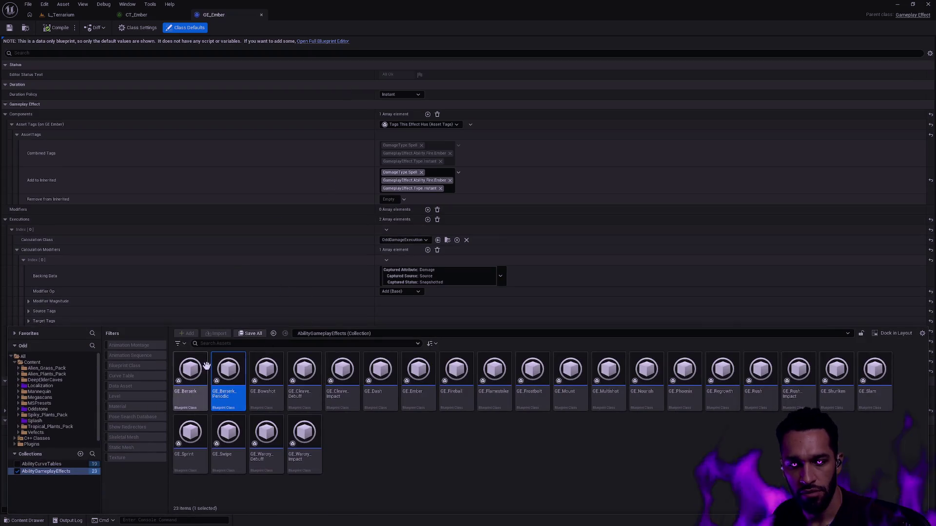
double_click(188, 371)
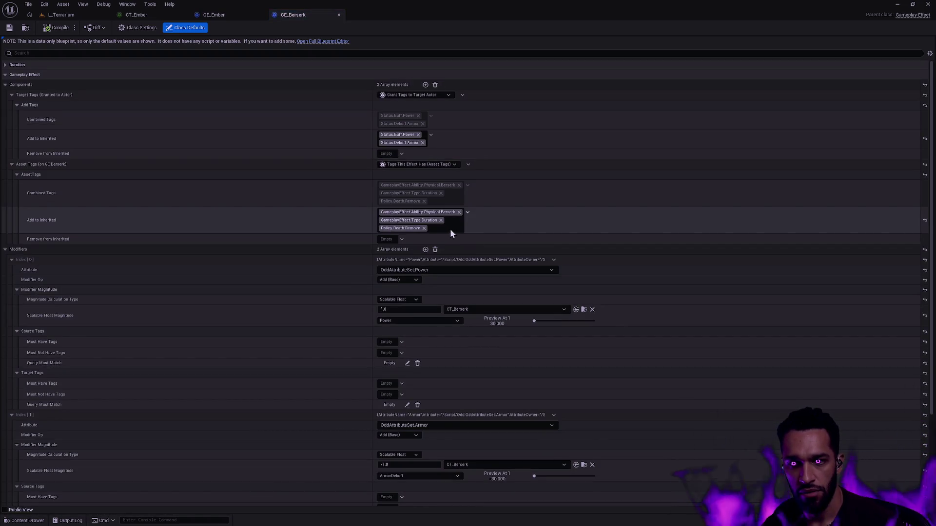
left_click(338, 15)
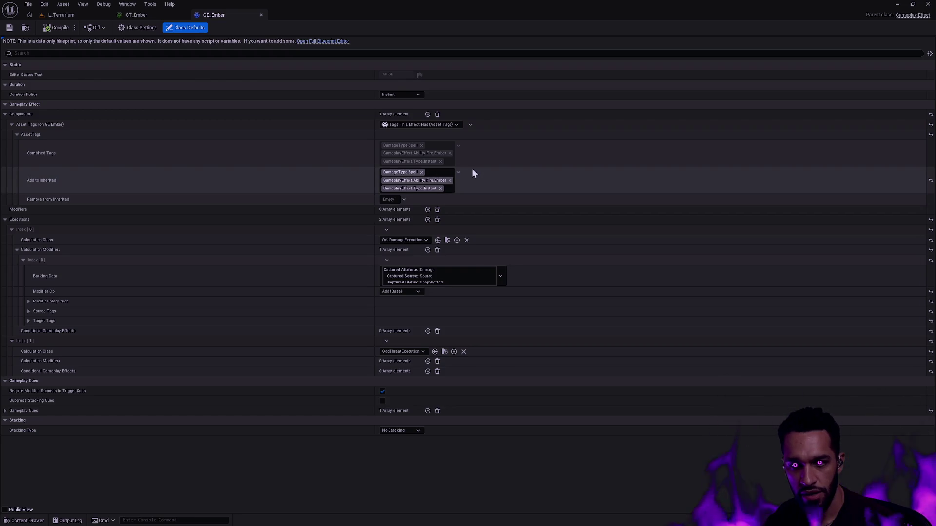
left_click(136, 15)
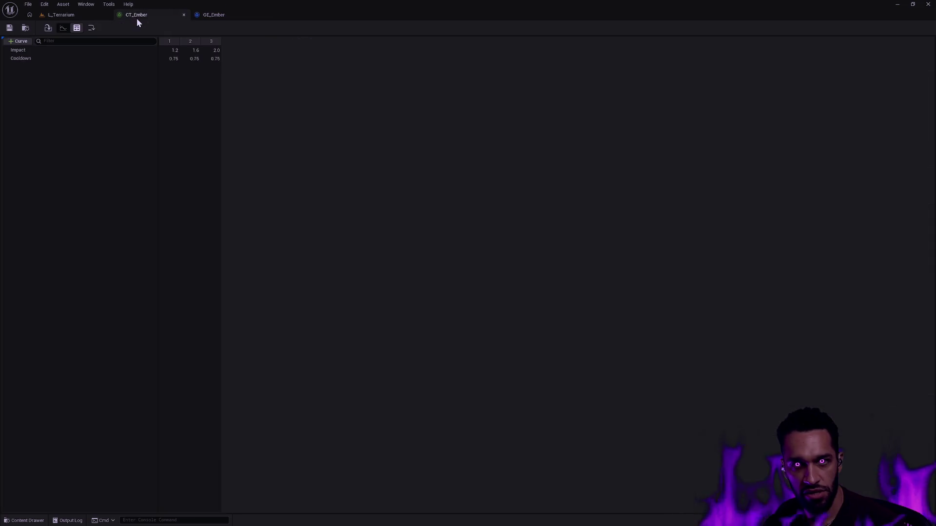
Return via GE_Ember to the L_Terrarium level to start playing.
left_click(214, 15)
left_click(61, 14)
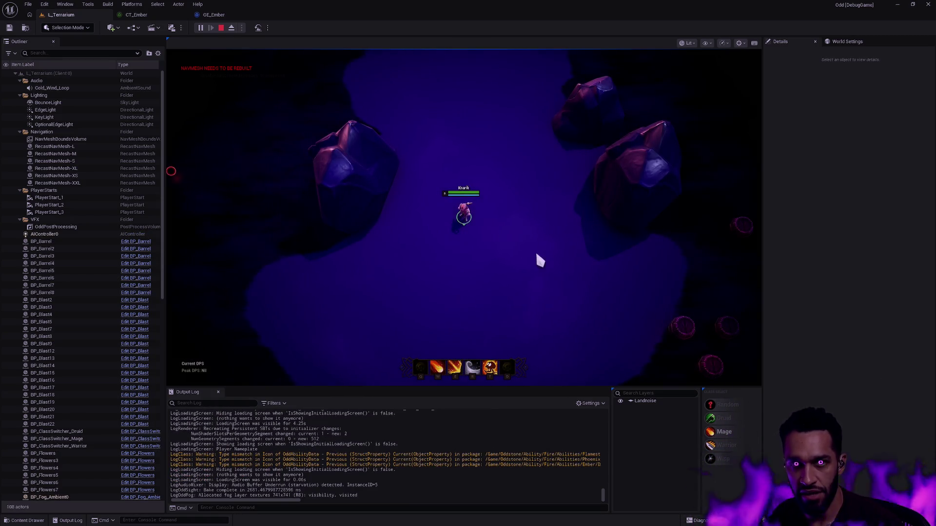
Move the character and cast Ember projectiles, stop the session, and reopen GE_Ember.
left_click(589, 236)
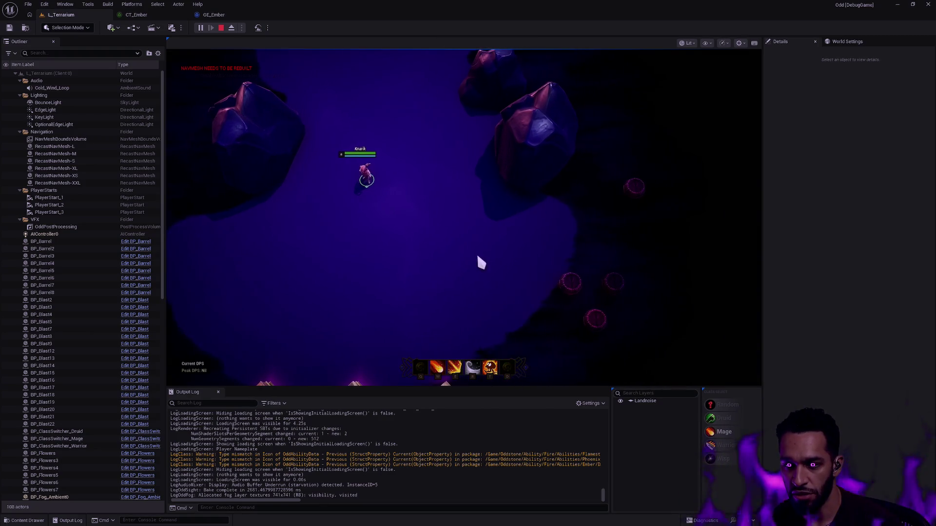
left_click(372, 244)
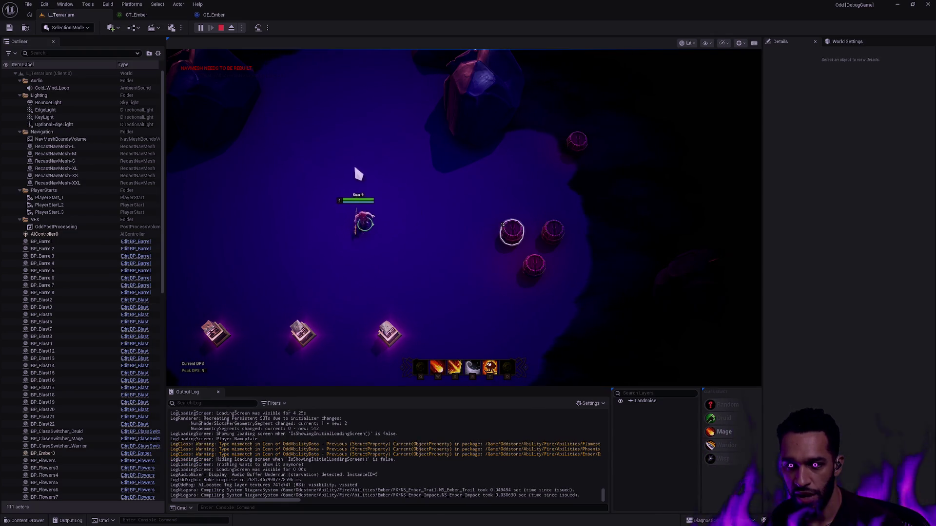
left_click(454, 240)
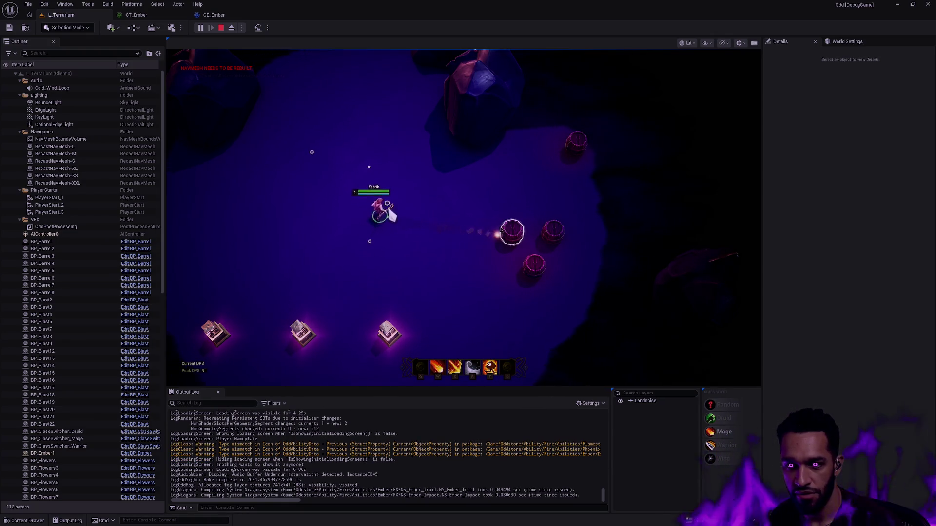
key("Escape")
left_click(213, 15)
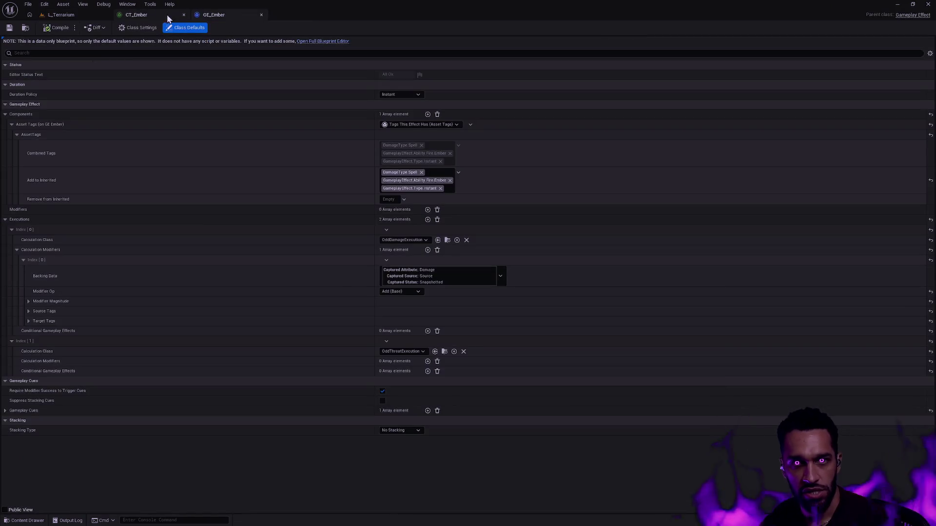
Close CT_Ember and GE_Ember, then open GE_Fireball with its Asset Tags expanded.
left_click(164, 13)
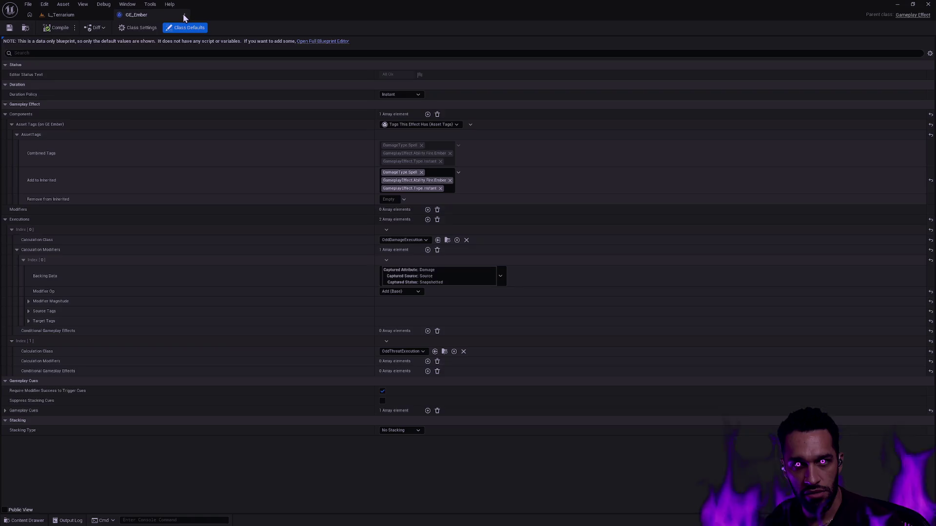
left_click(184, 15)
key("ctrl+space")
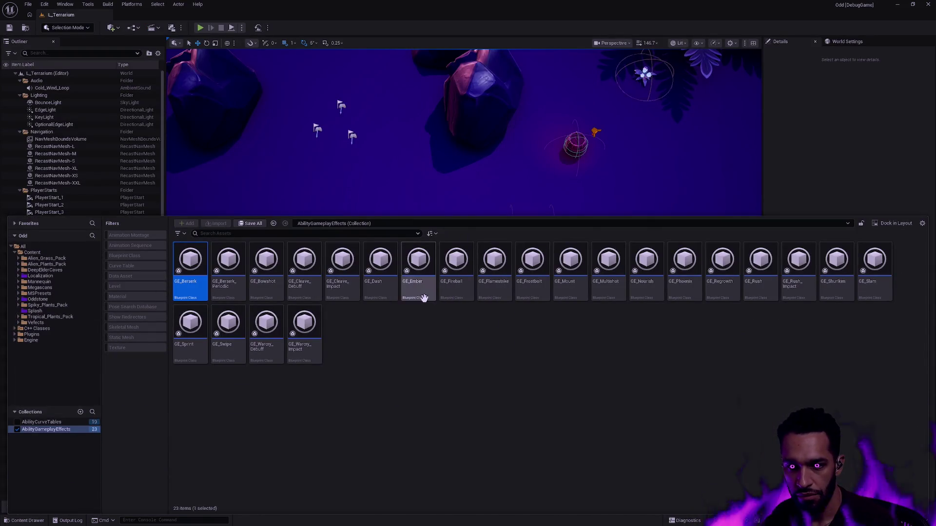
double_click(459, 291)
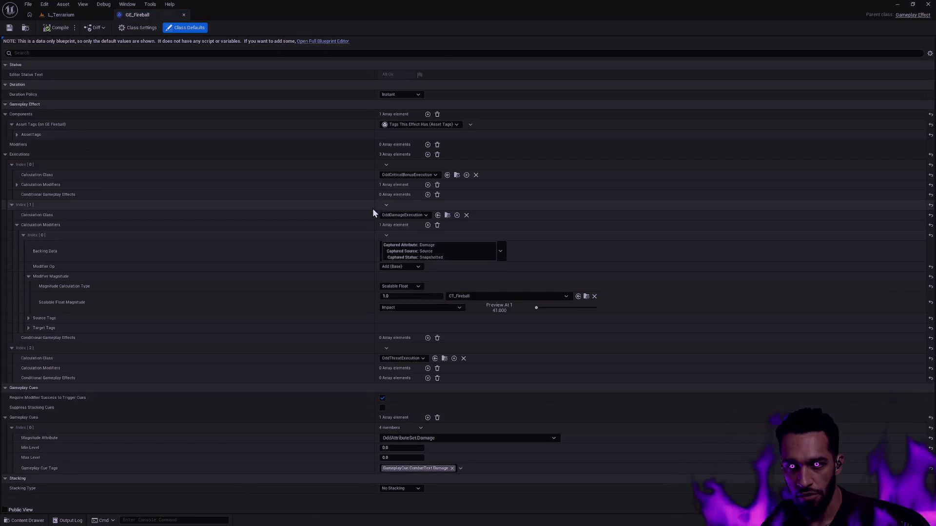
left_click(18, 133)
Add DamageType.Spell to GE_Fireball's inherited tags and compile it.
left_click(436, 167)
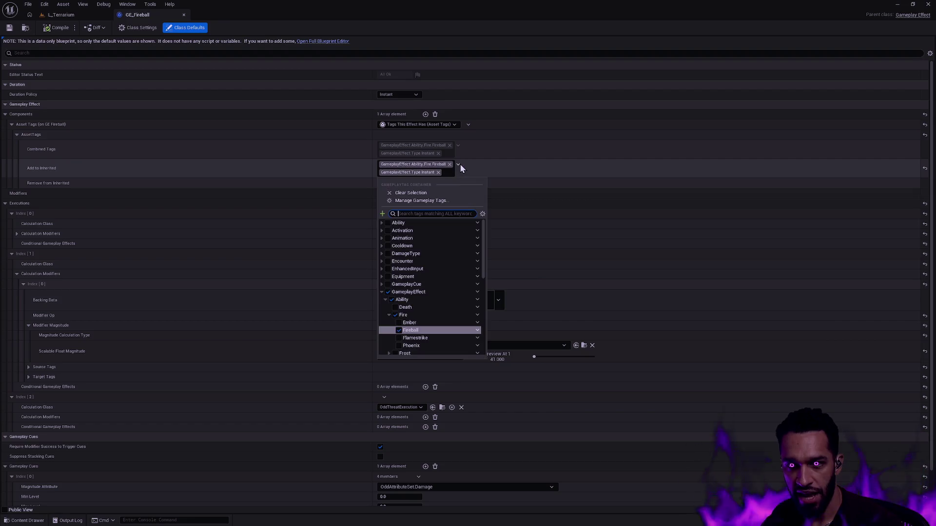
type("type spell")
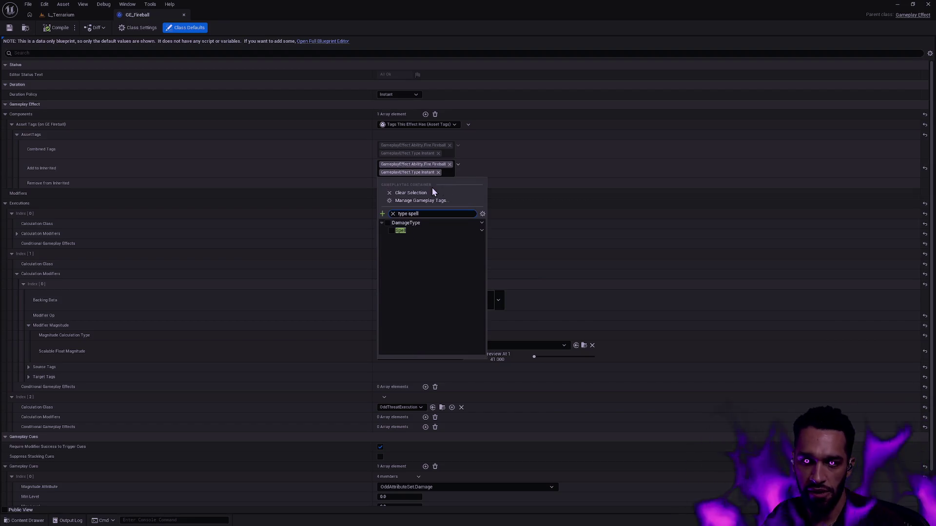
left_click(395, 230)
left_click(525, 189)
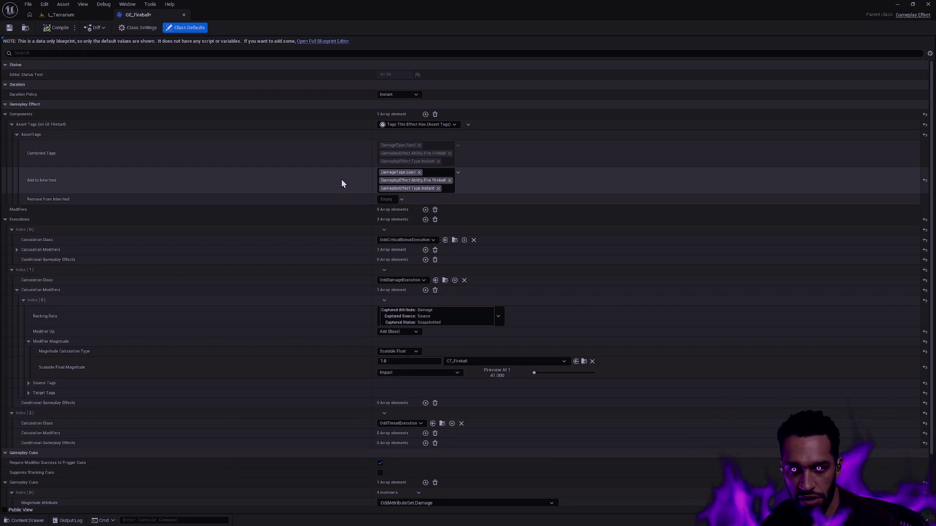
left_click(58, 27)
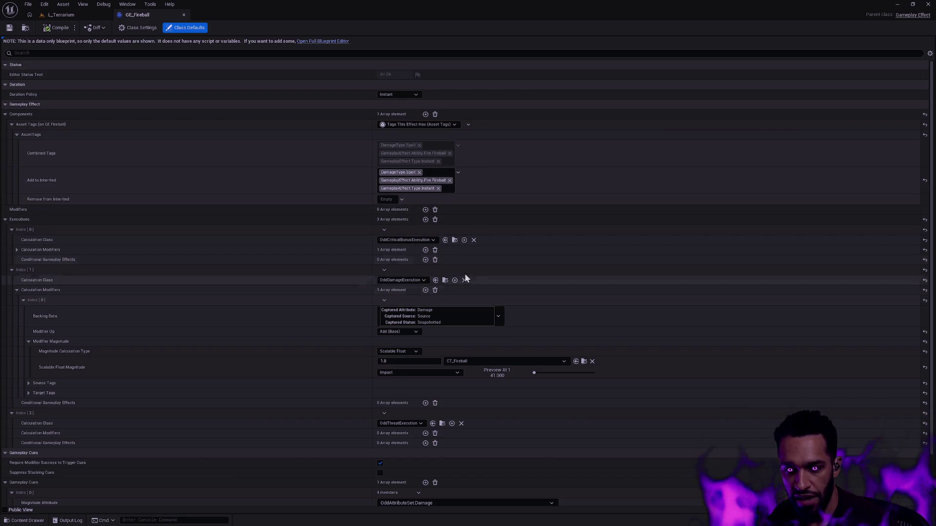
key("ctrl+space")
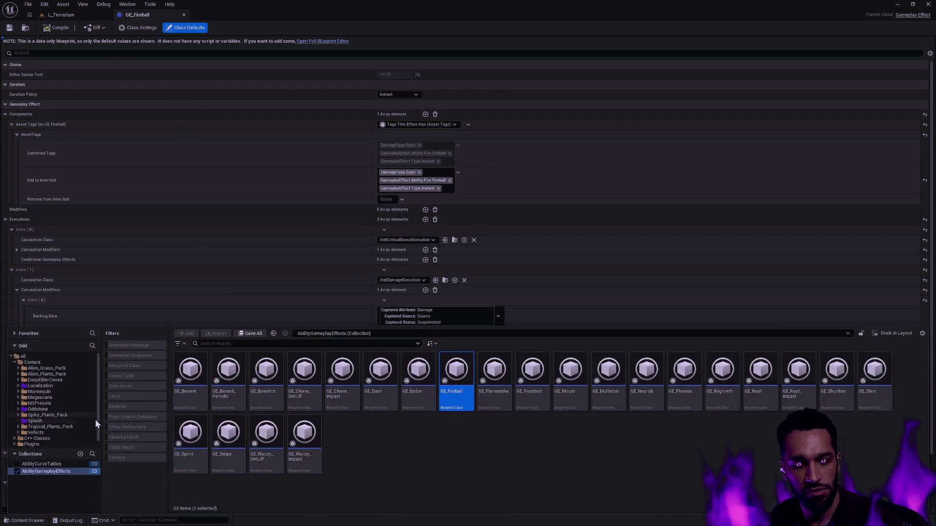
Open CT_Fireball from the AbilityCurveTables collection and commit the Impact values 4.1, 5.8, 6.5.
left_click(50, 466)
double_click(418, 377)
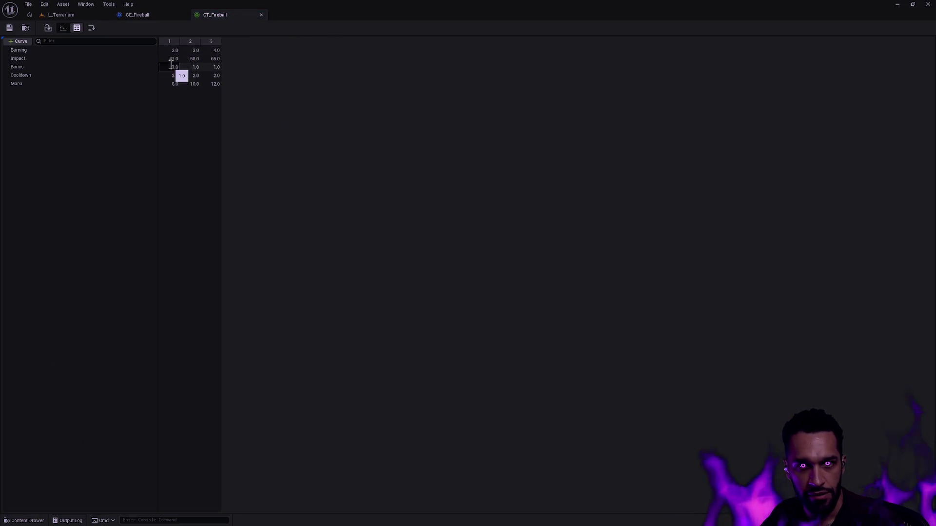
type("4.1")
key("Tab")
type("5.8")
key("Tab")
type("6.5")
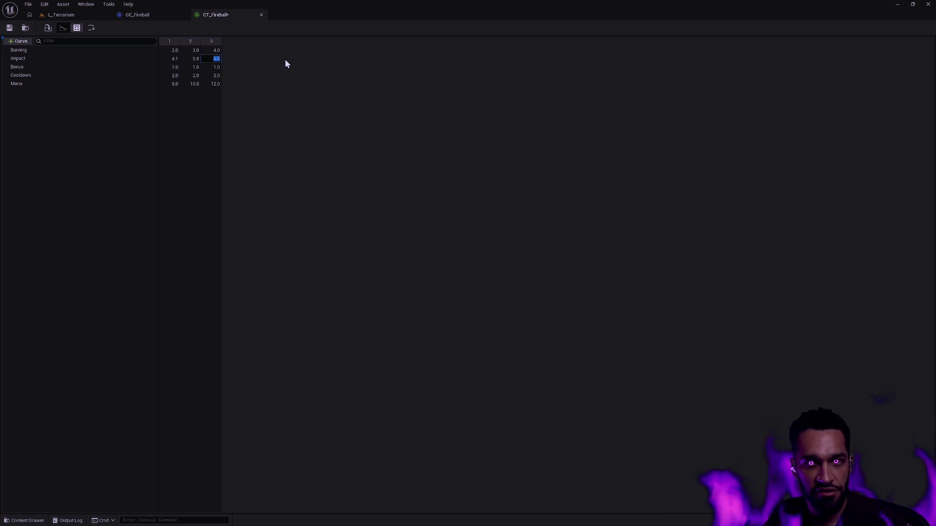
Set the Burning row to 0.2, 0.3, 0.4 and return to the L_Terrarium level.
left_click(173, 50)
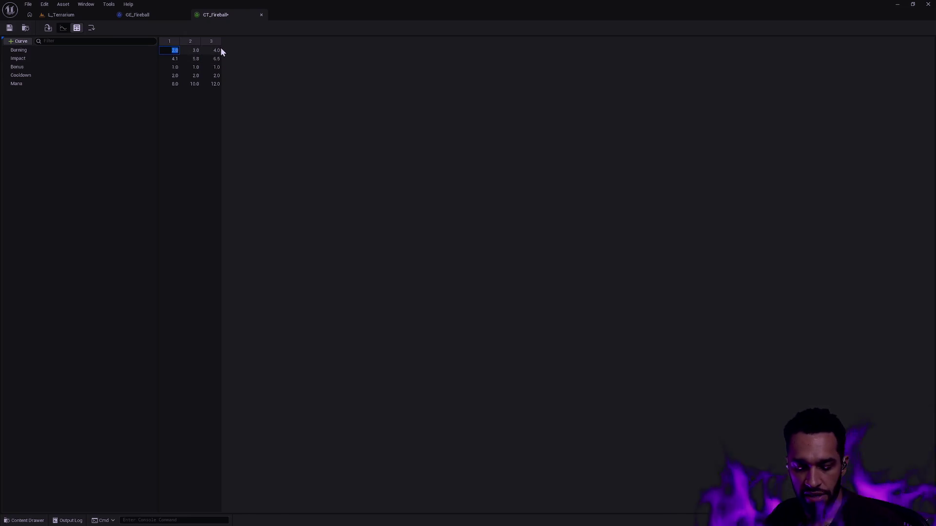
type("0.2")
key("Tab")
type("0.3")
key("Tab")
type("0.4")
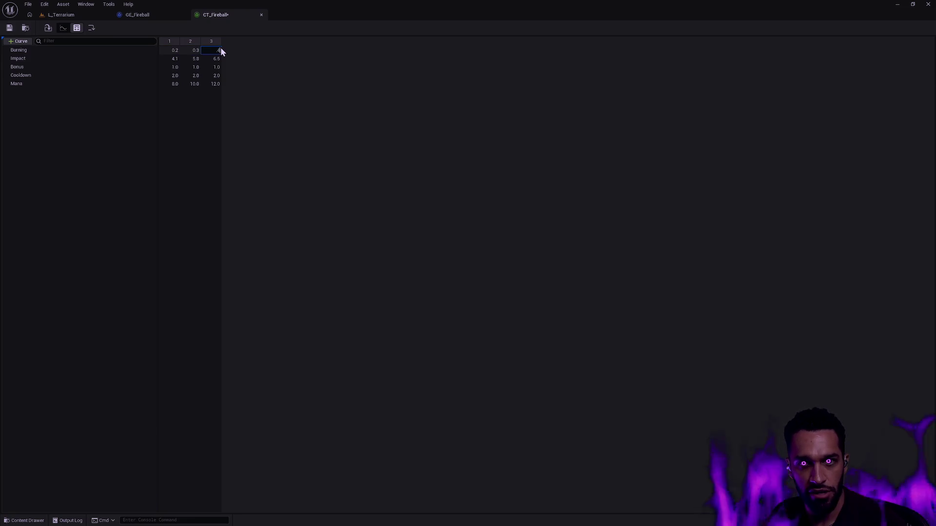
key("Return")
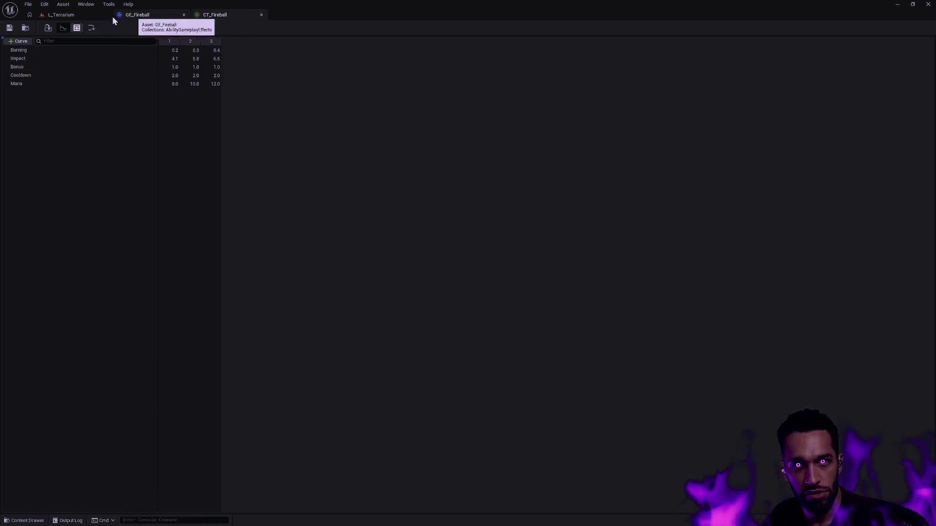
left_click(61, 15)
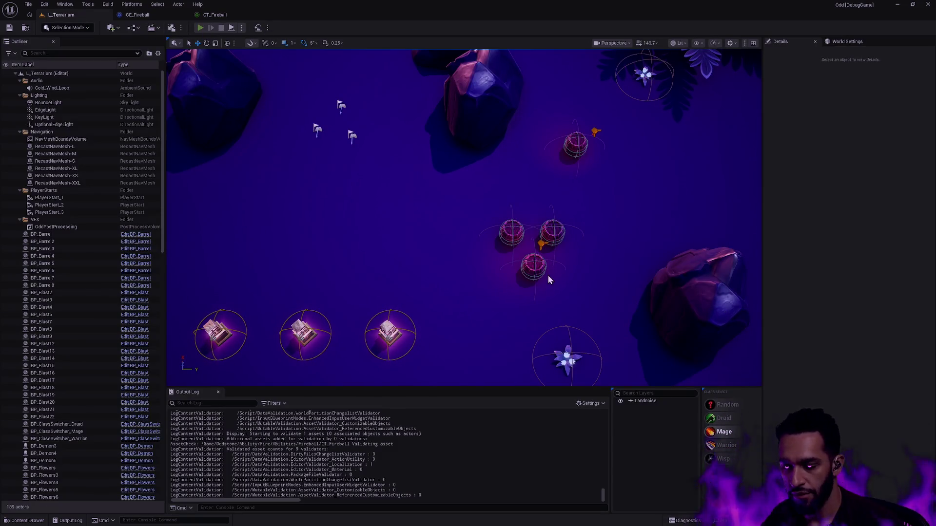
Play the level in editor, walking to the barrels and casting two fireballs at them.
key("alt+p")
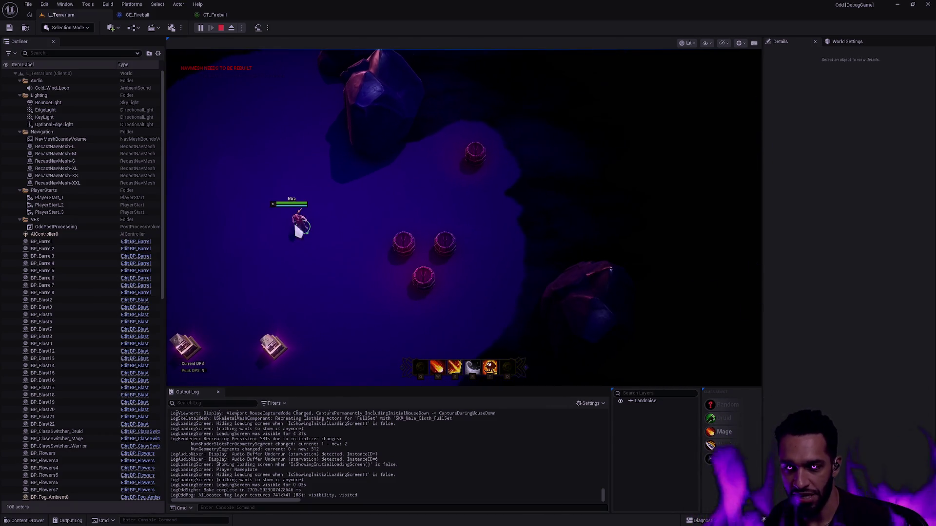
left_click(255, 184)
left_click(329, 215)
left_click(293, 250)
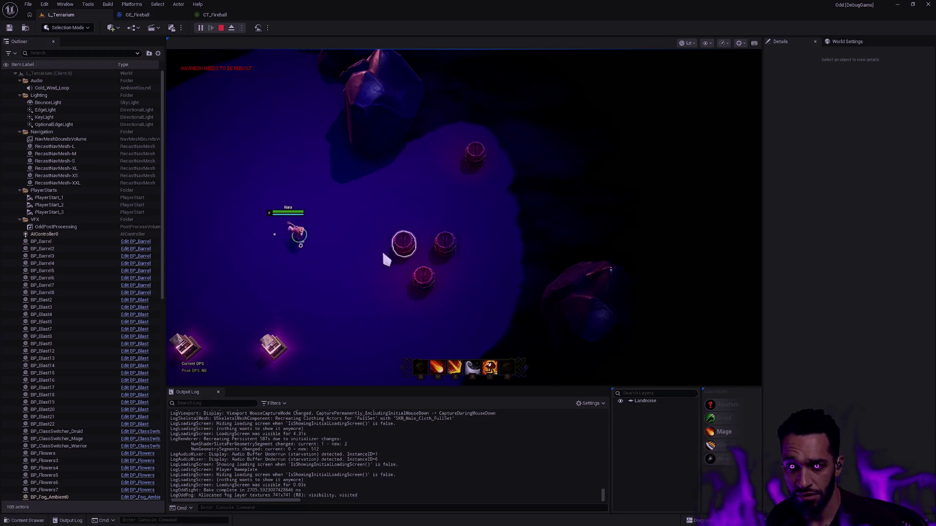
key("2")
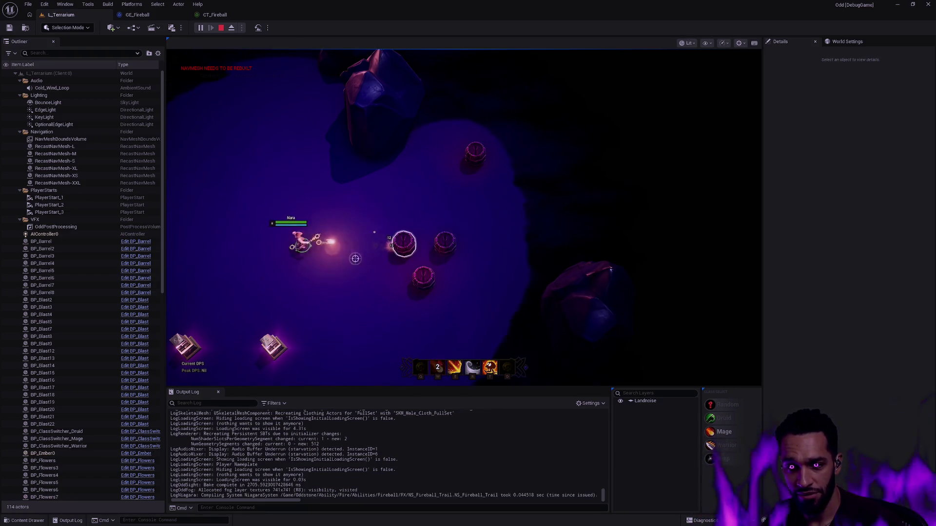
left_click(323, 288)
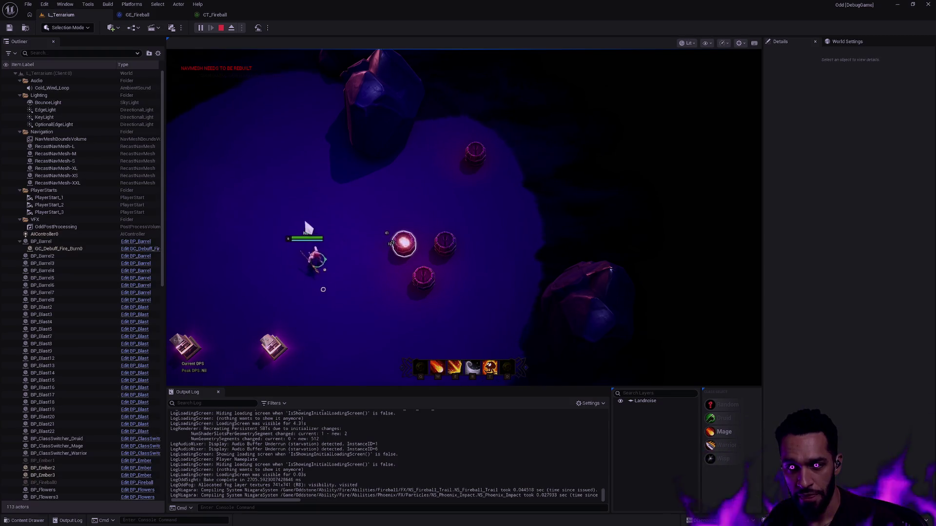
key("2")
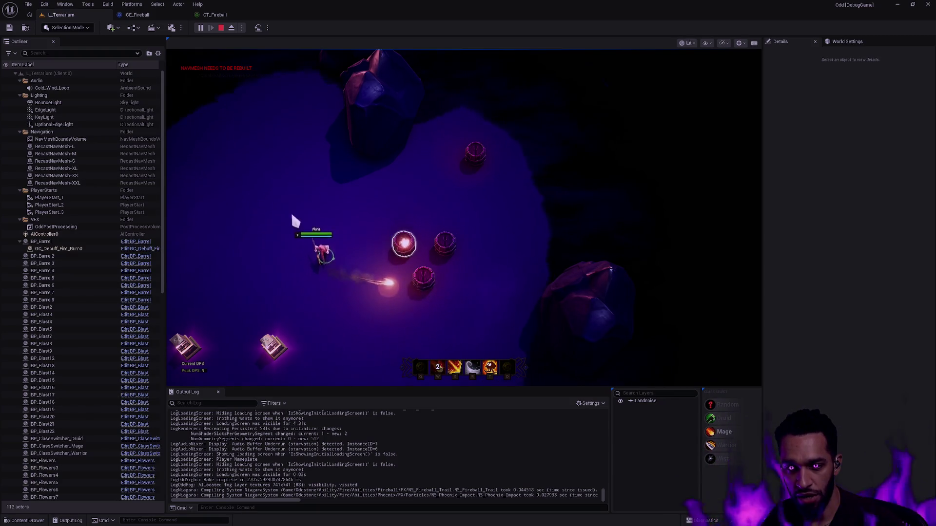
Stop the play session and bring up the ability curve tables collection in the Content Drawer.
key("Escape")
key("ctrl+space")
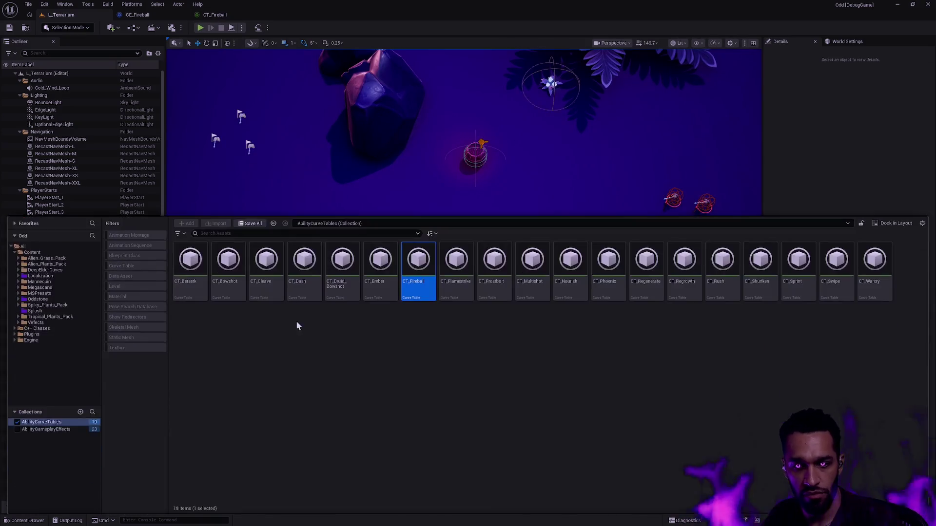
Open the CT_Flamestrike curve table and the GE_Flamestrike effect from AbilityGameplayEffects.
double_click(456, 267)
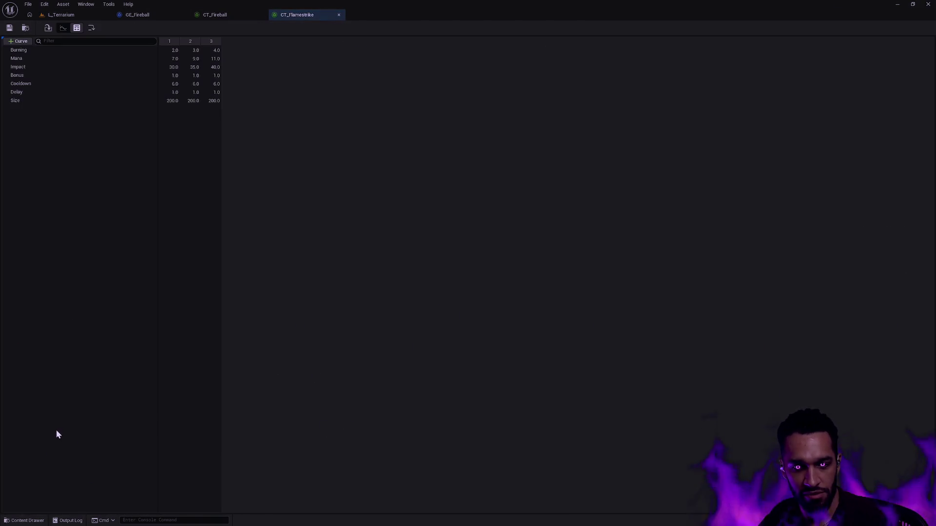
key("ctrl+space")
left_click(52, 476)
double_click(495, 398)
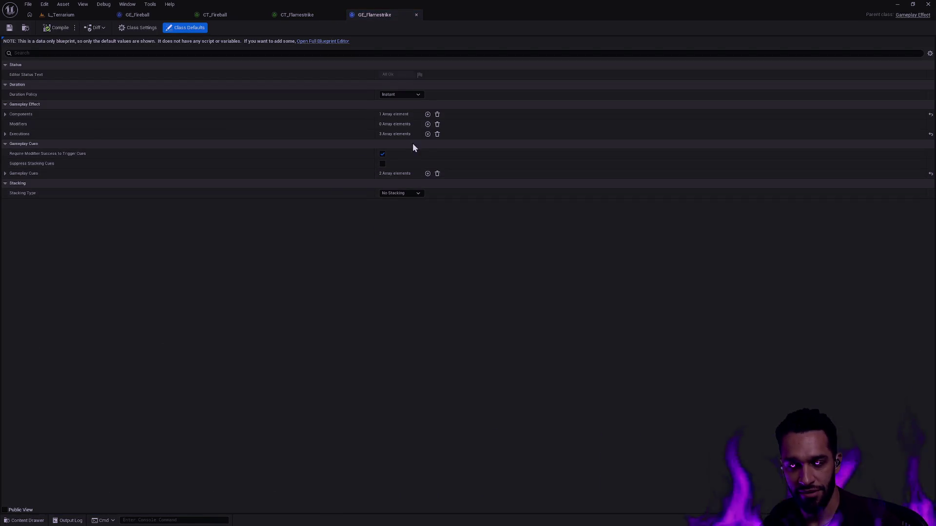
Add DamageType.Spell to GE_Flamestrike's inherited asset tags, save, and return to CT_Flamestrike.
left_click(5, 114)
left_click(17, 135)
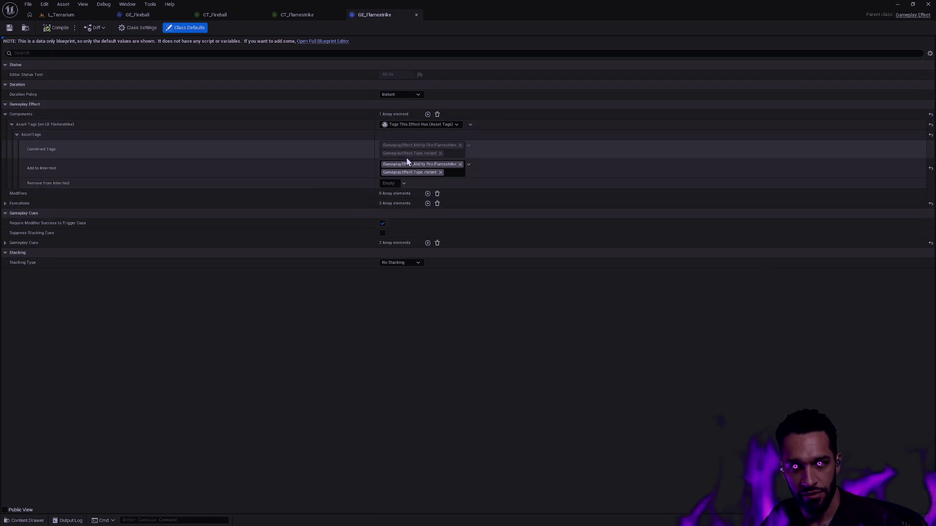
left_click(468, 165)
type("type spell")
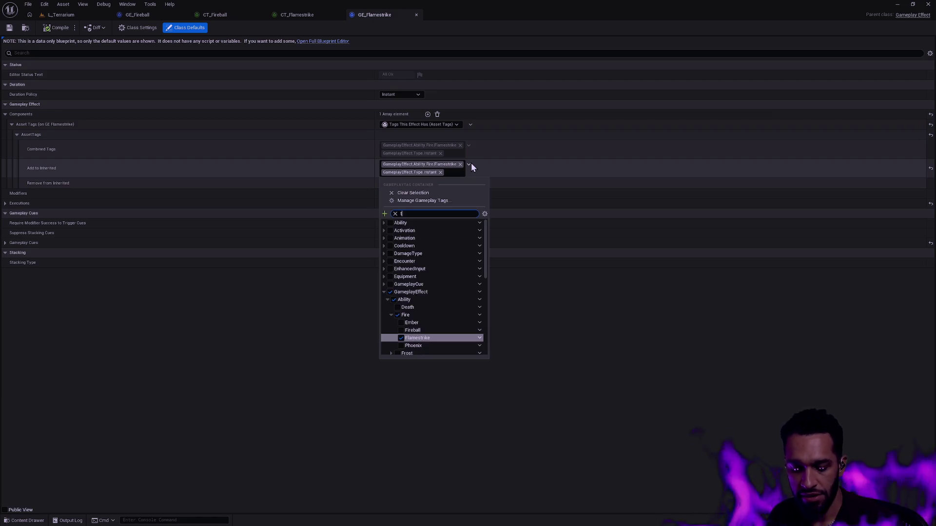
left_click(401, 232)
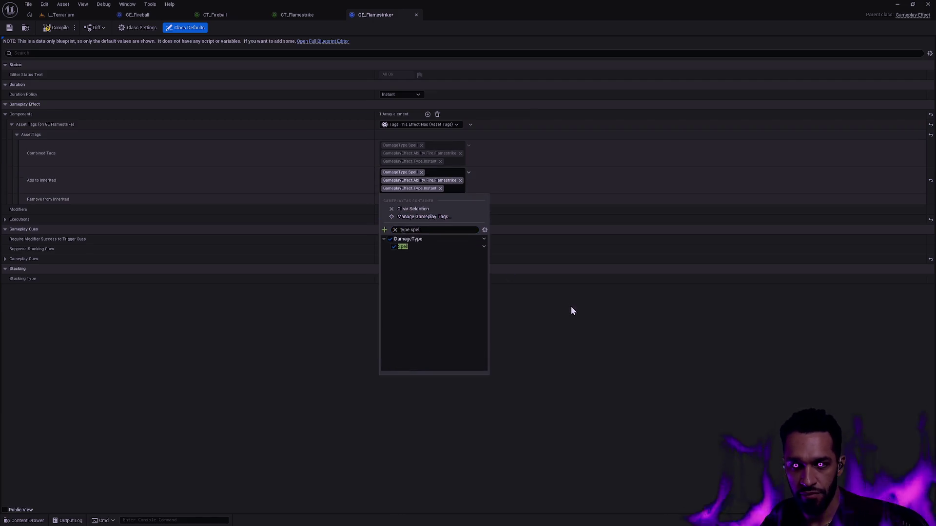
left_click(571, 306)
left_click(9, 28)
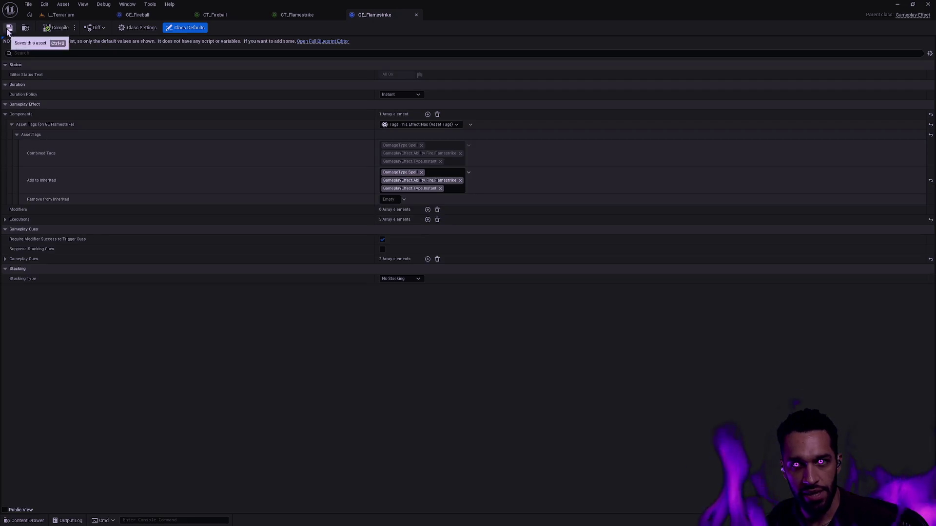
left_click(299, 14)
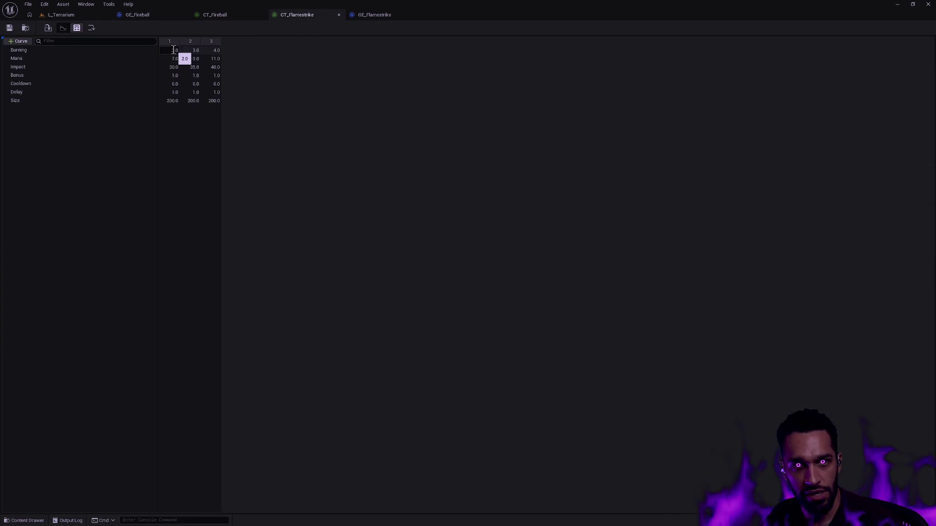
type("0.2")
Set CT_Flamestrike's Burning to 0.2/0.3/0.4 and Impact to 3.0/3.5/4.0 and save it.
key("Tab")
type("0.3")
key("Tab")
type(".4")
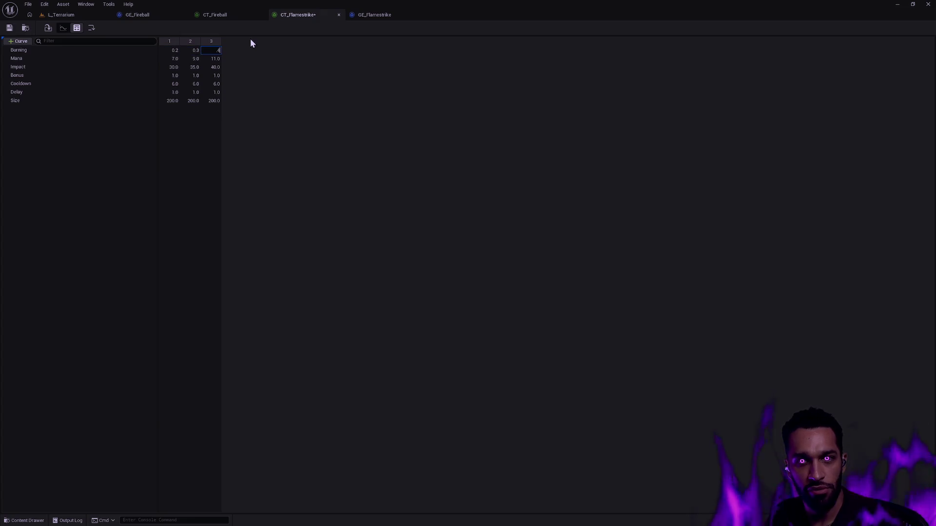
key("Tab")
key("Tab")
key("Tab")
key("Tab")
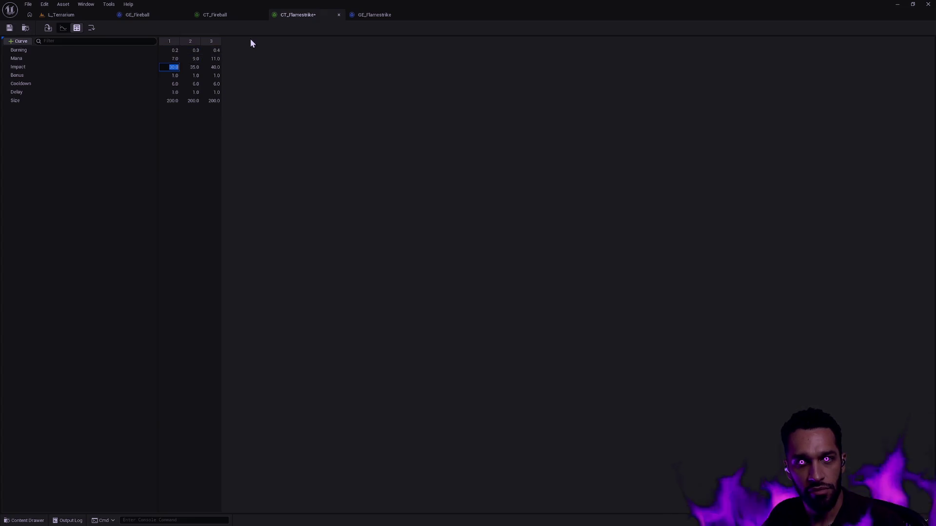
type("3")
key("Tab")
type("3.5")
key("Tab")
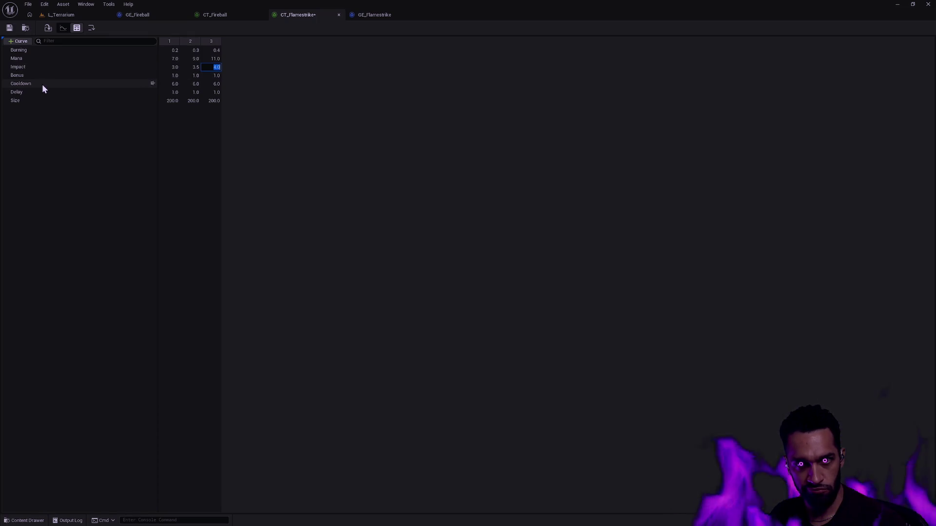
left_click(12, 28)
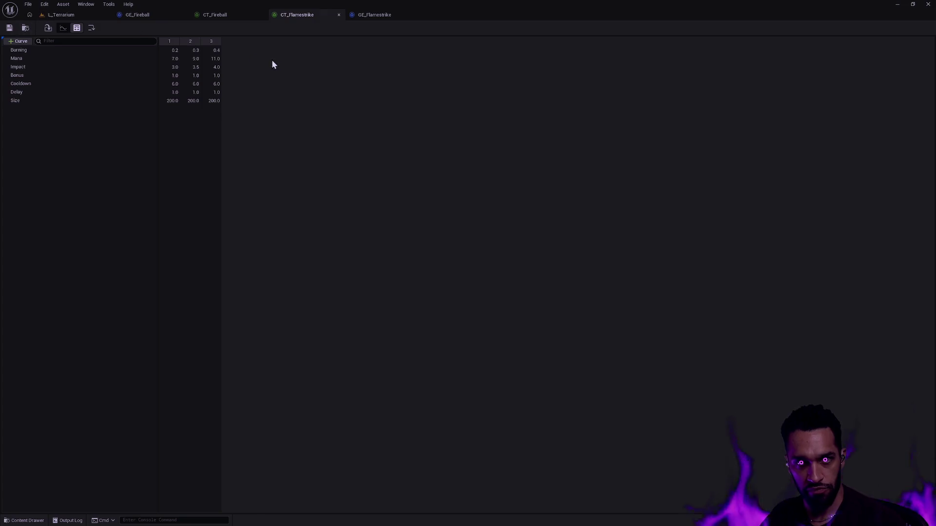
Close the Flamestrike and Fireball curve table and effect editors and start playing the level.
left_click(339, 15)
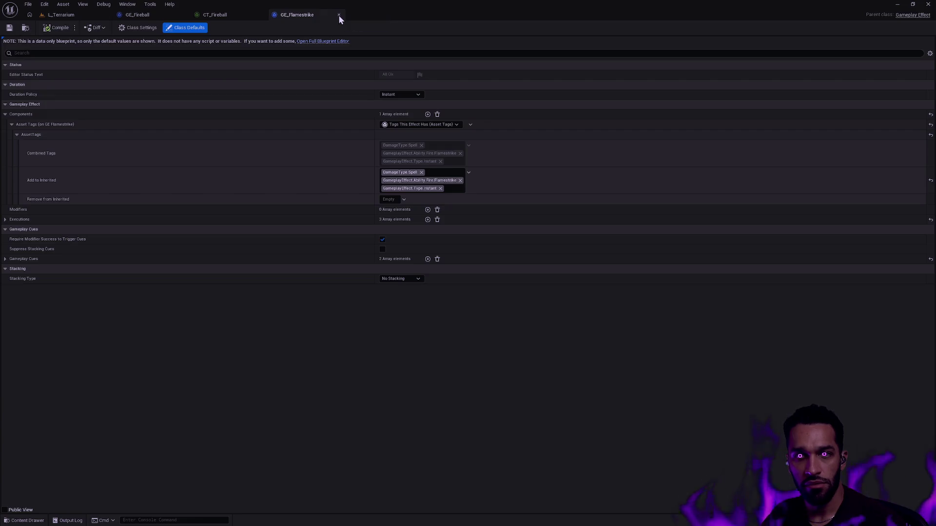
left_click(339, 16)
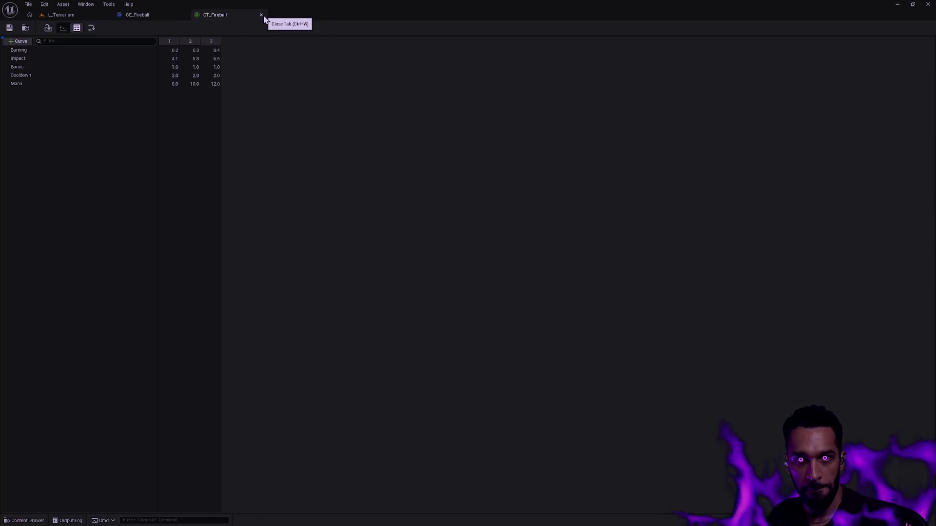
left_click(261, 15)
left_click(183, 15)
key("alt+p")
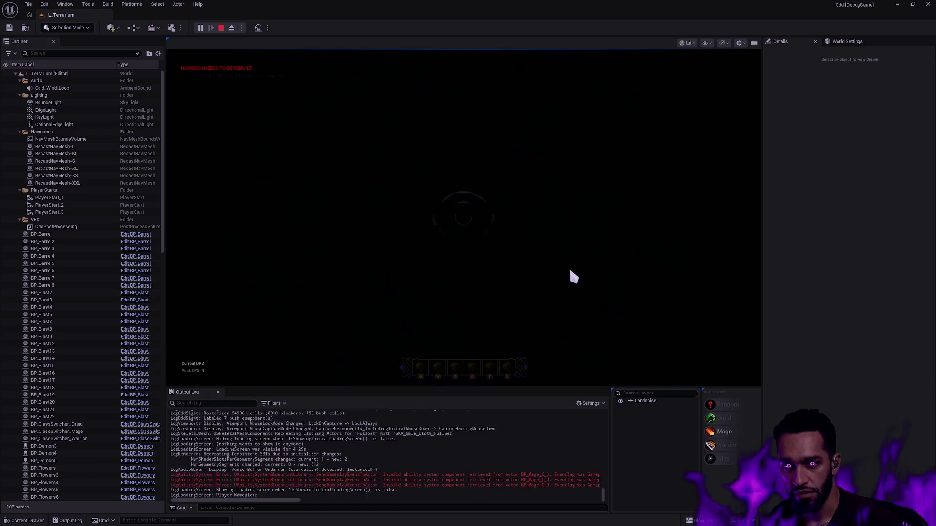
Walk around the arena, target the barrel enemy and cast the flame ring onto the barrels.
left_click(528, 248)
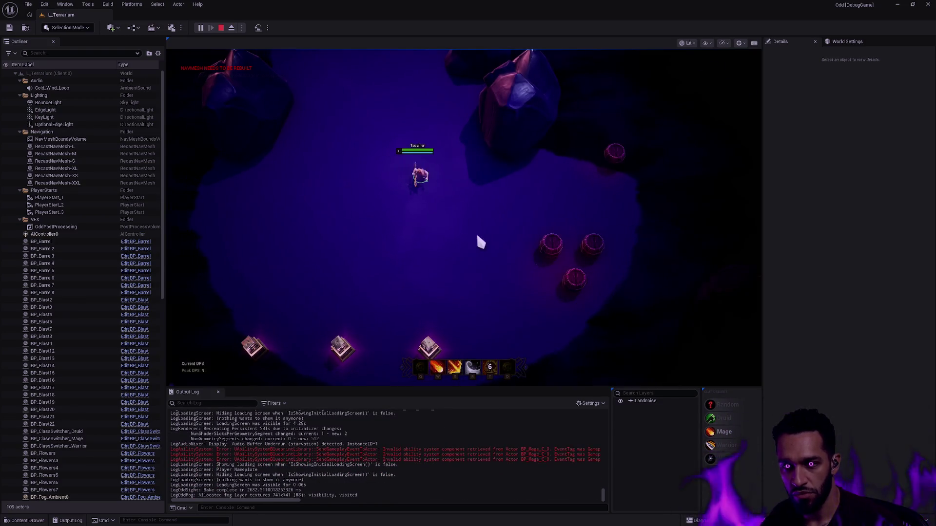
left_click(377, 153)
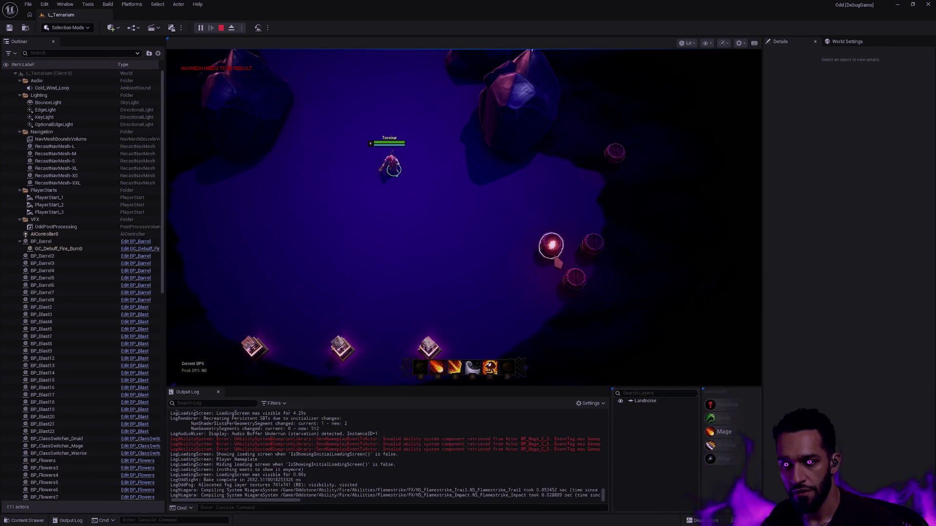
left_click(551, 247)
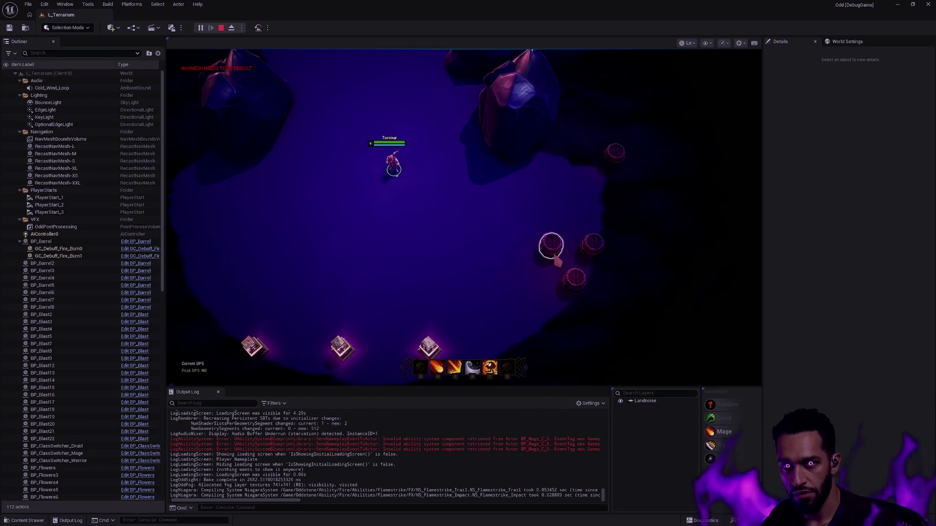
left_click(454, 261)
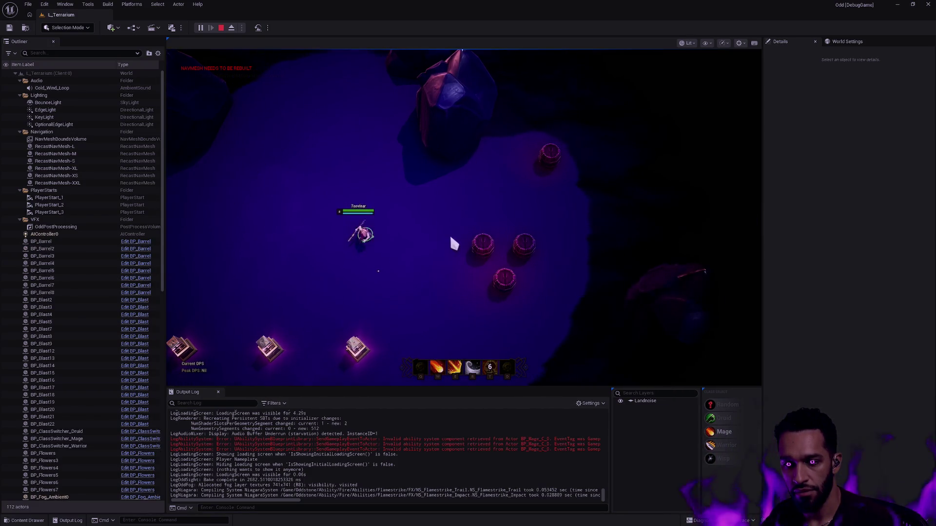
right_click(452, 238)
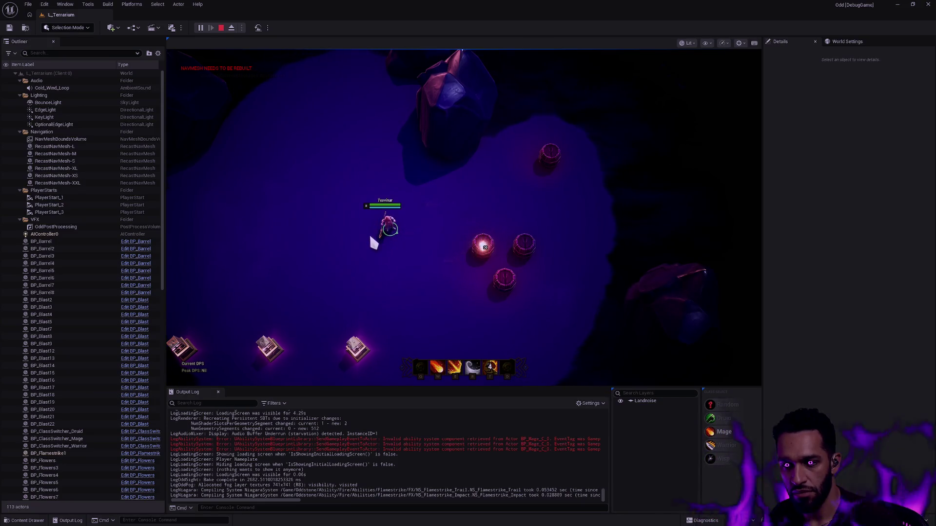
left_click(418, 252)
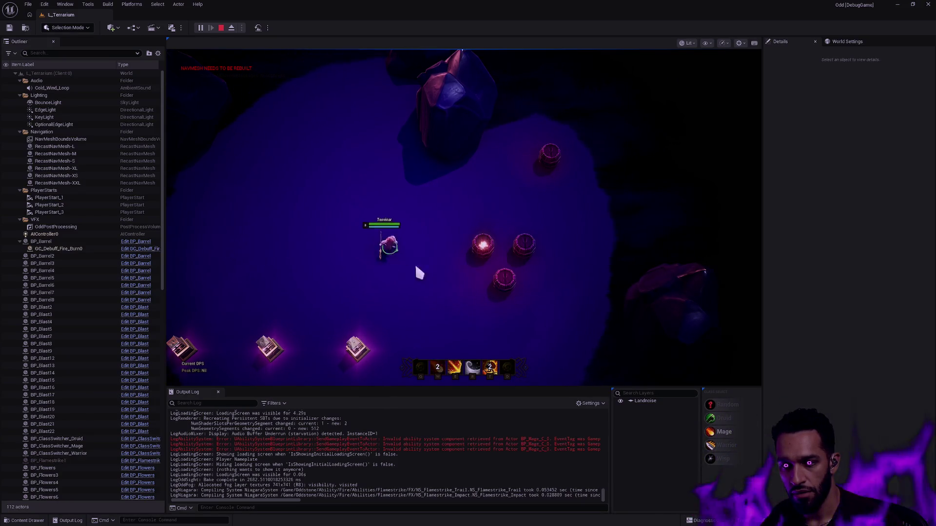
left_click(377, 230)
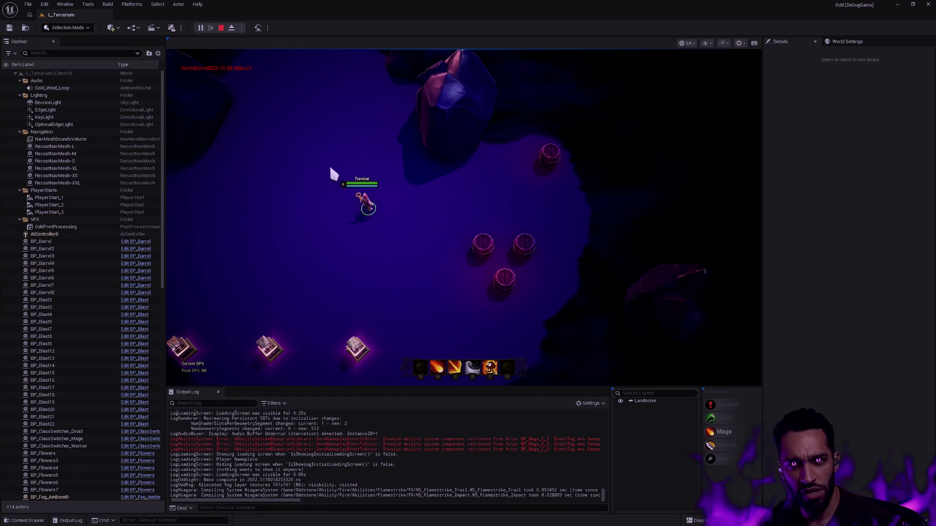
Stop the play session and open GE_Flamestrike from the Content Drawer.
key("Escape")
key("ctrl+space")
key("Return")
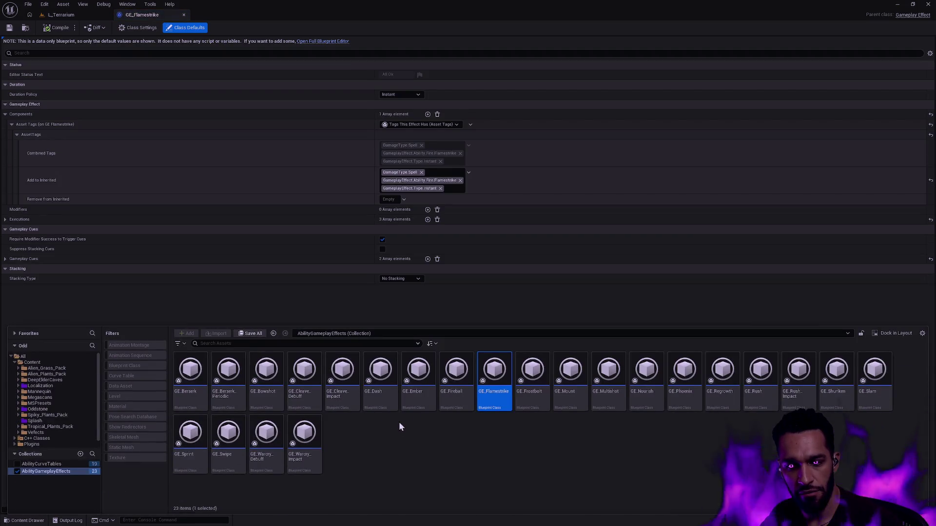
Open CT_Flamestrike from AbilityCurveTables, return to GE_Flamestrike, and search assets for 'debuffburn'.
left_click(41, 464)
double_click(456, 372)
key("ctrl+space")
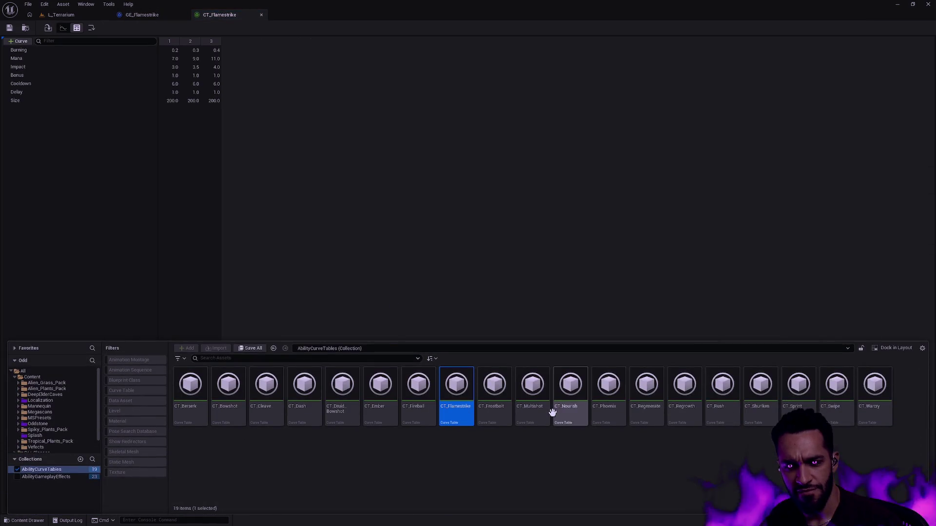
left_click(146, 15)
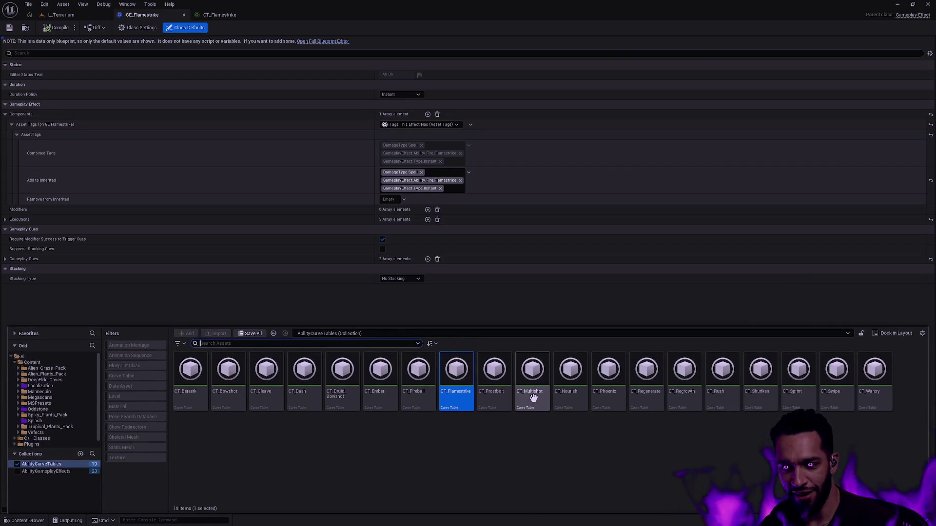
left_click_drag(468, 392, 475, 393)
mouse_move(493, 380)
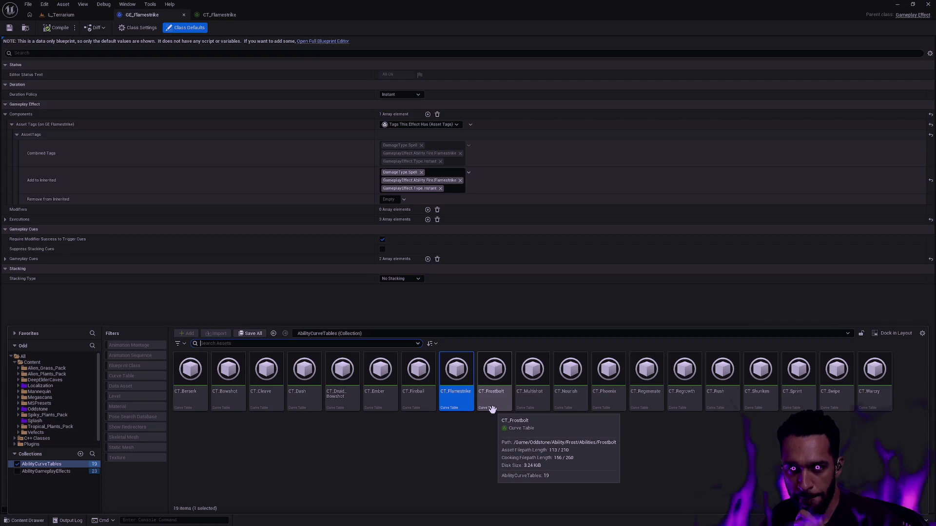
key("ctrl+p")
type("debuffburn")
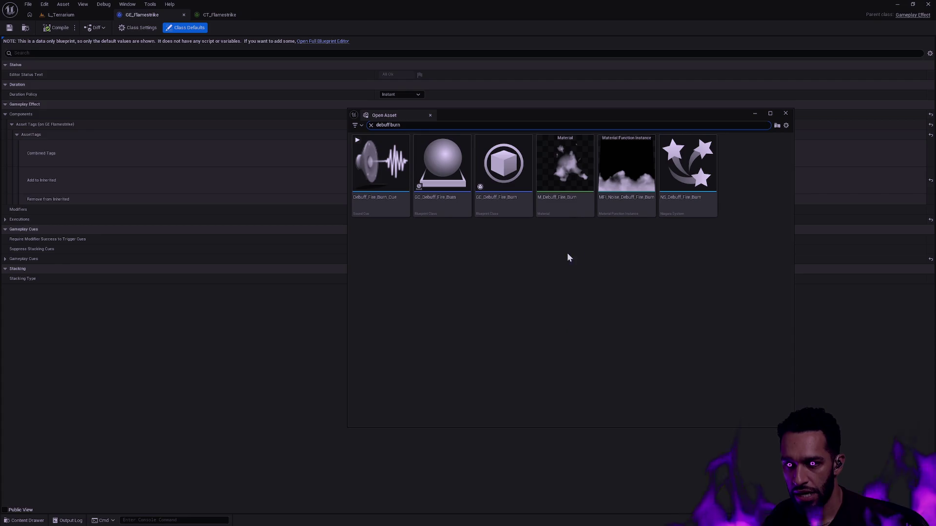
Open GE_Debuff_Fire_Burn and expand its Components > Target Tags > Add Tags settings.
left_click(497, 208)
double_click(496, 208)
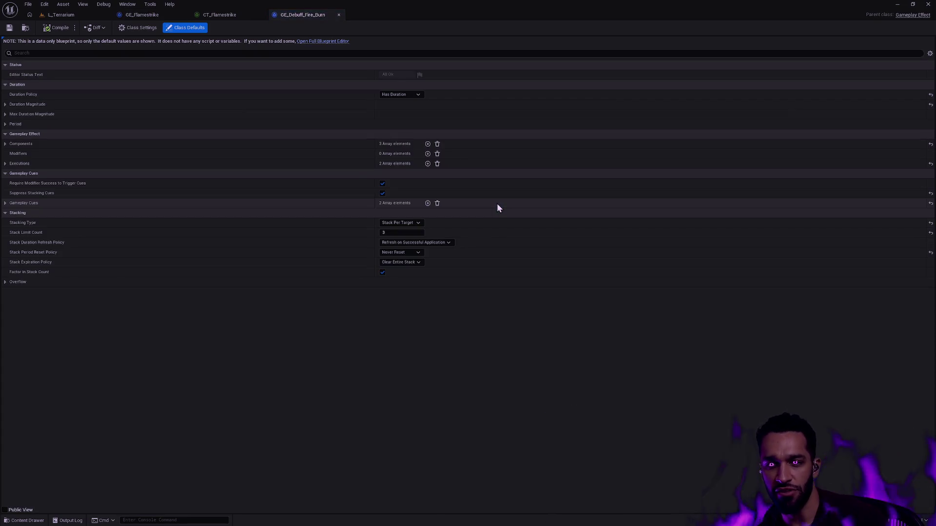
left_click(6, 164)
left_click(5, 144)
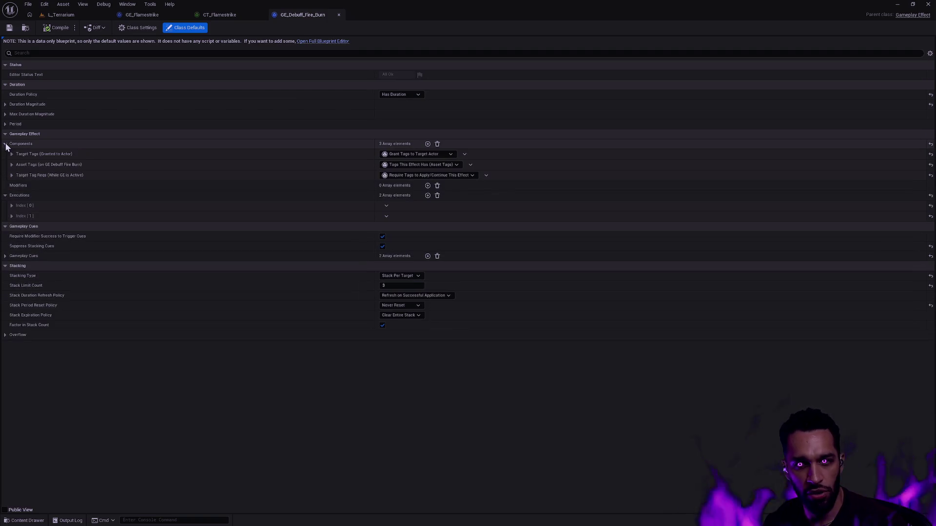
left_click(12, 156)
left_click(16, 164)
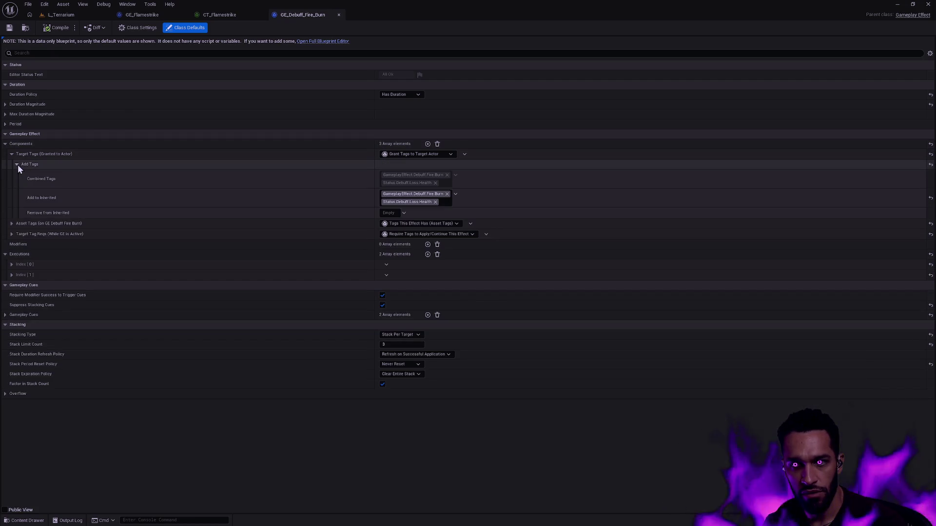
Add DamageType.Spell to the inherited target tags and expand the Asset Tags lists.
left_click(457, 194)
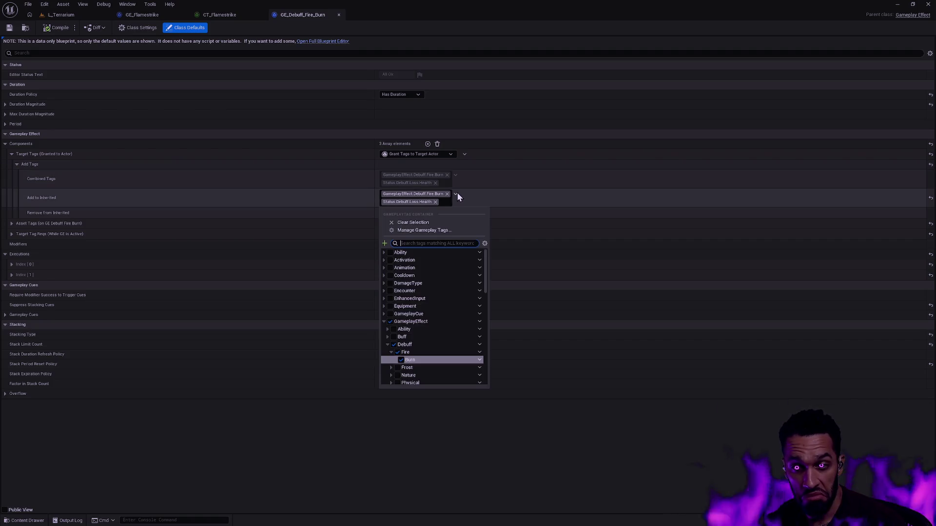
type("type spell")
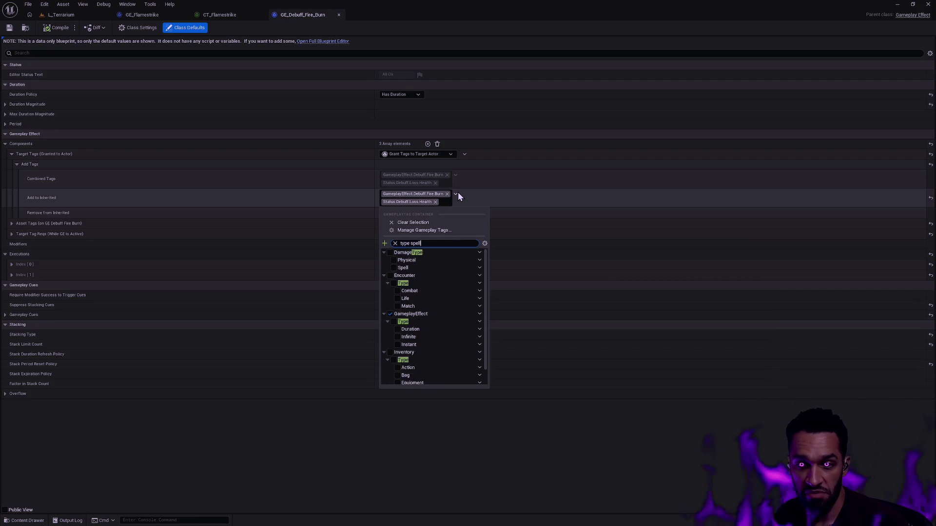
left_click(393, 259)
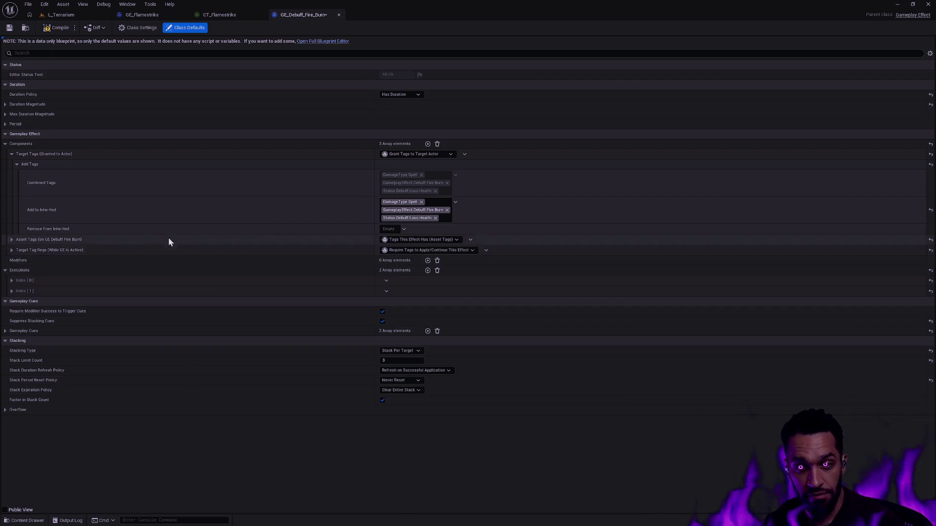
left_click(12, 250)
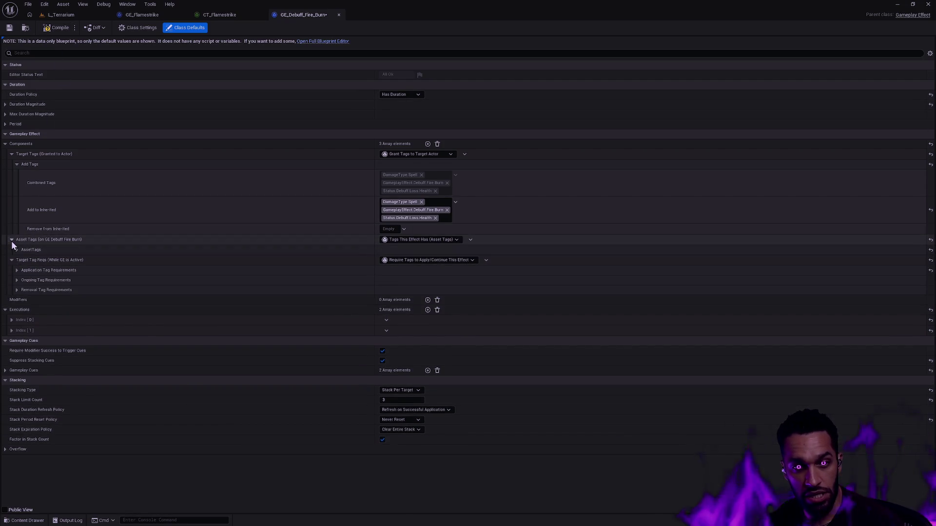
left_click(16, 250)
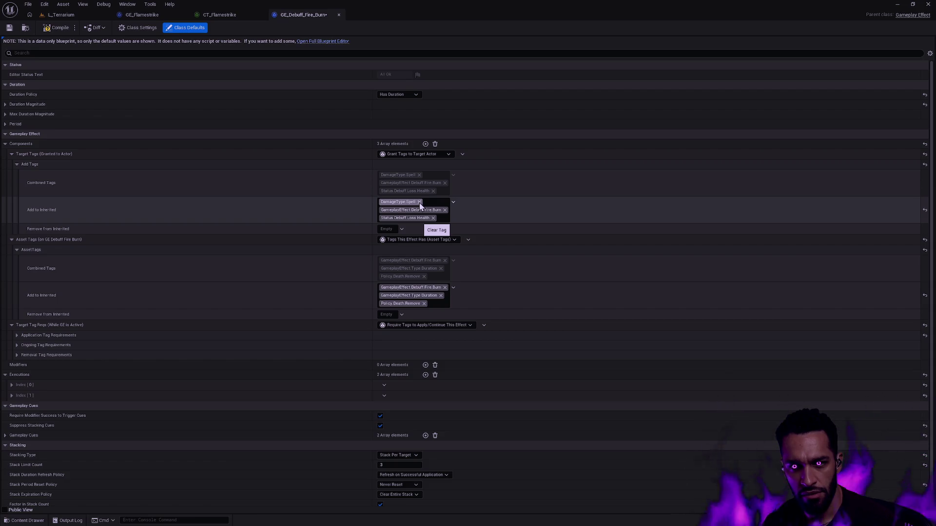
Remove DamageType.Spell from Target Tags and add it to Asset Tags instead.
left_click(420, 201)
left_click(455, 272)
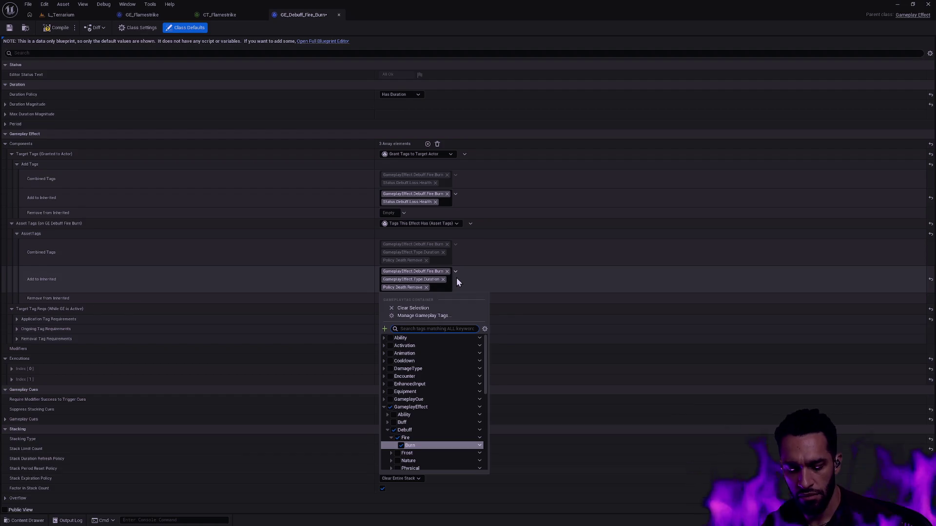
type("spell")
left_click(399, 346)
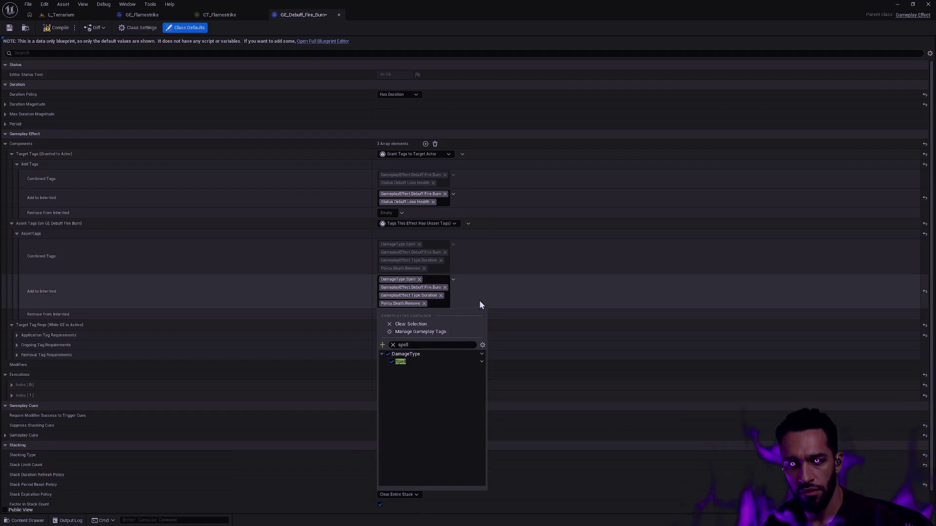
left_click(489, 305)
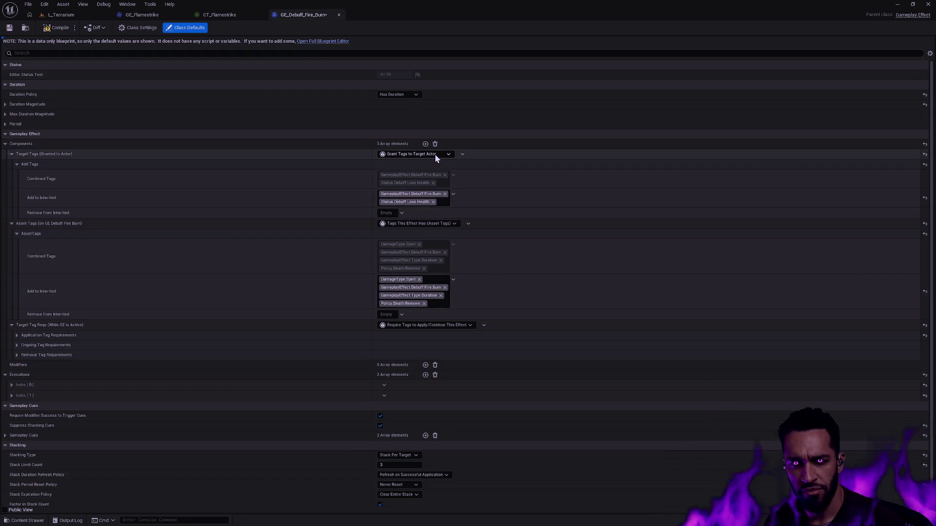
Drag the Asset Tags component above Target Tags and reveal the two execution entries.
left_click(11, 155)
left_click_drag(12, 165, 7, 155)
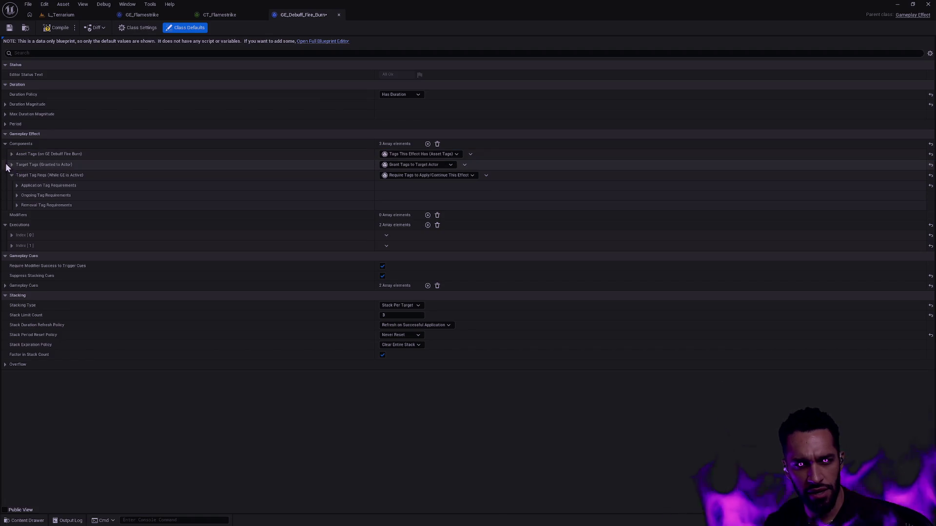
left_click(11, 175)
left_click(10, 156)
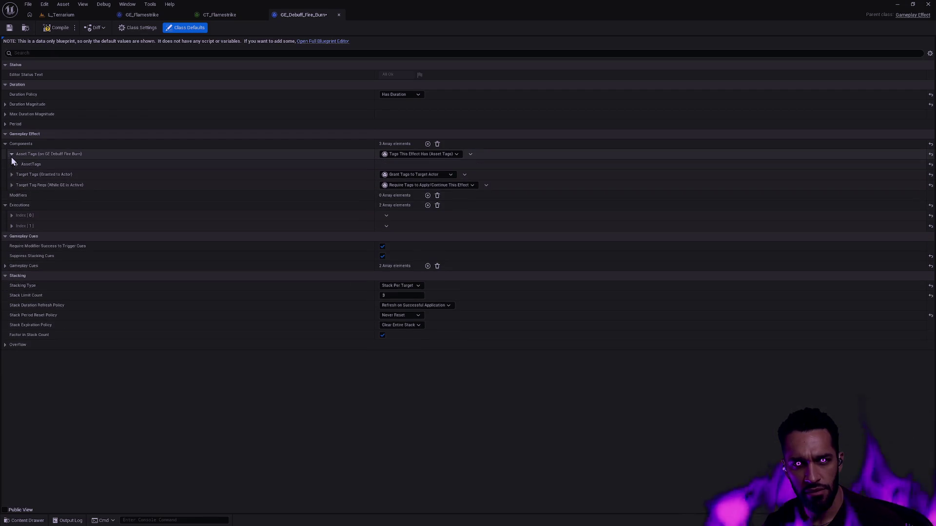
left_click(19, 165)
left_click(19, 165)
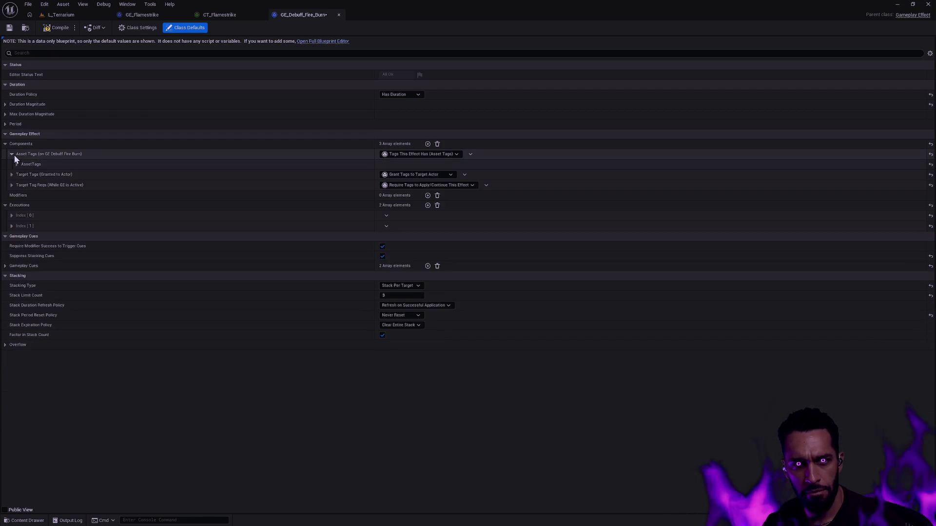
left_click(11, 215)
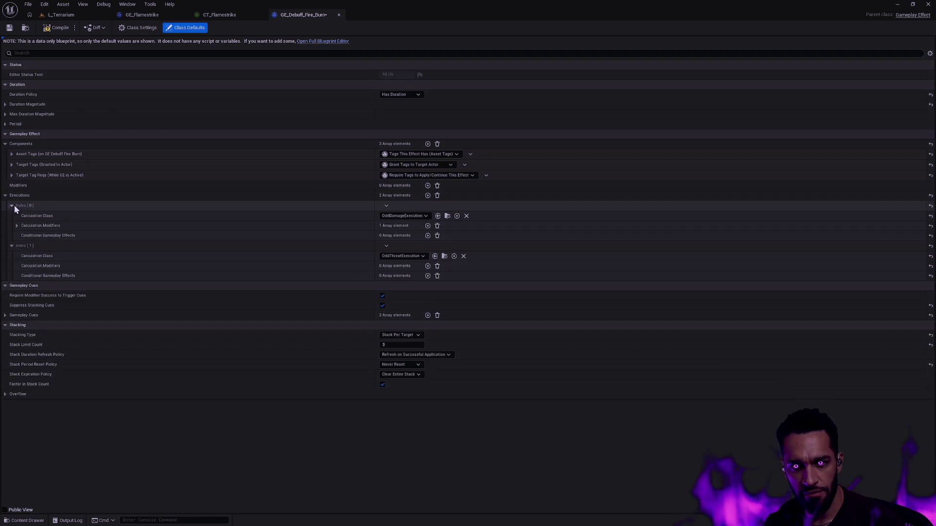
Check the DoT damage modifier's Scalable Float from CT_Fireball's Burning row and save GE_Debuff_Fire_Burn.
left_click(17, 226)
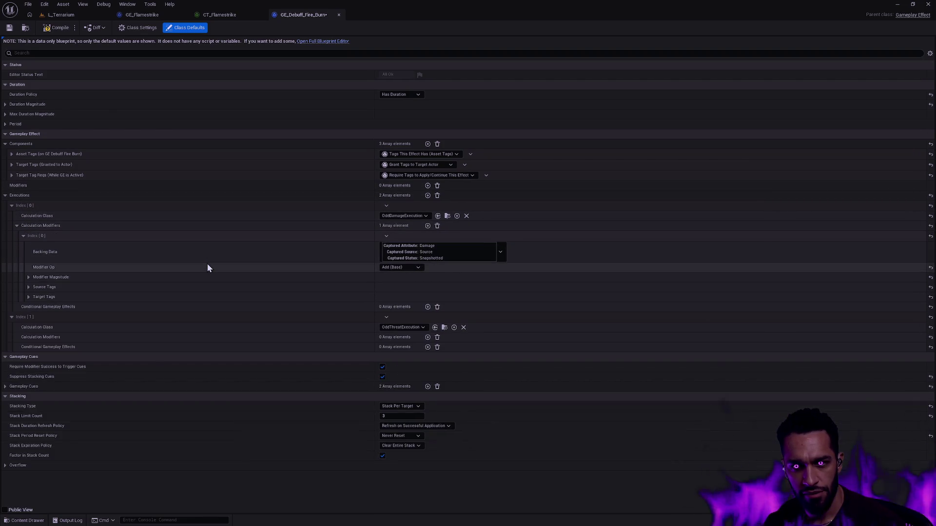
left_click(28, 278)
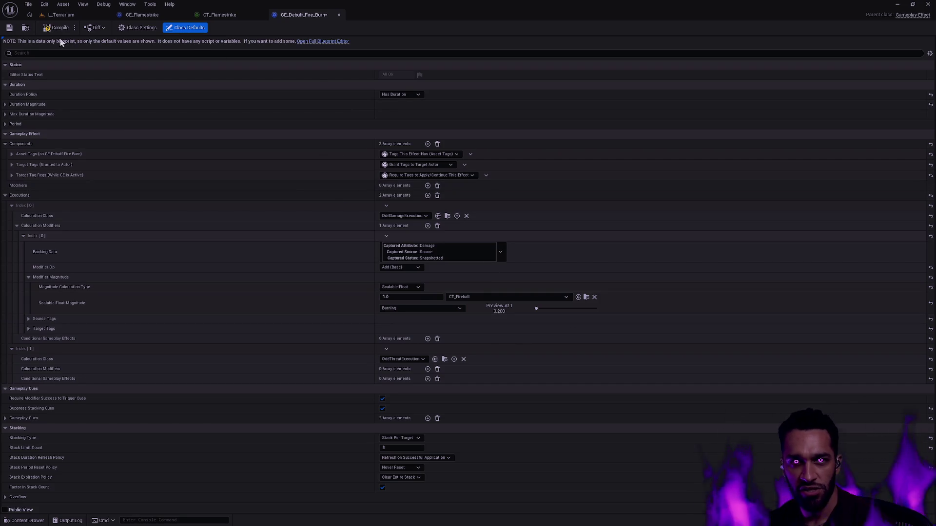
left_click(10, 28)
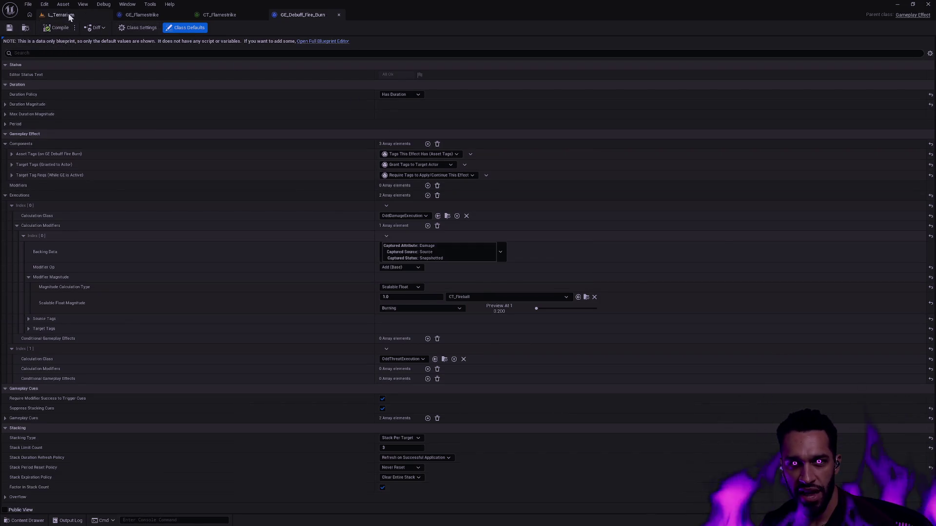
Play L_Terrarium, hit a barrel with a fireball, and return to the GE_Debuff_Fire_Burn tab.
left_click(73, 14)
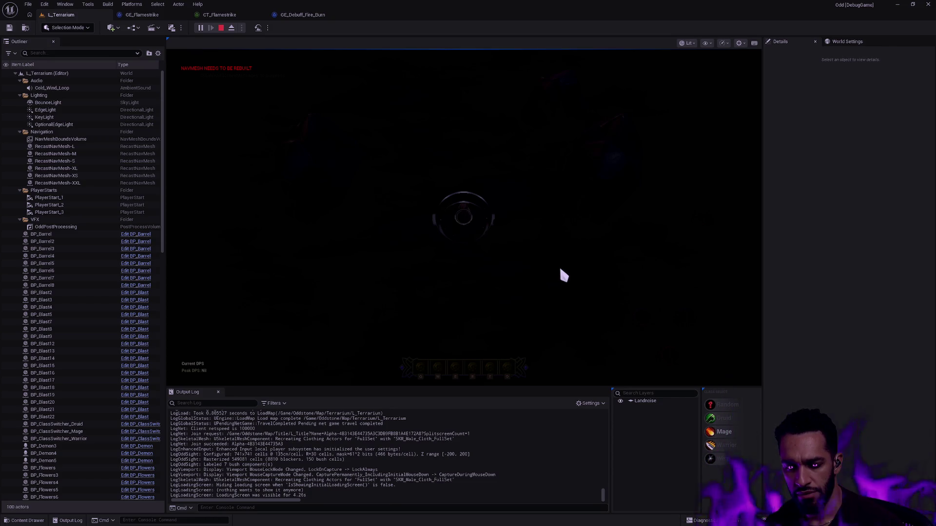
left_click(571, 257)
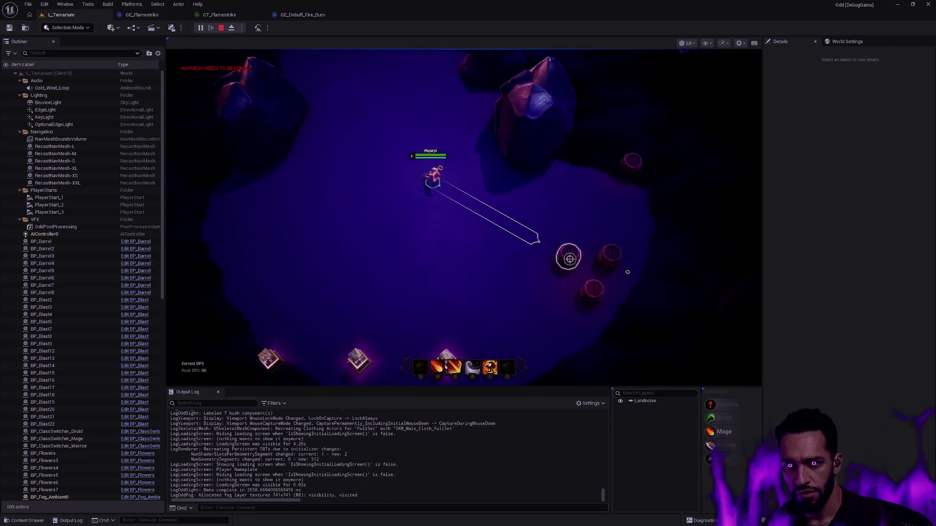
left_click(442, 263)
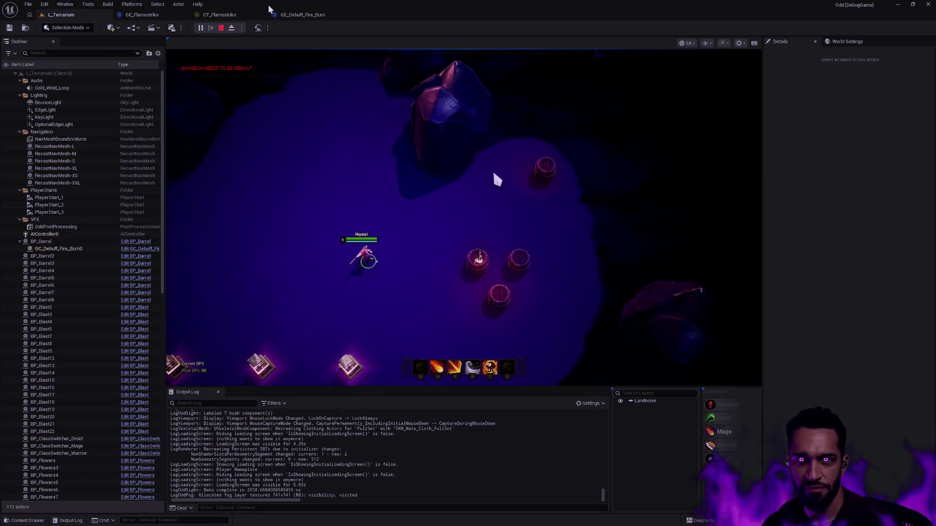
left_click(302, 15)
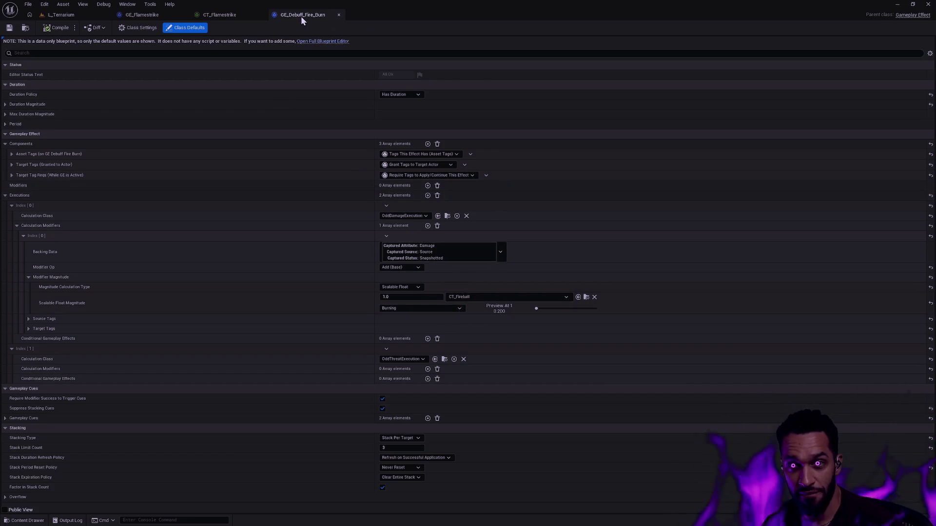
Locate GE_Debuff_Fire_Burn in its Content Drawer folder, then switch to the CT_Flamestrike tab.
key("ctrl+space")
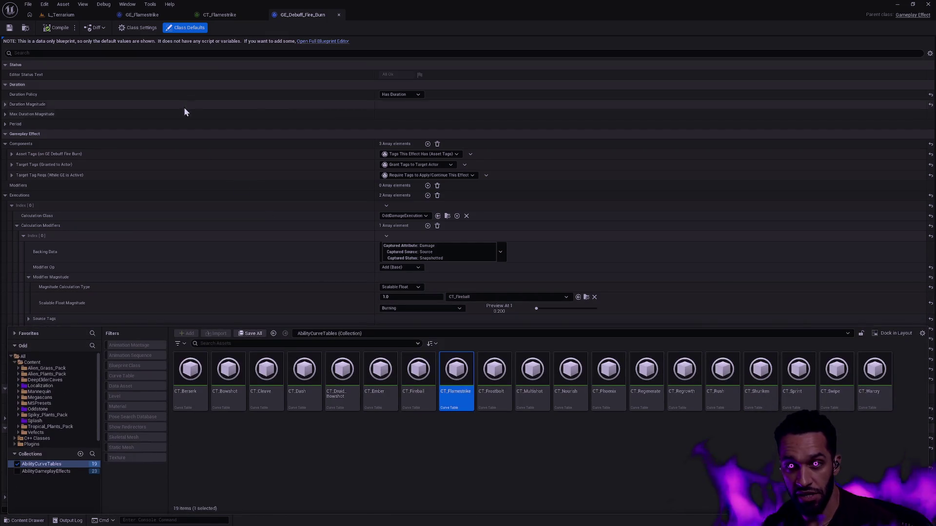
left_click(25, 27)
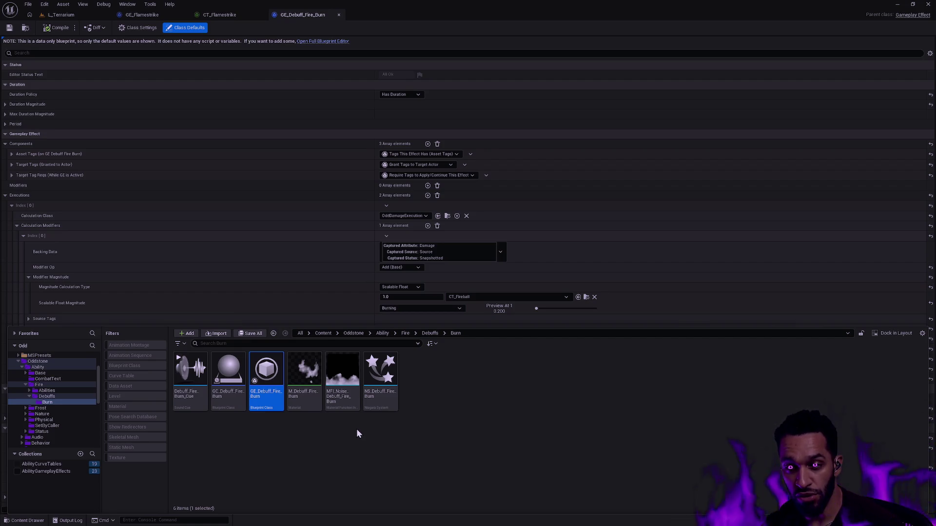
left_click(446, 422)
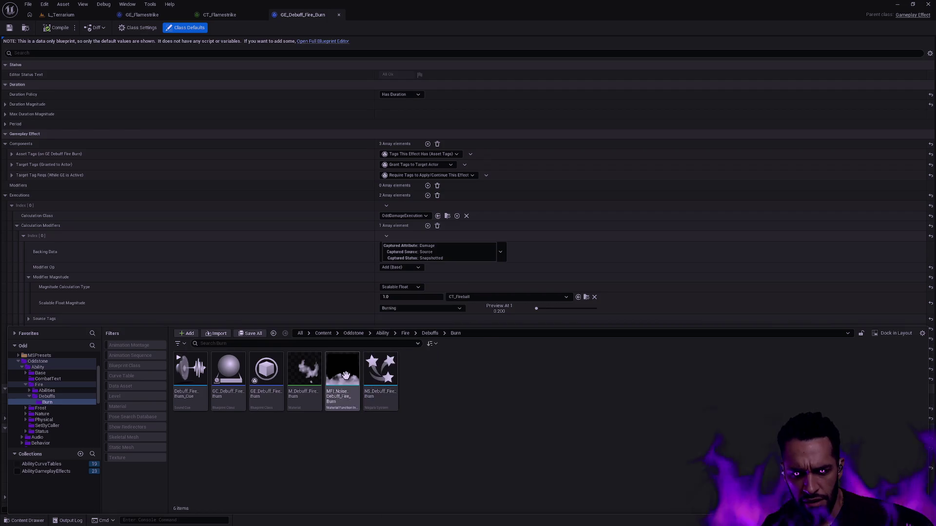
left_click(225, 15)
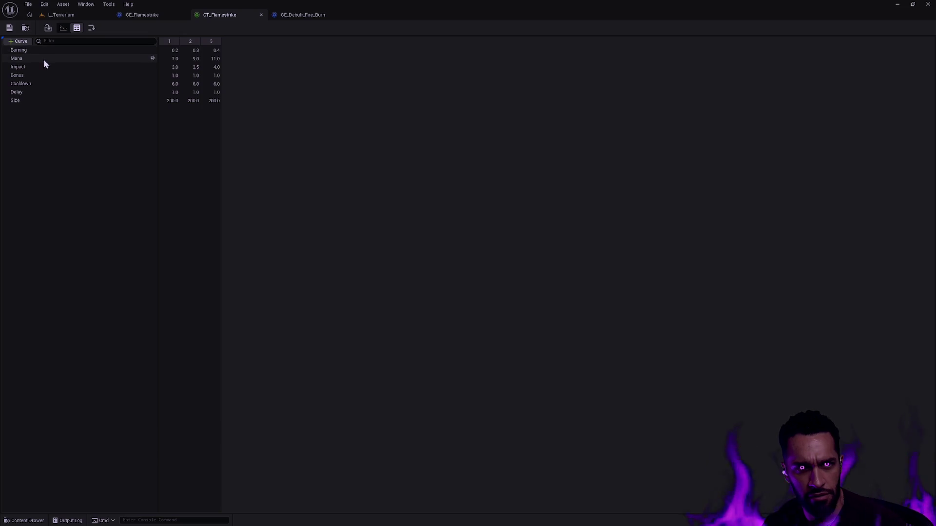
Review the Burning row values in CT_Flamestrike, then close the GE_Debuff_Fire_Burn effect editor.
left_click(53, 50)
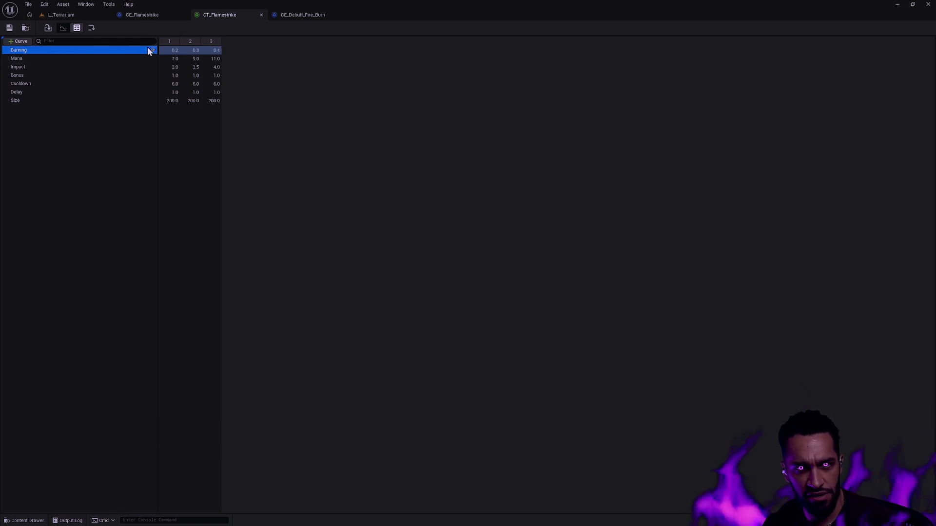
left_click(196, 51)
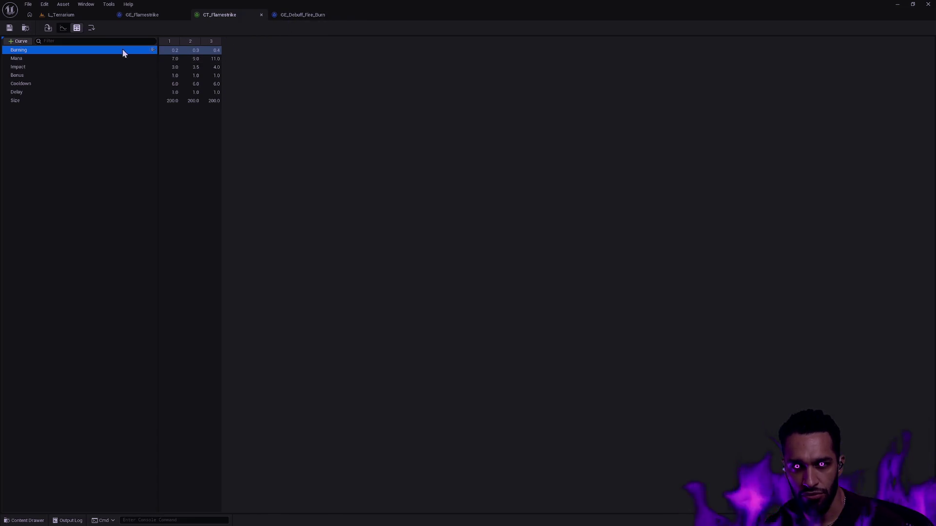
left_click(312, 15)
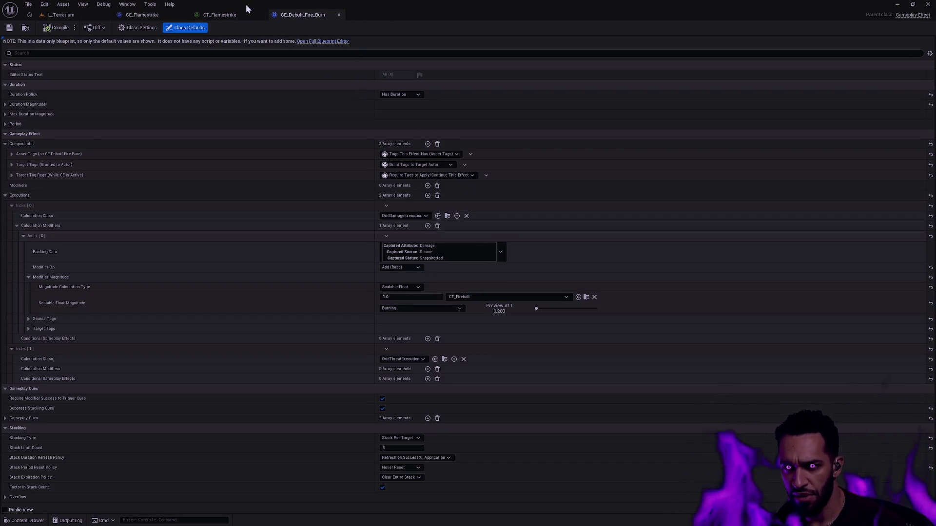
left_click(338, 15)
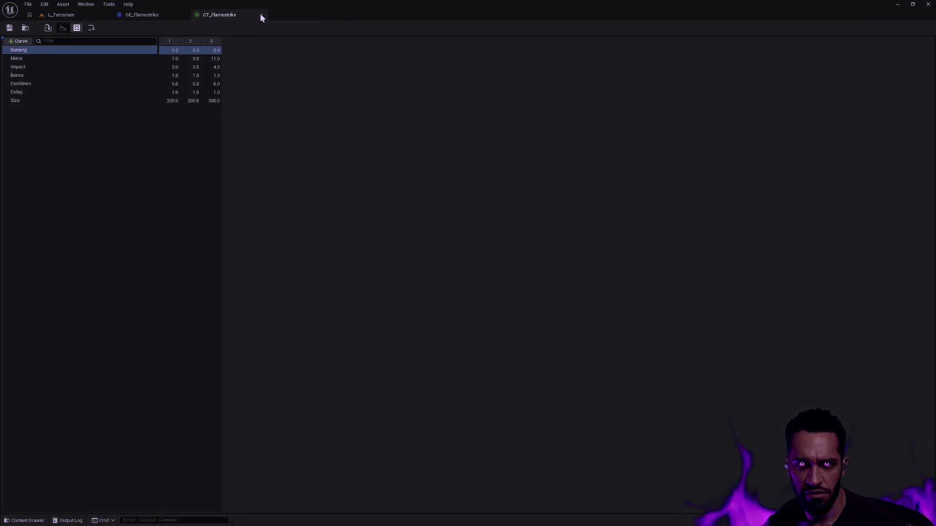
Close CT_Flamestrike and GE_Flamestrike, then playtest the fire ring and fireball on the barrels.
left_click(261, 14)
left_click(181, 14)
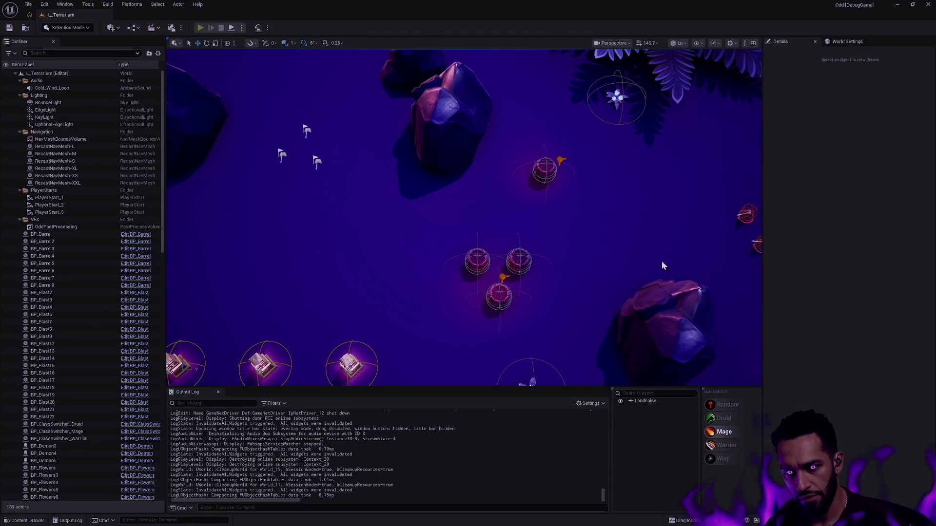
key("alt+p")
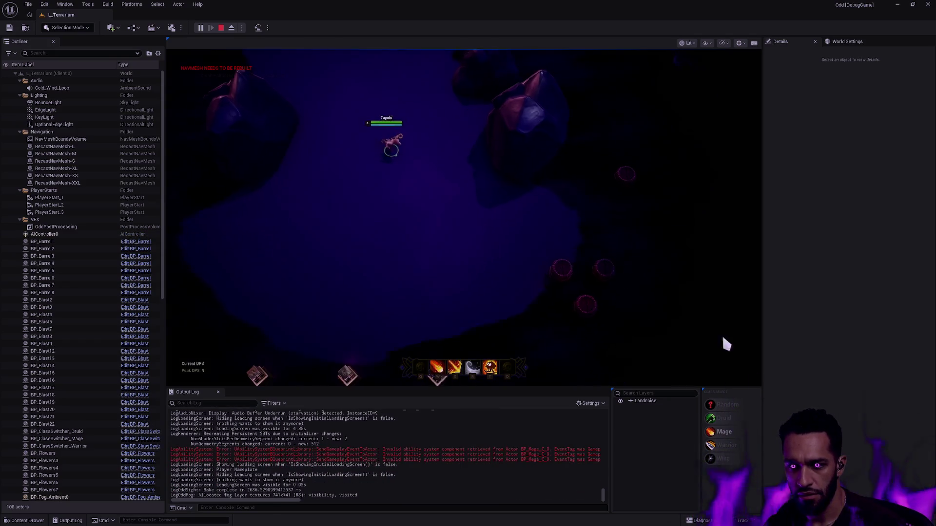
left_click(533, 272)
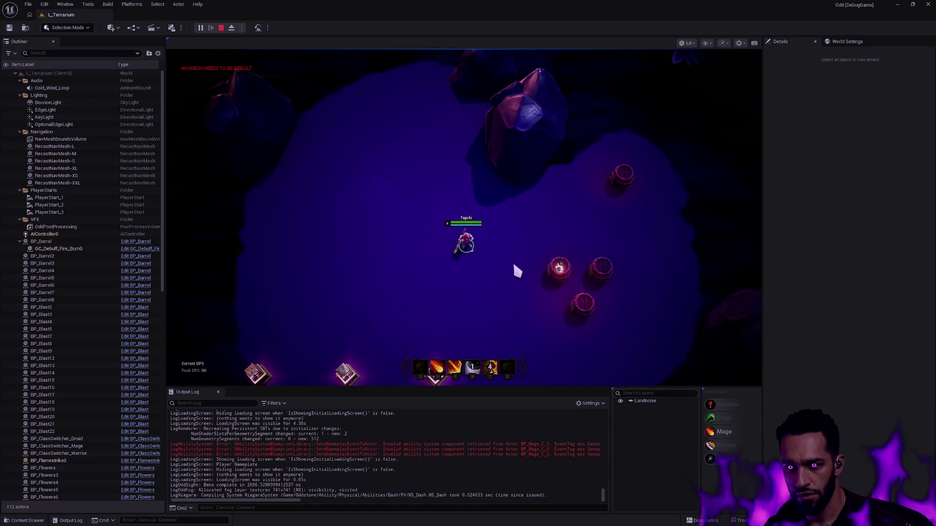
left_click(558, 269)
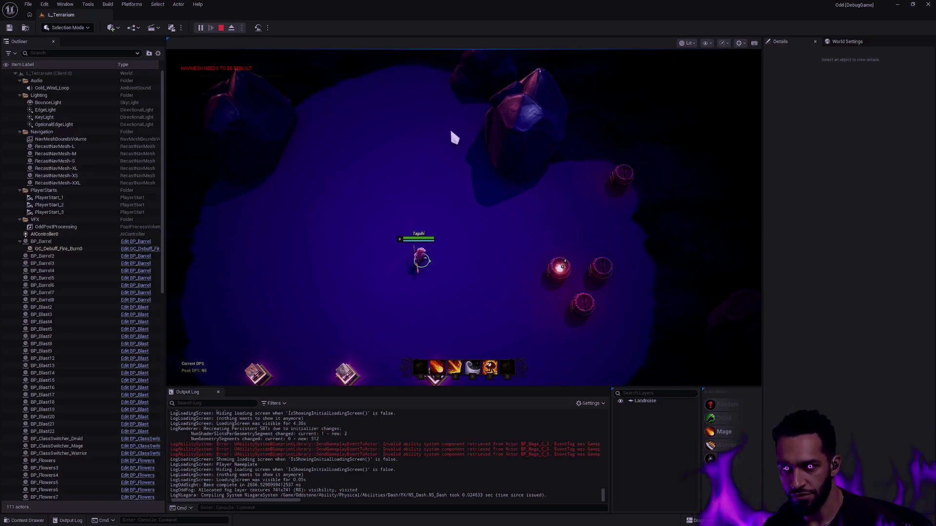
key("Escape")
Open the CT_Frostbolt curve table from the AbilityCurveTables collection.
key("ctrl+space")
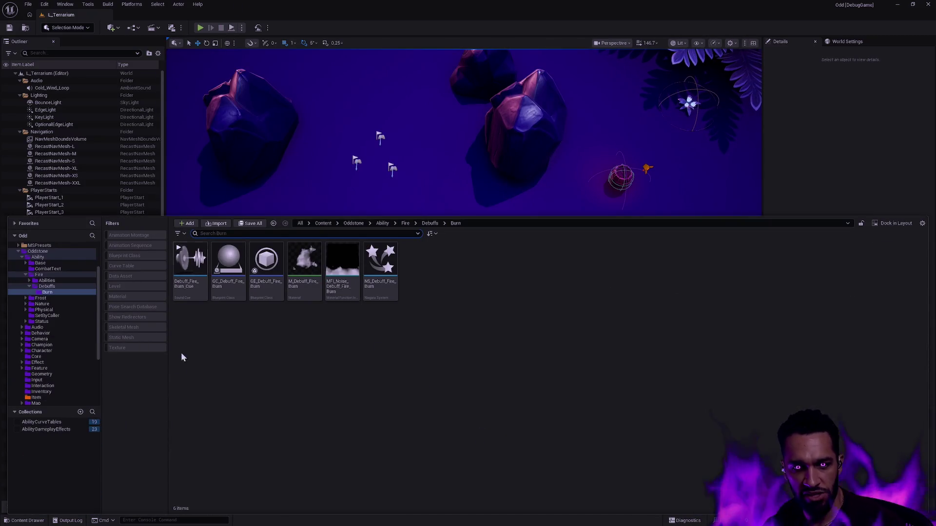
left_click(44, 422)
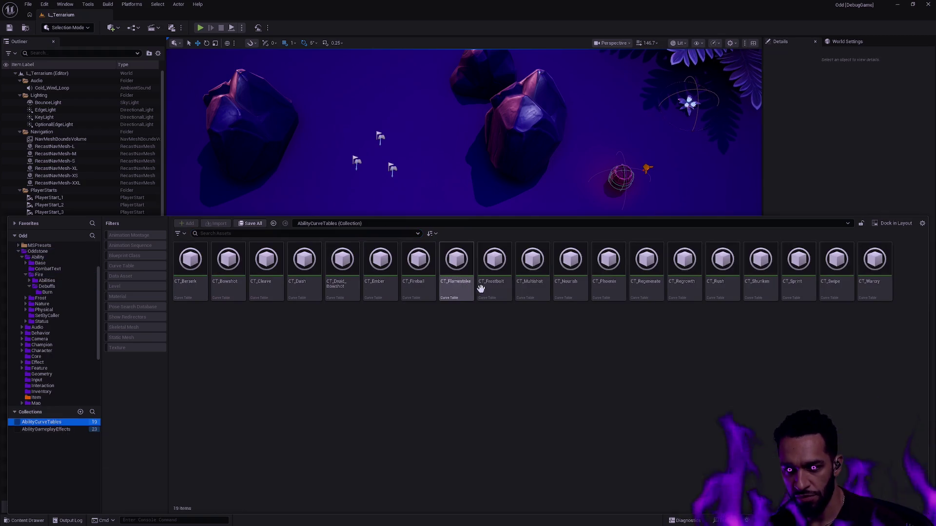
double_click(498, 290)
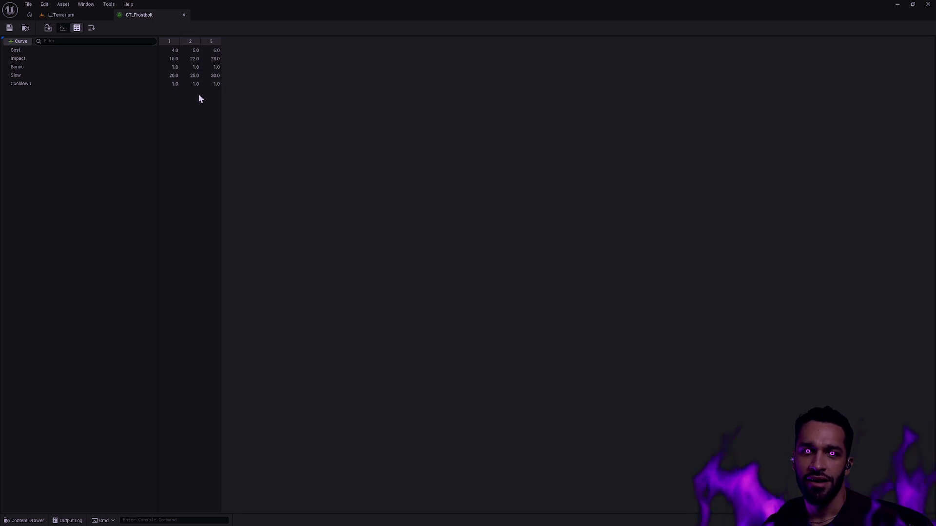
Open GE_Frostbolt from the AbilityGameplayEffects collection, return to CT_Frostbolt and bring up the asset finder.
key("ctrl+space")
left_click(46, 476)
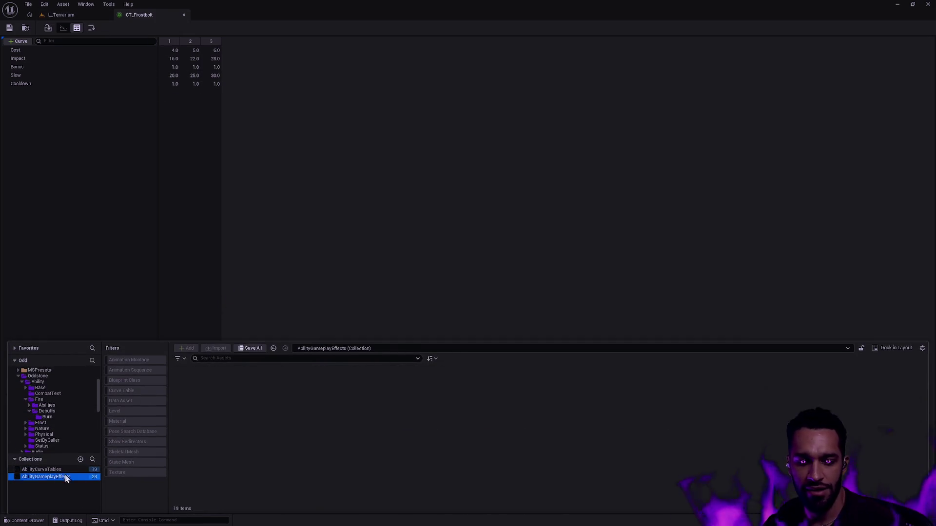
left_click(535, 412)
double_click(536, 412)
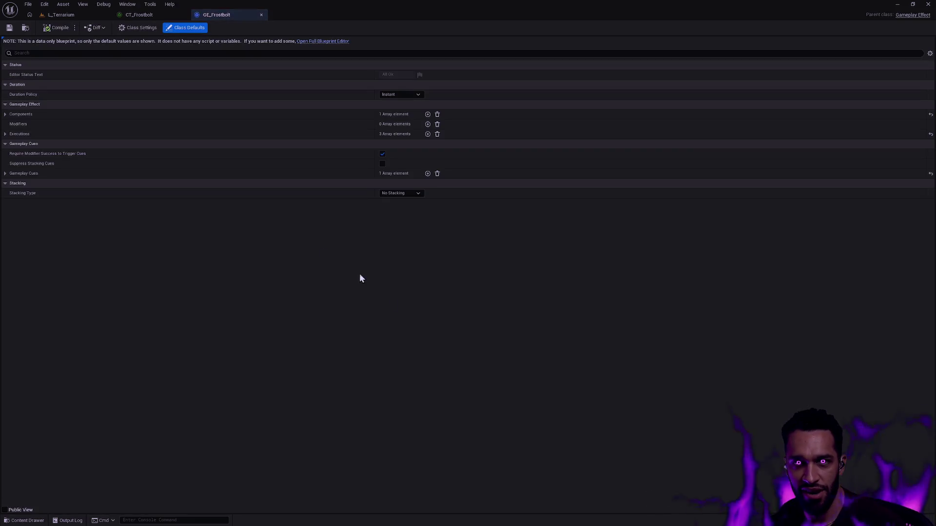
left_click(147, 15)
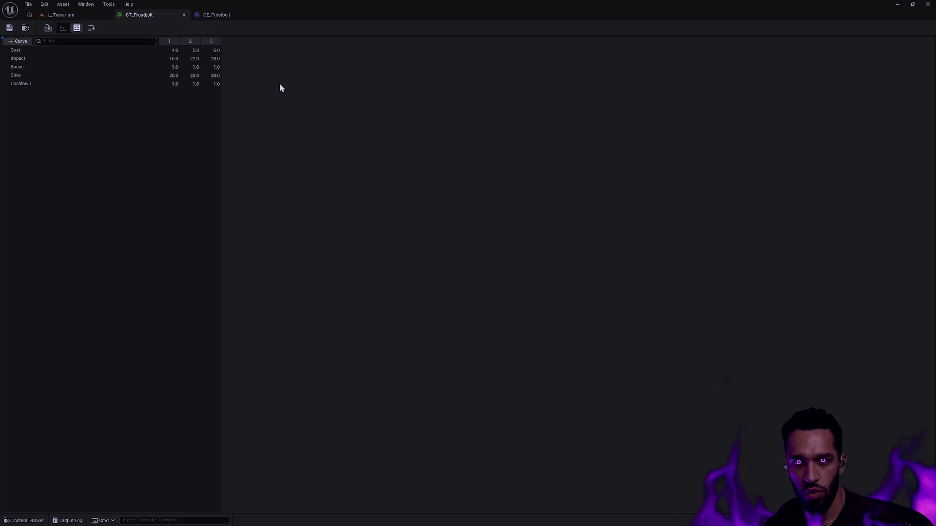
key("ctrl+p")
type("ability set mage")
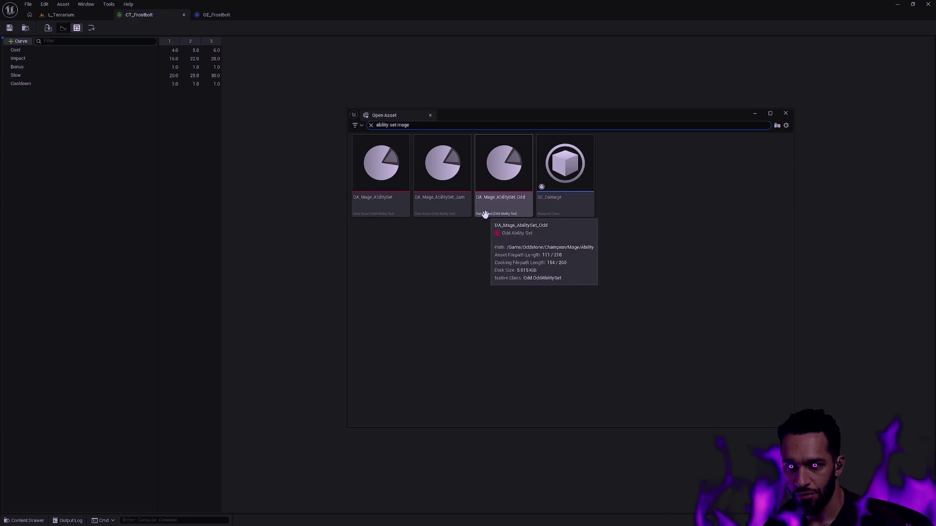
In DA_Mage_AbilitySet, swap the third granted ability from GA_Mage_Fireball to GA_Mage_Frostbolt.
double_click(392, 213)
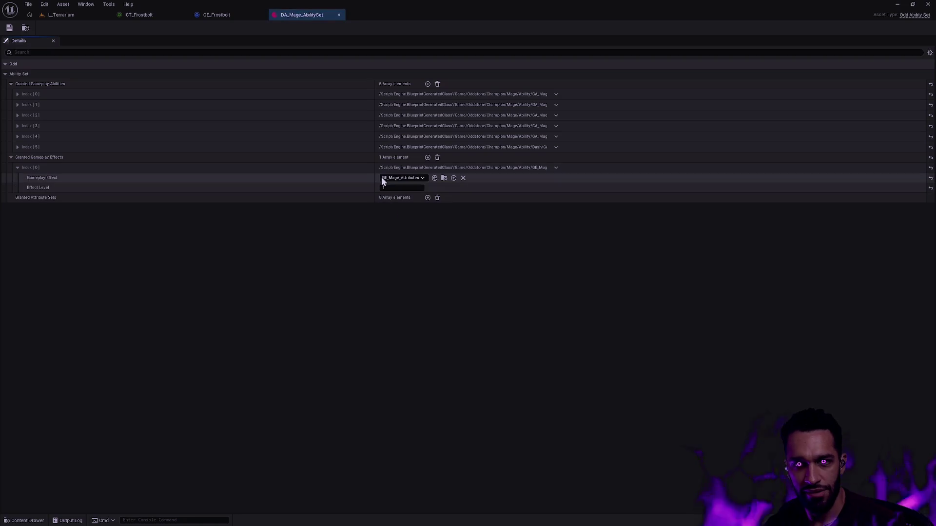
left_click(11, 84)
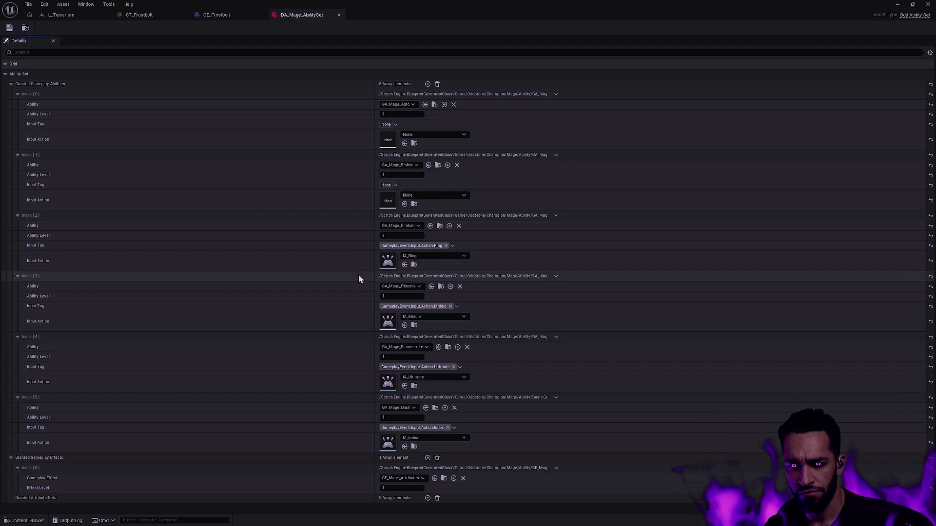
left_click(408, 226)
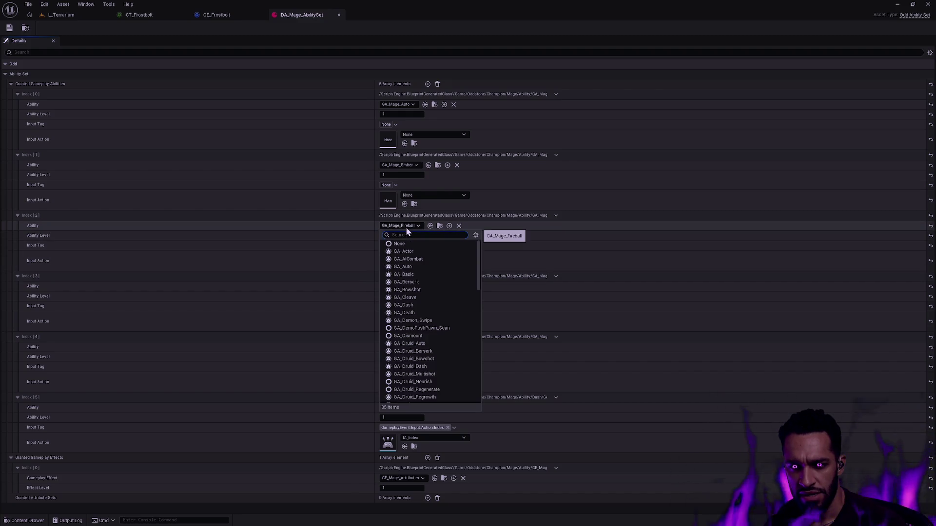
type("frost")
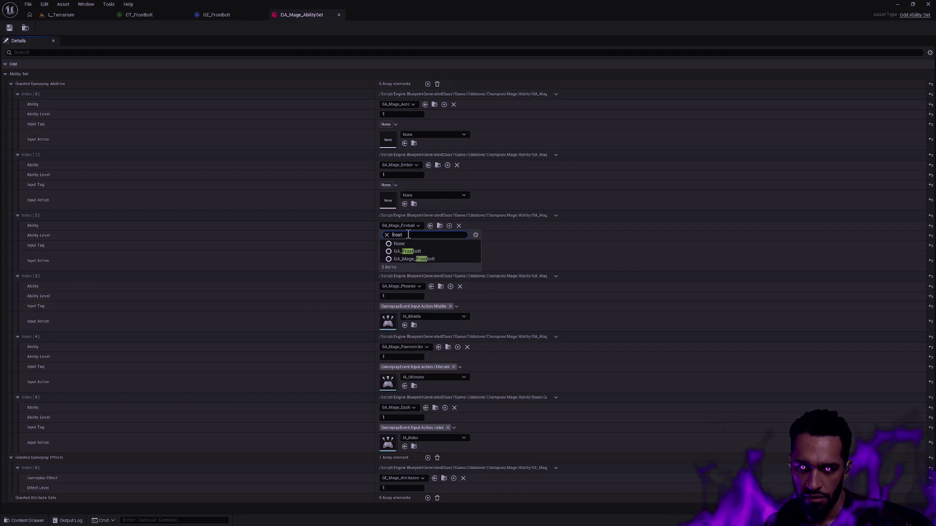
left_click(416, 260)
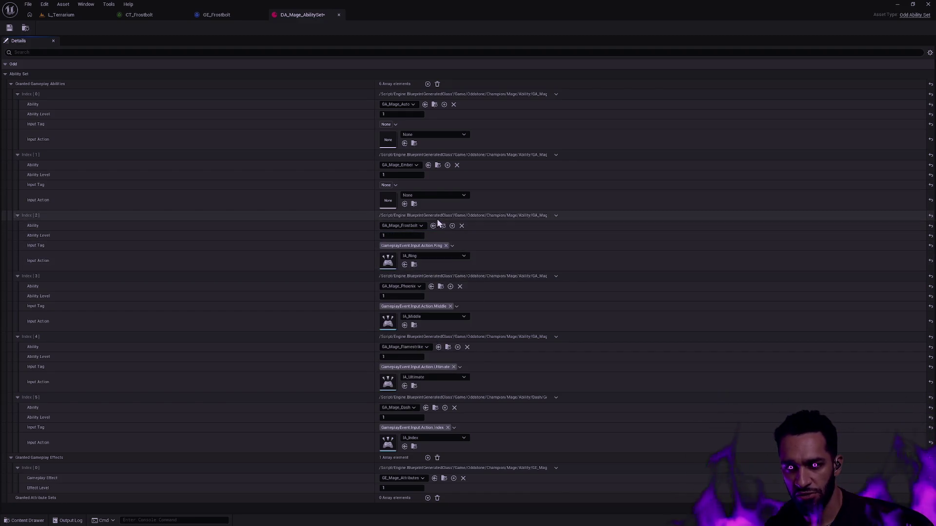
Add the DamageType.Spell asset tag to GE_Frostbolt's components and save the effect.
left_click(8, 29)
left_click(70, 17)
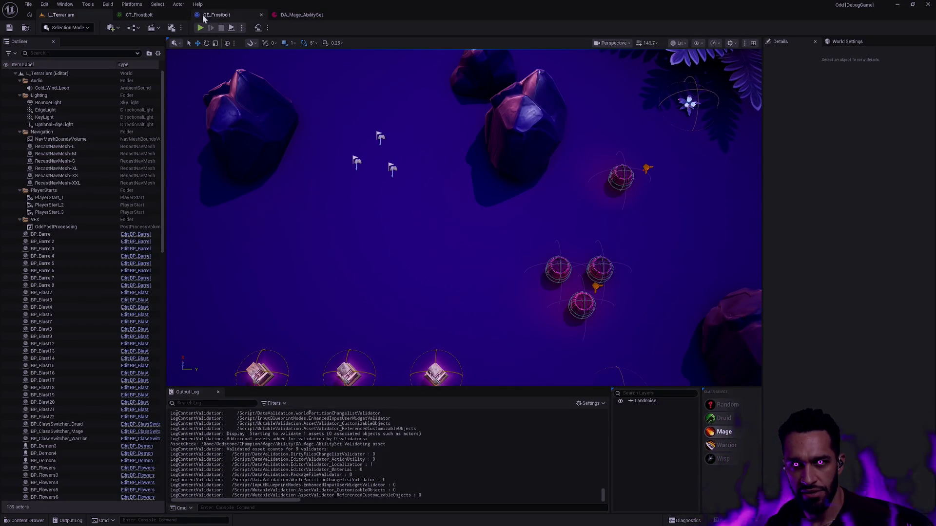
left_click(199, 16)
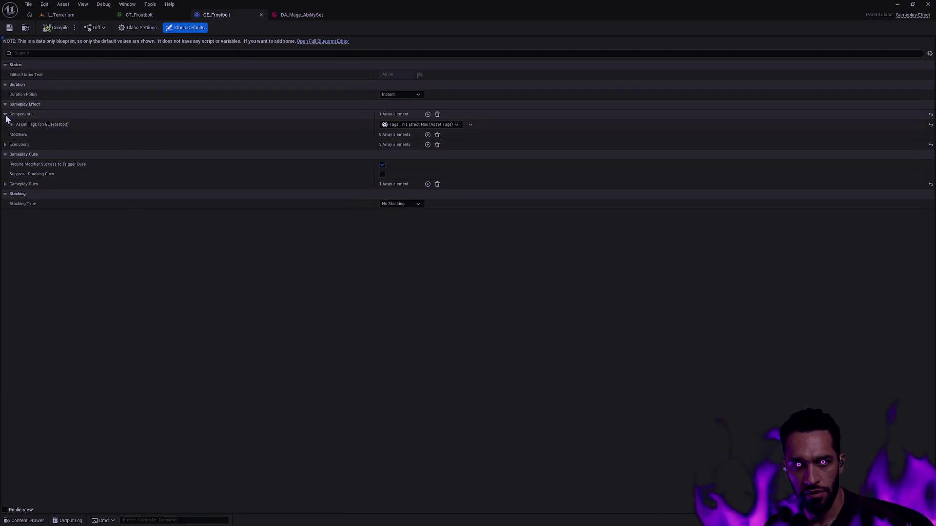
left_click(11, 125)
left_click(17, 135)
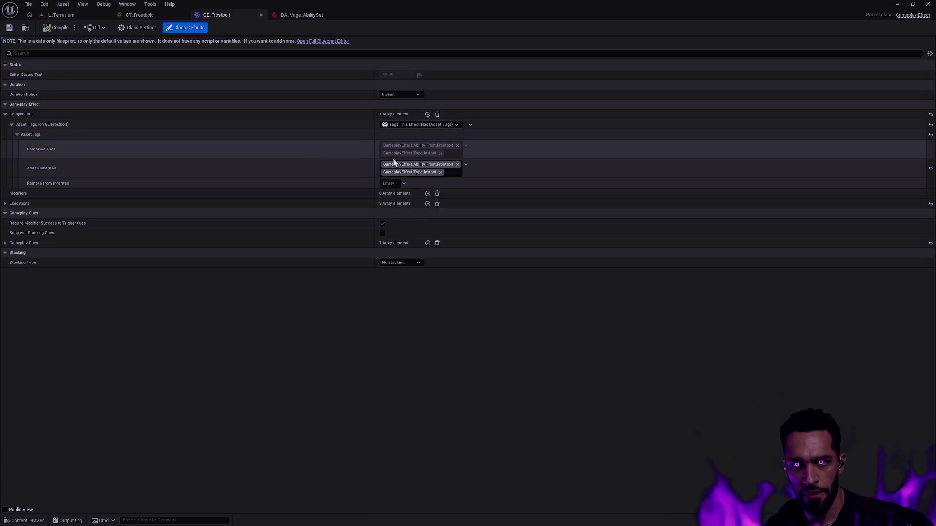
left_click(461, 175)
type("type spell")
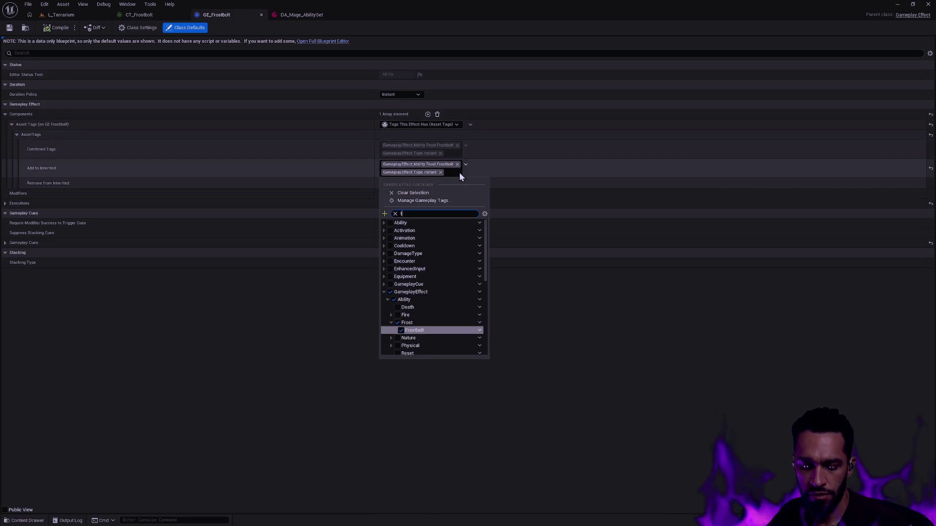
left_click(404, 230)
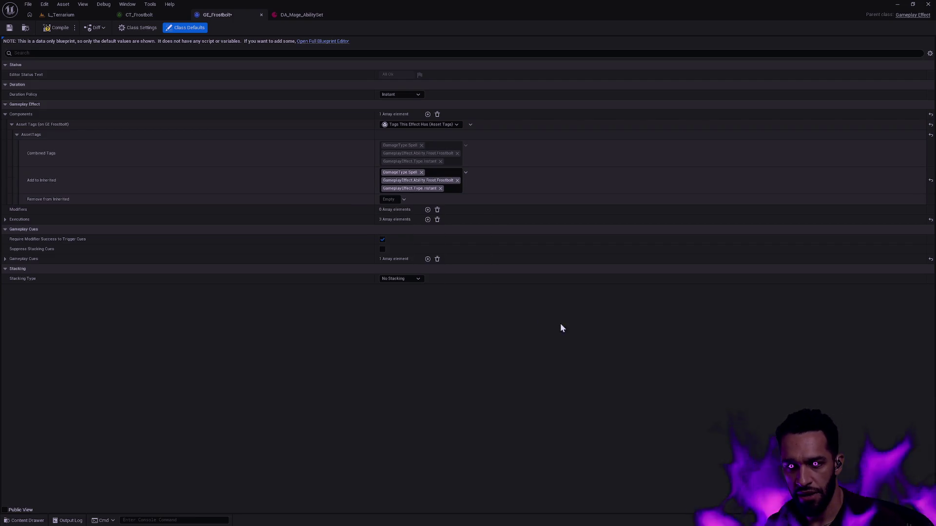
left_click(8, 28)
Review GE_Frostbolt's execution entries, then return to the CT_Frostbolt curve table to edit a value.
left_click(5, 219)
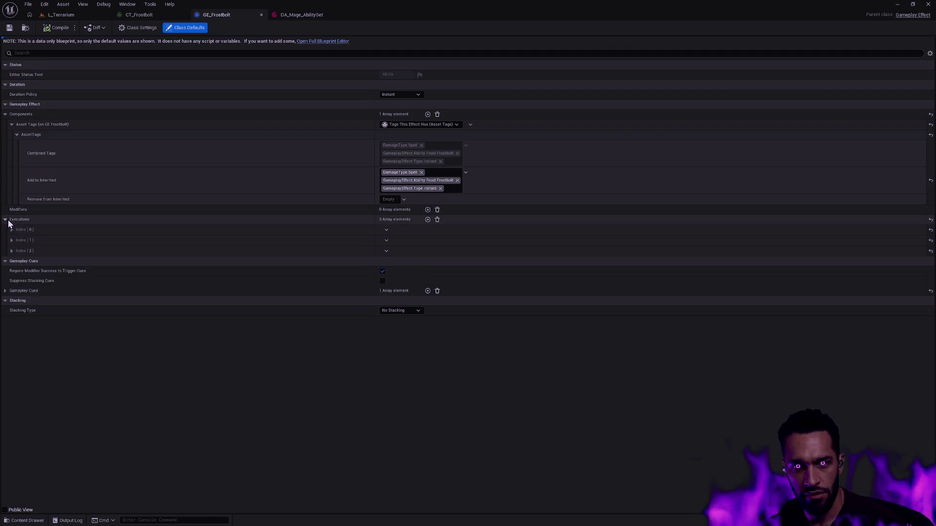
left_click(10, 249)
left_click(11, 229)
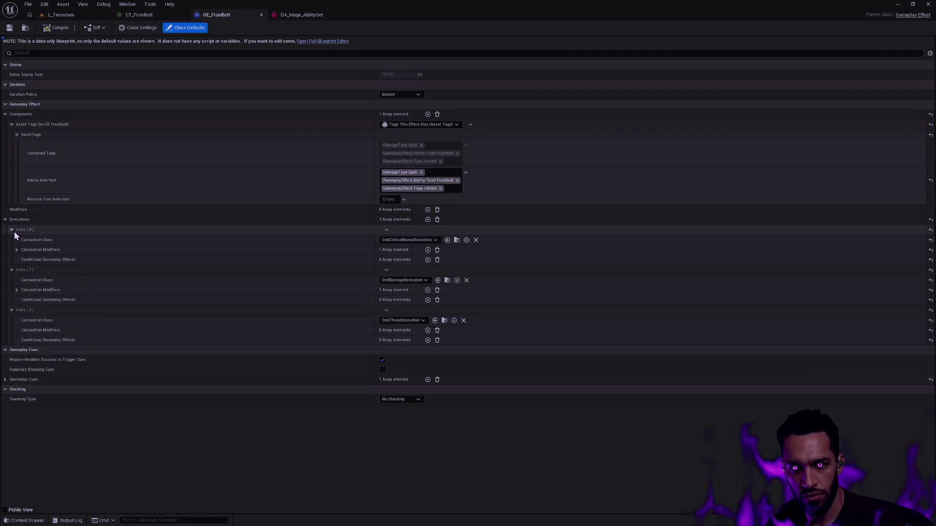
left_click(139, 14)
left_click(174, 50)
Set the Impact row to 1.6, 2.2 and 2.8, save CT_Frostbolt, and return to the L_Terrarium level.
left_click(174, 59)
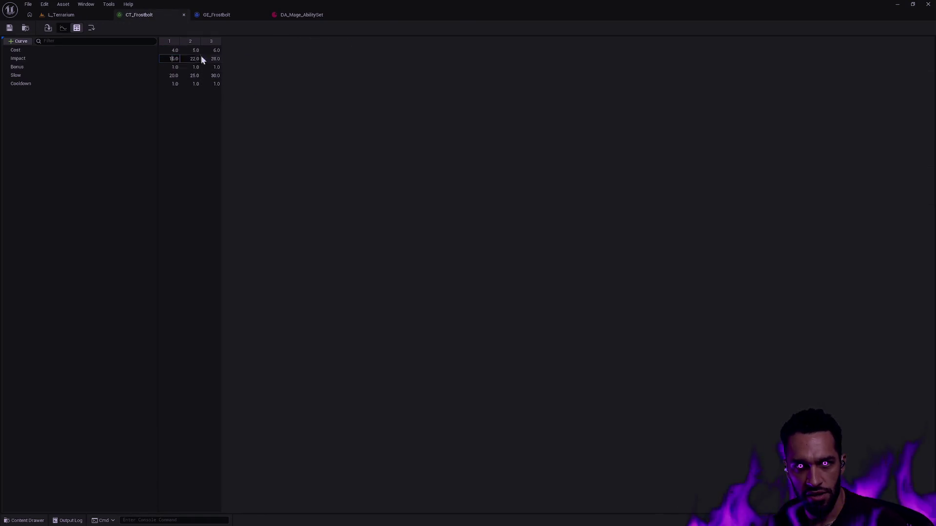
type("1.6")
key("Tab")
type("2.2")
key("Tab")
type("2.8")
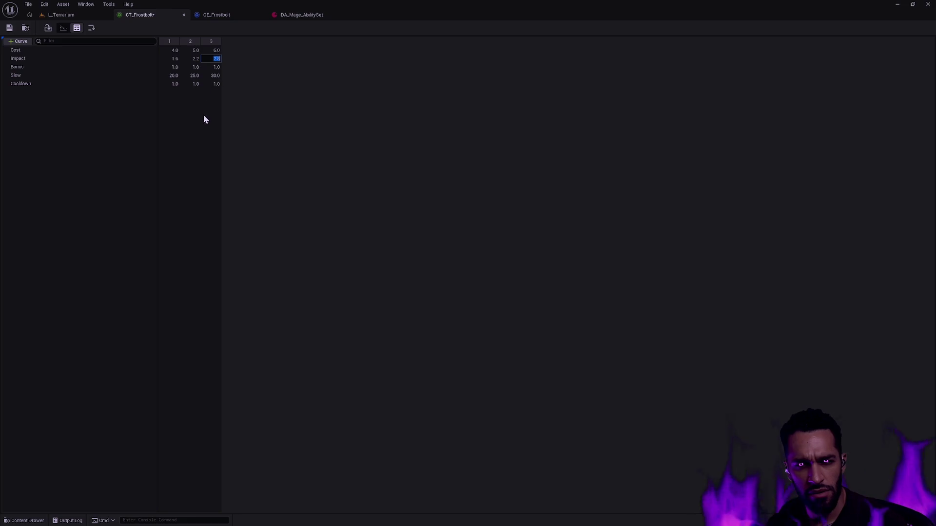
left_click(9, 28)
left_click(95, 15)
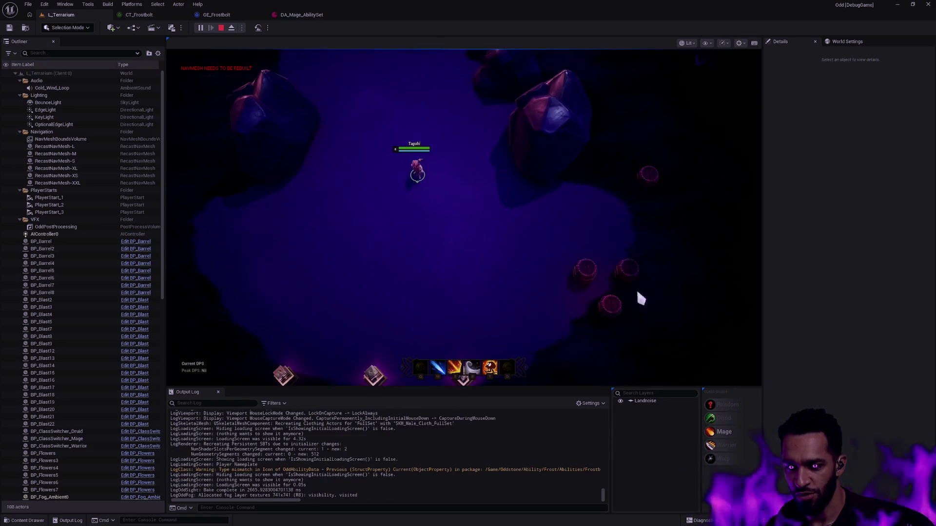
Move the character around the arena and cast targeted frostbolts at the barrels.
left_click(581, 268)
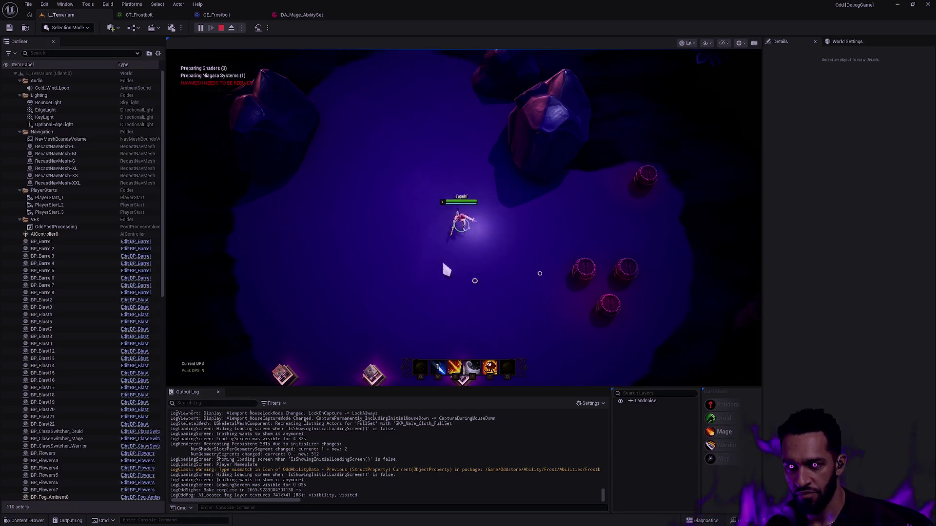
left_click(430, 249)
left_click(583, 261)
left_click(405, 203)
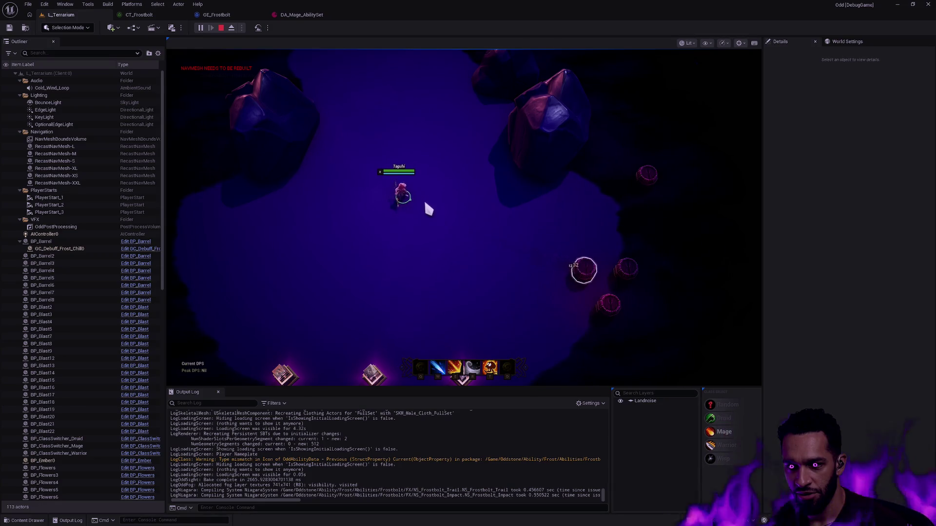
left_click(583, 269)
left_click(431, 267)
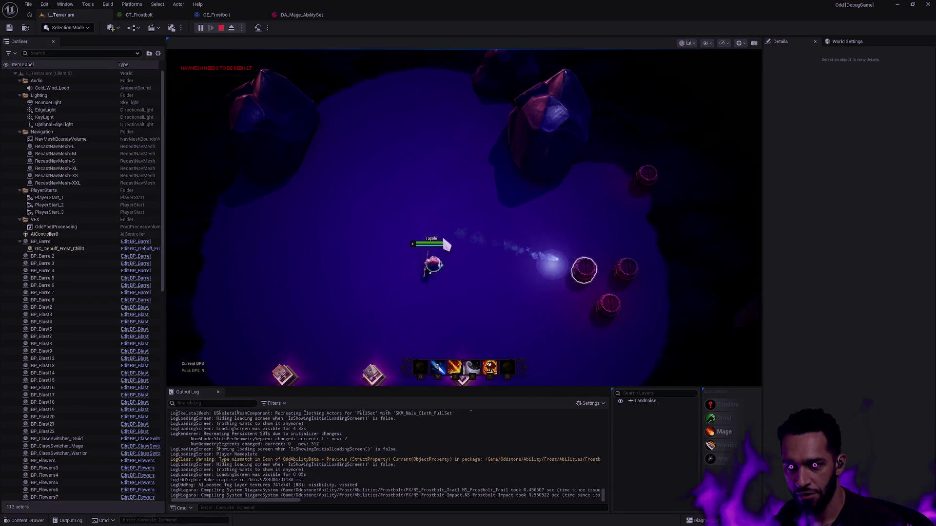
left_click(382, 227)
left_click(516, 271)
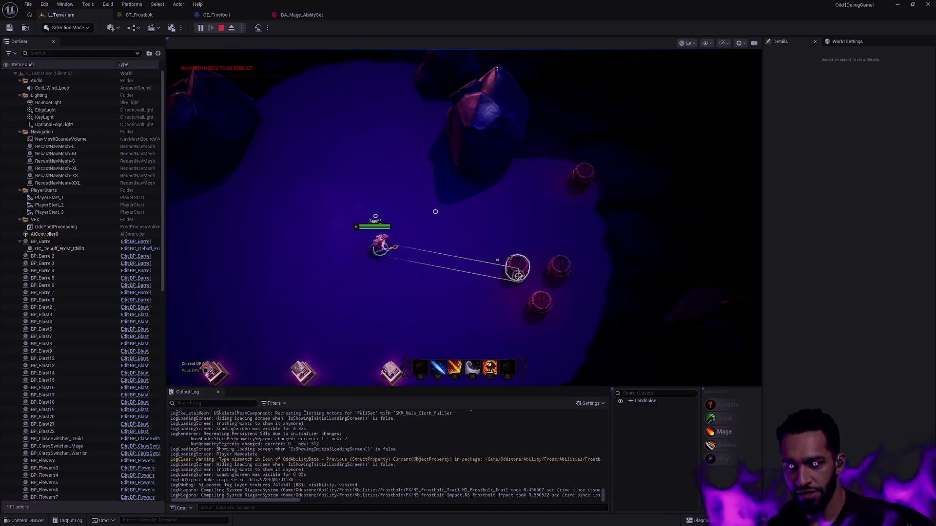
left_click(361, 185)
left_click(389, 240)
left_click(425, 261)
left_click(452, 223)
left_click(559, 268)
left_click(377, 256)
left_click(436, 284)
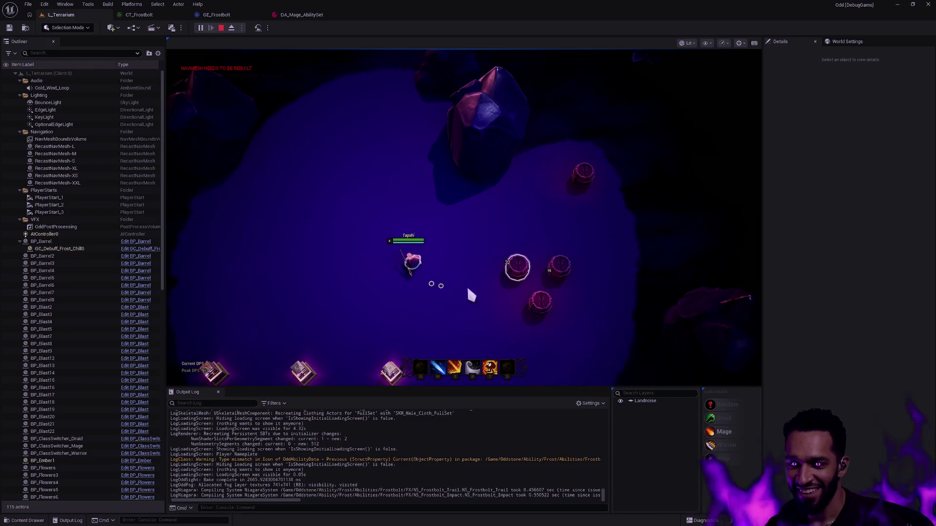
Keep walking and firing frostbolts with the W ability key, then end the play session.
left_click(424, 216)
key("w")
left_click(372, 261)
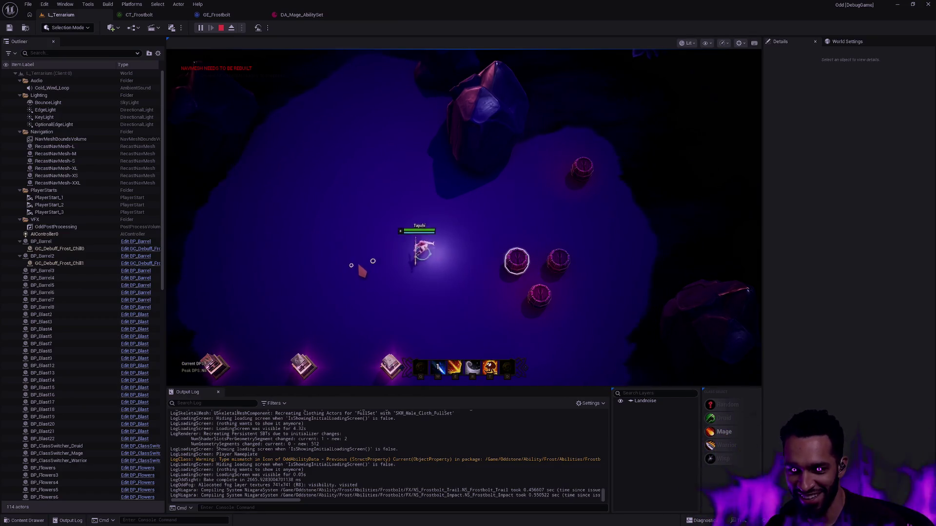
key("w")
left_click(581, 266)
key("w")
key("w")
left_click(435, 284)
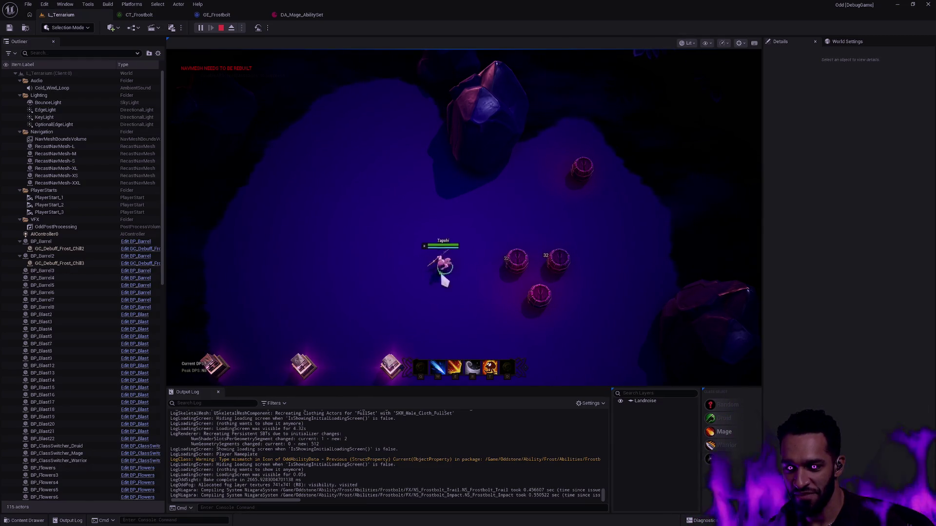
key("w")
left_click(376, 266)
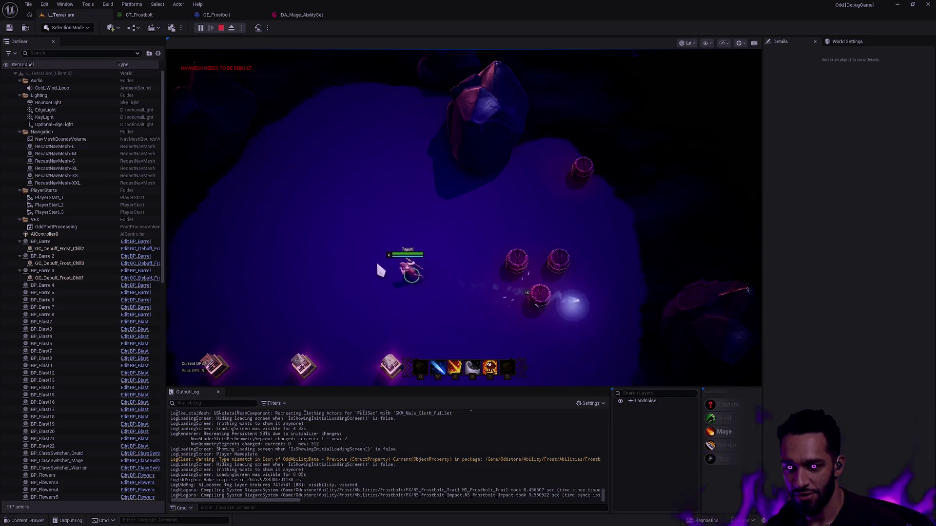
key("w")
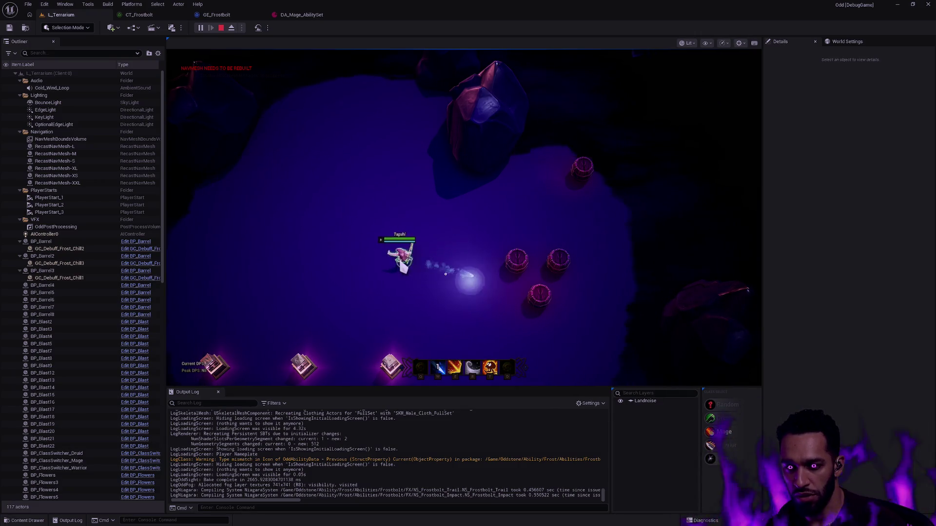
left_click(393, 271)
key("w")
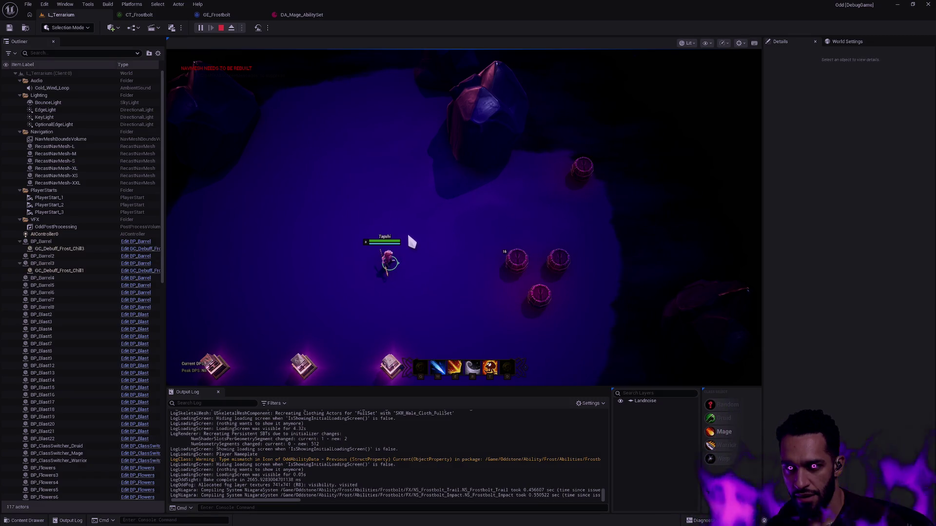
key("Escape")
key("ctrl+p")
mouse_move(381, 253)
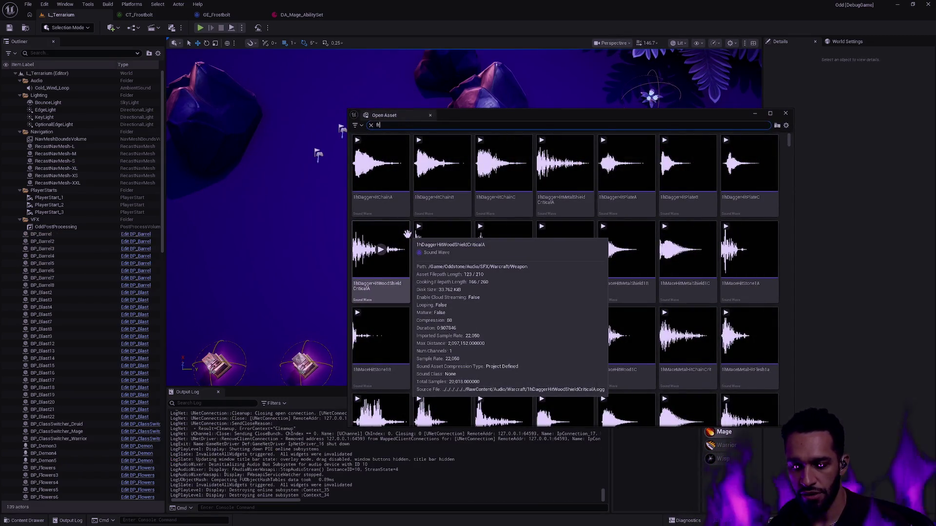
Search for BP_Frostbolt, open the blueprint and show its viewport preview of the projectile.
key("ctrl+a")
type("BP_")
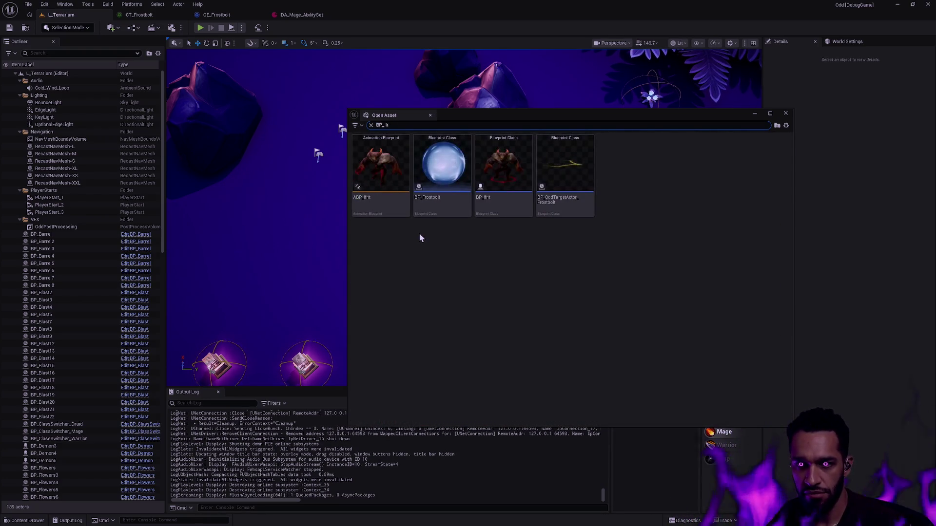
left_click(438, 210)
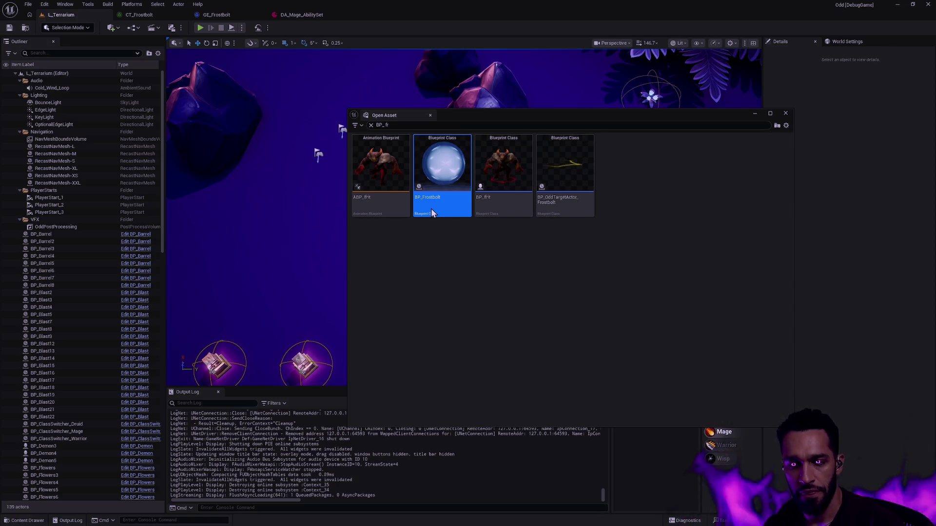
double_click(430, 209)
left_click(176, 41)
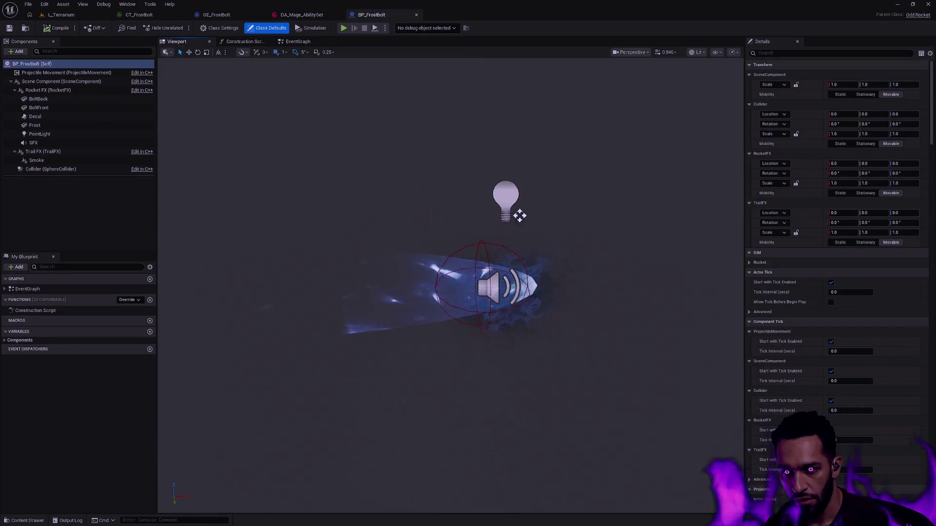
scroll(483, 286, "up", 3)
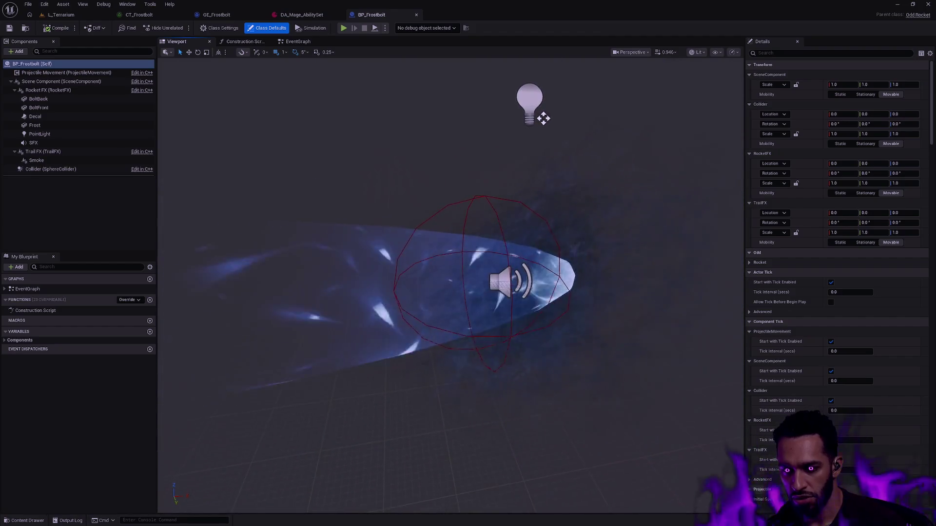
scroll(483, 286, "up", 3)
scroll(483, 285, "up", 2)
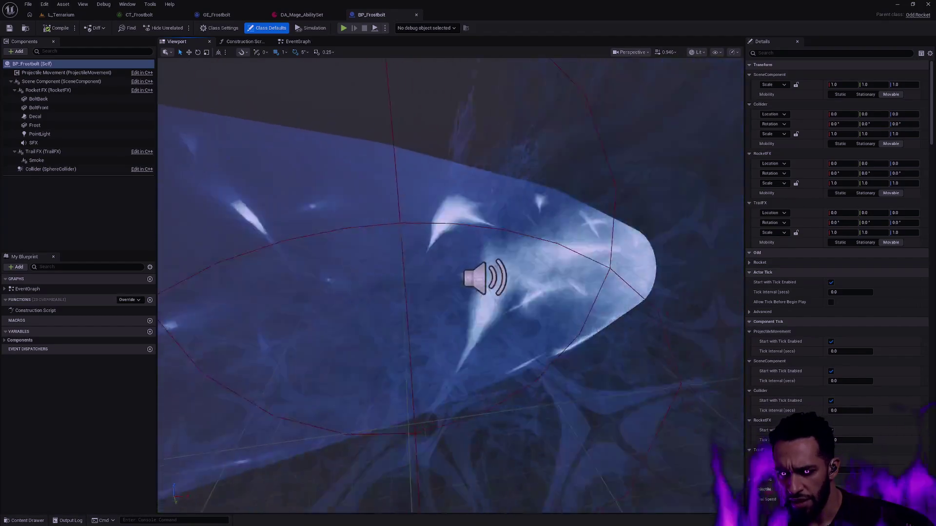
Orbit and frame the frostbolt projectile with its collision sphere, then bring up the Frostbolt asset folder.
left_click_drag(514, 221, 505, 221)
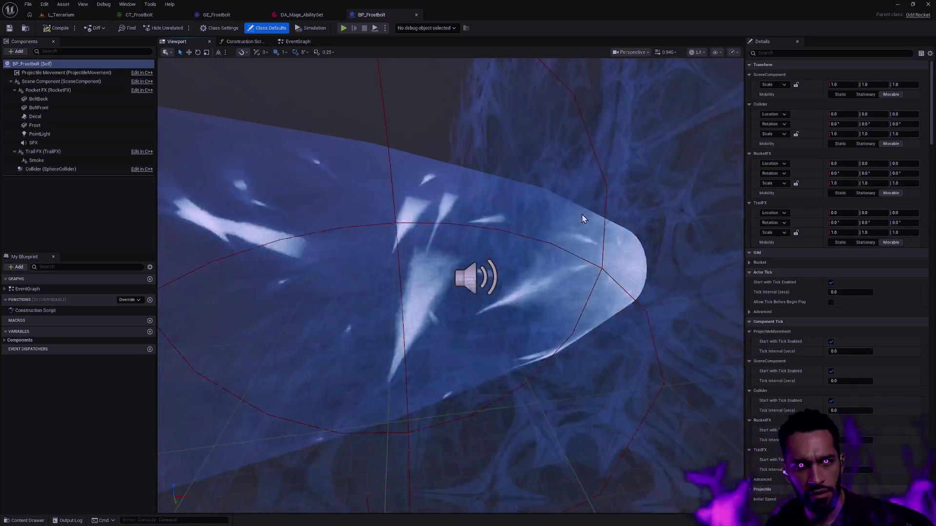
key("f")
scroll(450, 286, "up", 5)
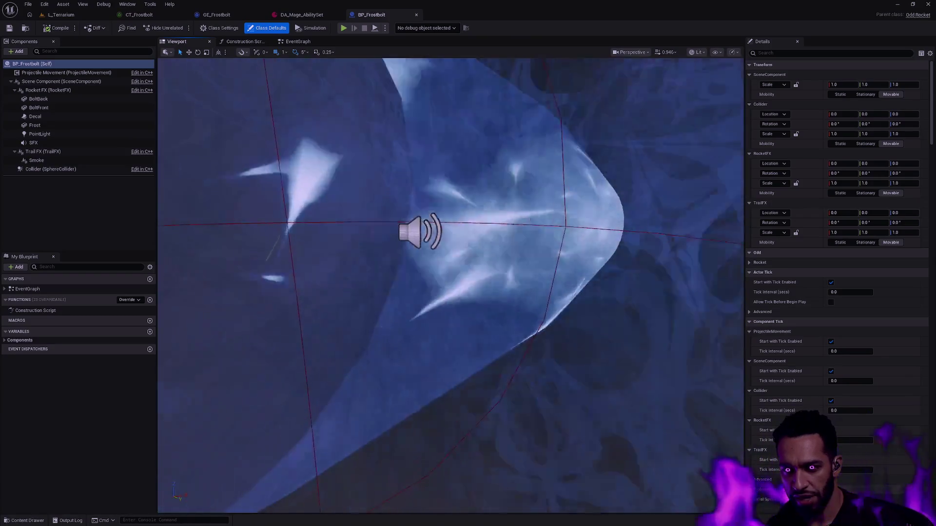
key("f")
scroll(449, 285, "up", 5)
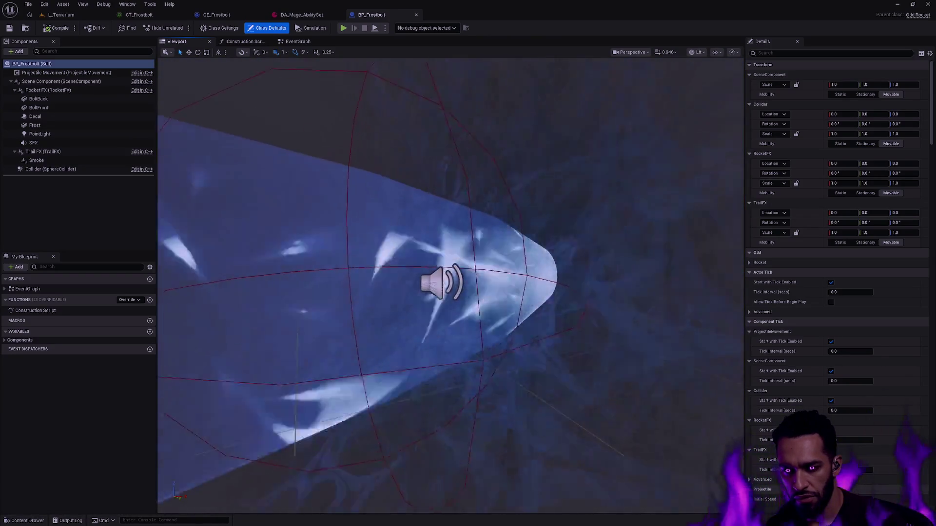
key("f")
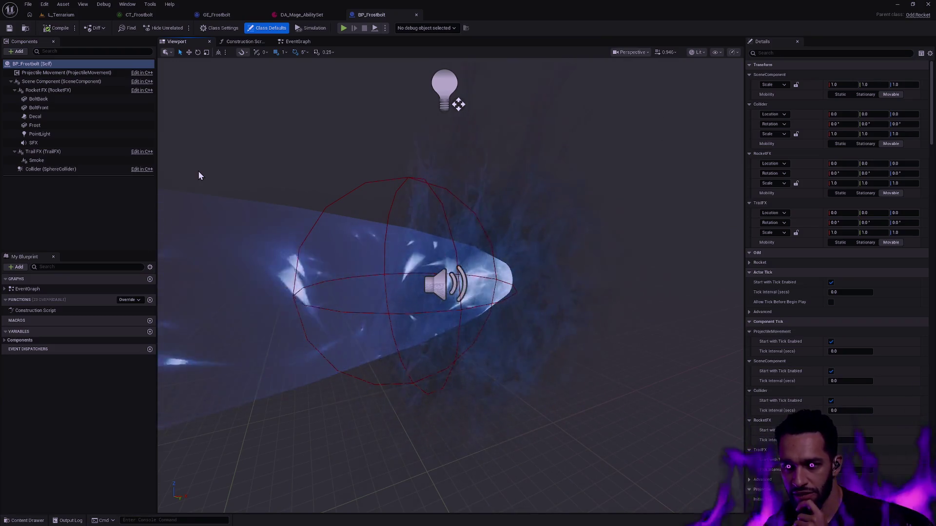
scroll(198, 176, "down", 5)
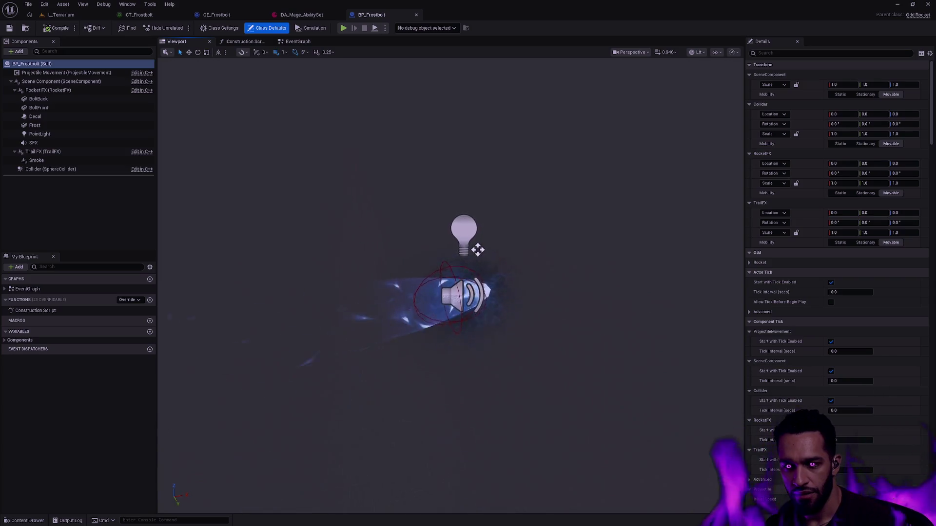
scroll(450, 278, "up", 3)
scroll(451, 278, "up", 2)
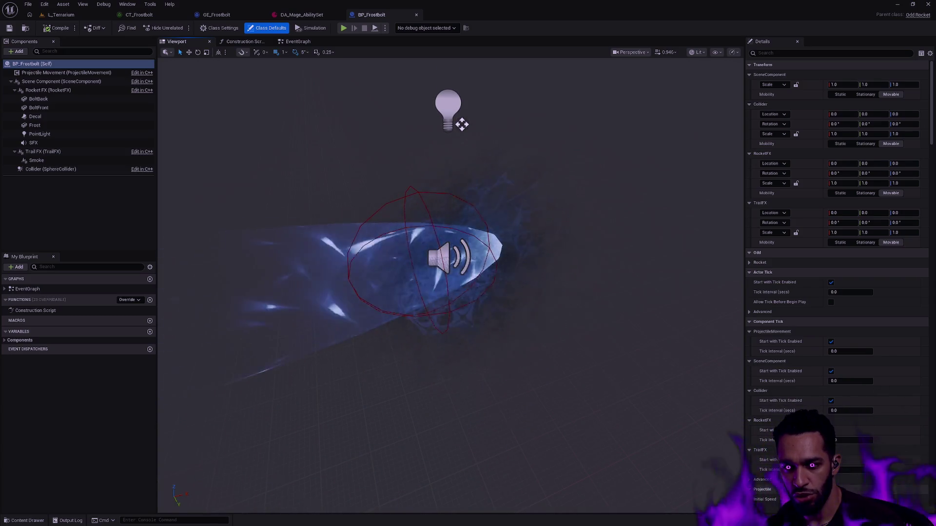
scroll(461, 125, "up", 4)
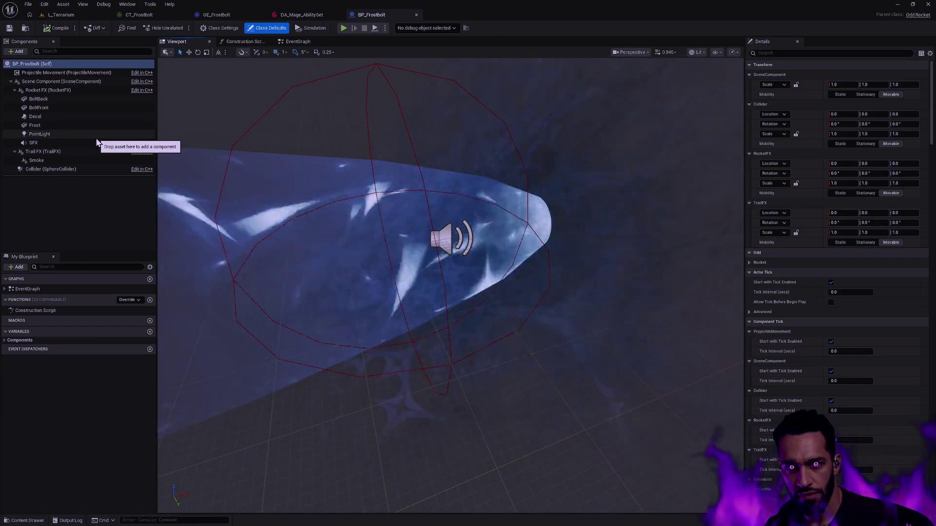
key("ctrl+space")
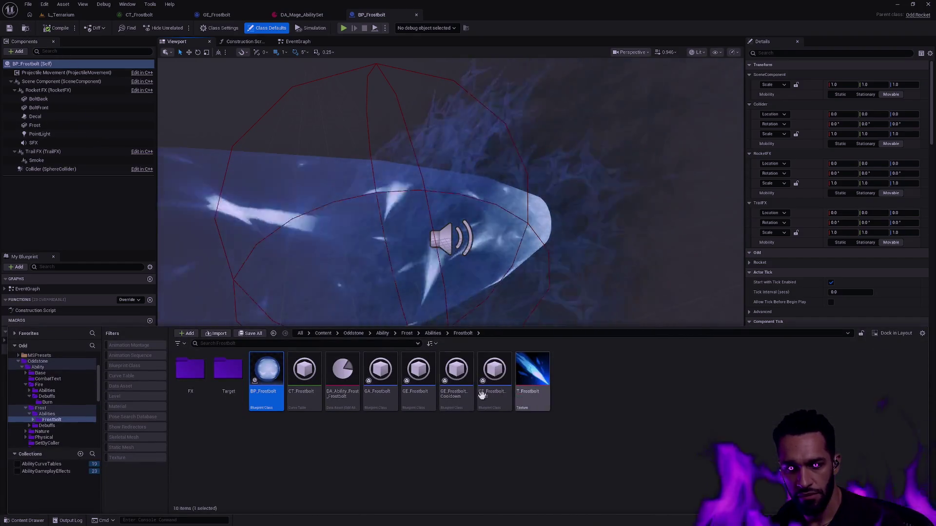
Browse the Frostbolt FX subfolder and back, then select the BoltBack mesh component in BP_Frostbolt.
double_click(192, 373)
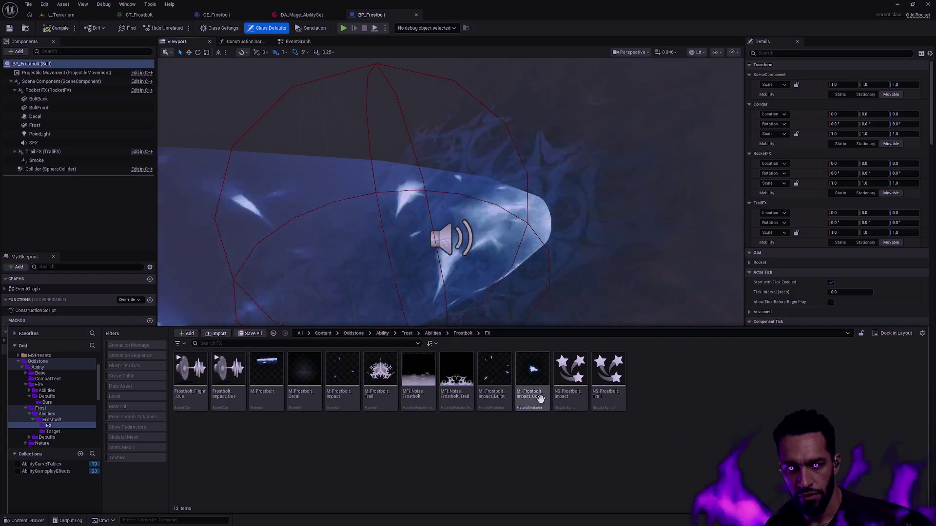
key("alt+Left")
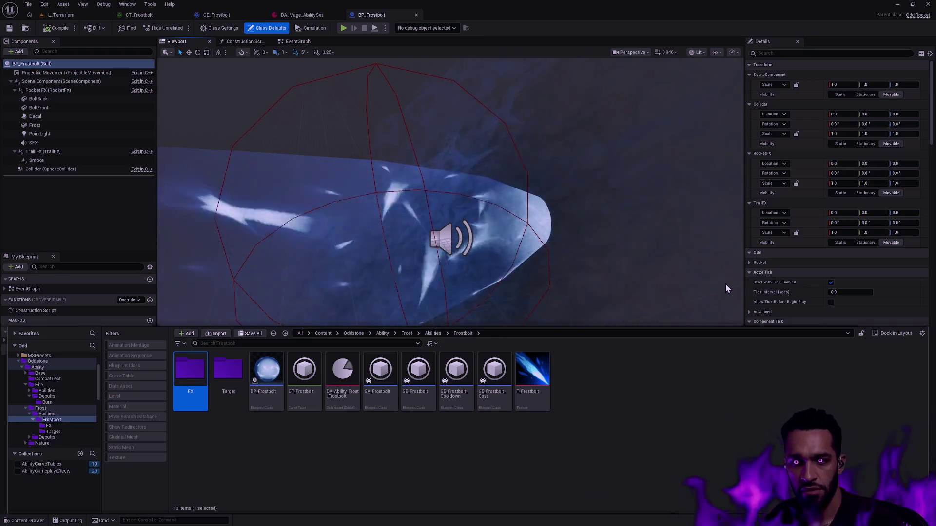
left_click_drag(725, 288, 594, 208)
left_click(47, 98)
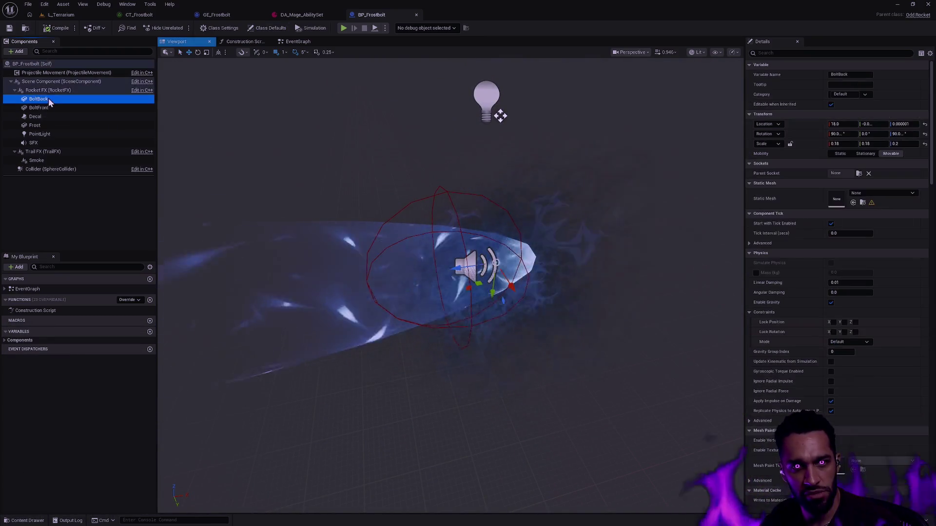
Reselect BoltBack, browse the Geometry meshes in the Content Drawer, then return to the L_Terrarium level.
key("Down")
left_click(57, 99)
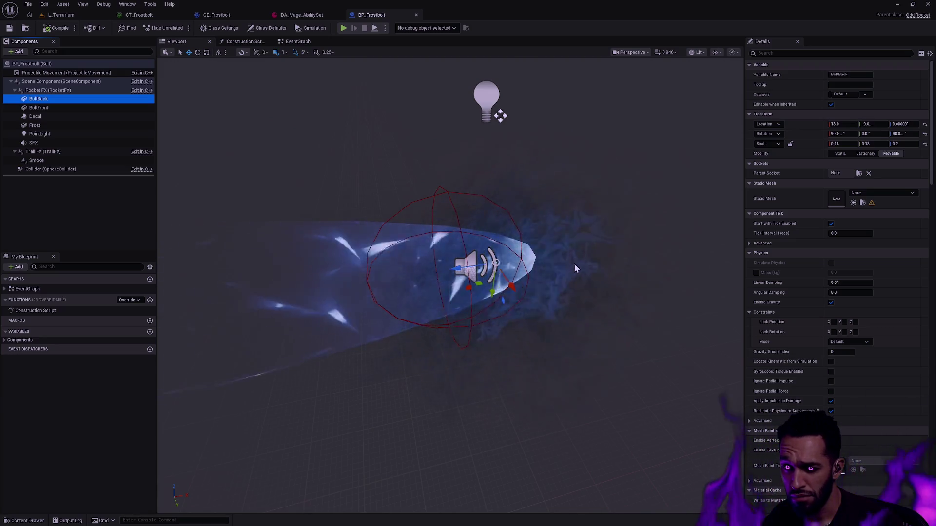
scroll(574, 264, "up", 2)
scroll(574, 263, "up", 2)
scroll(574, 264, "up", 3)
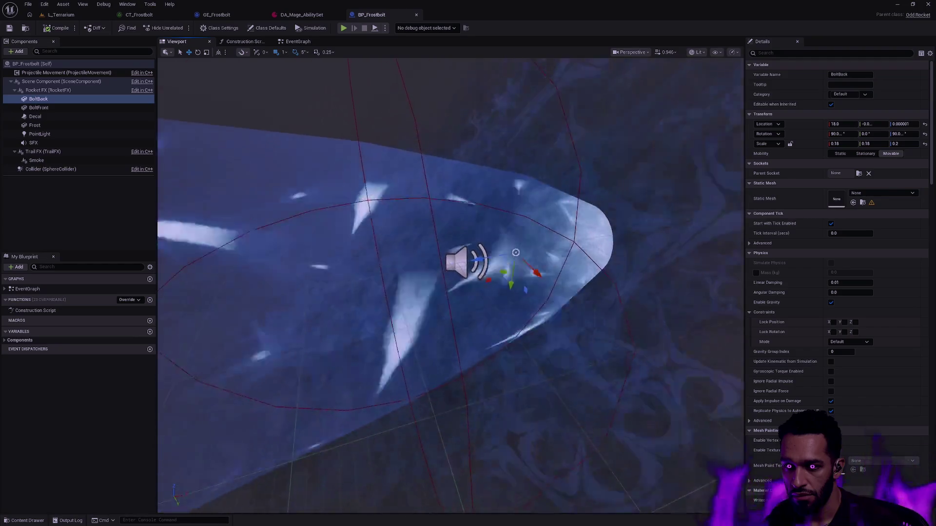
key("ctrl+space")
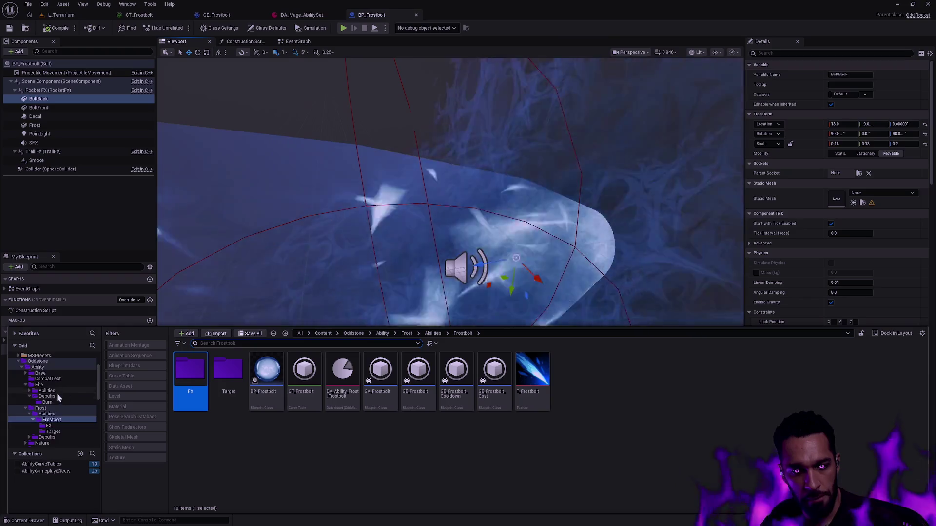
scroll(58, 393, "down", 5)
left_click(59, 395)
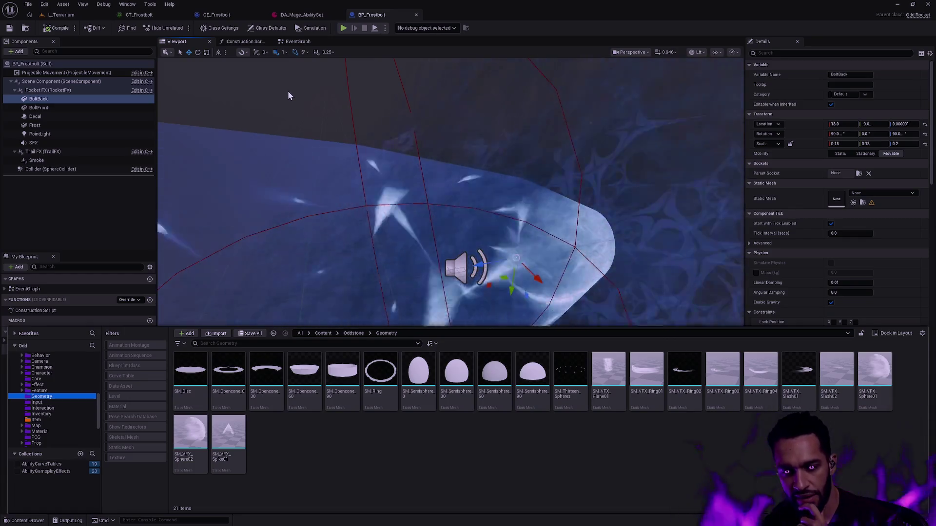
left_click(62, 15)
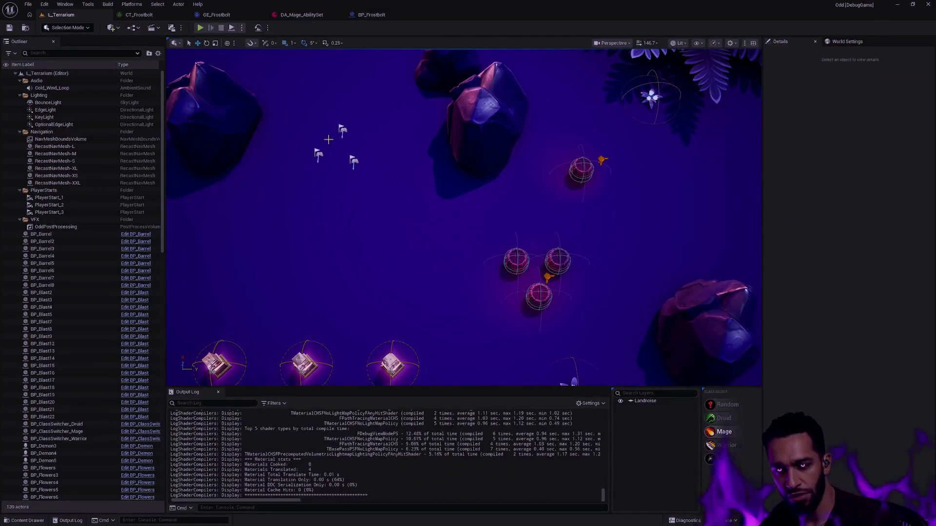
Enter Modeling Mode and place a new capsule in the level, framed in view.
key("shift+5")
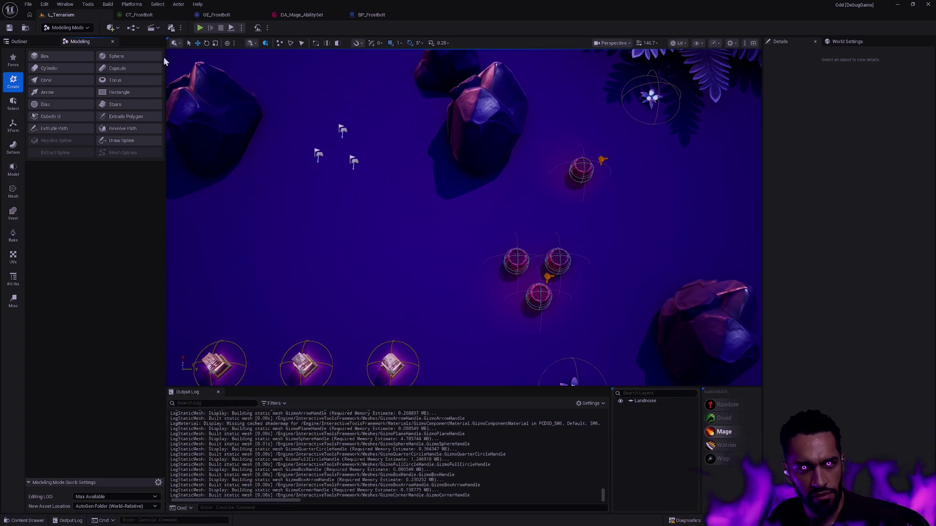
left_click(120, 69)
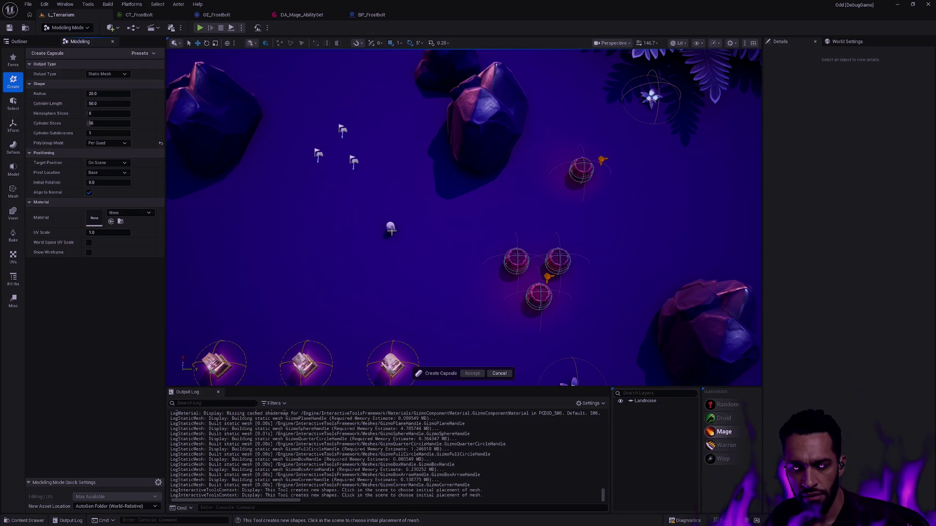
left_click(397, 242)
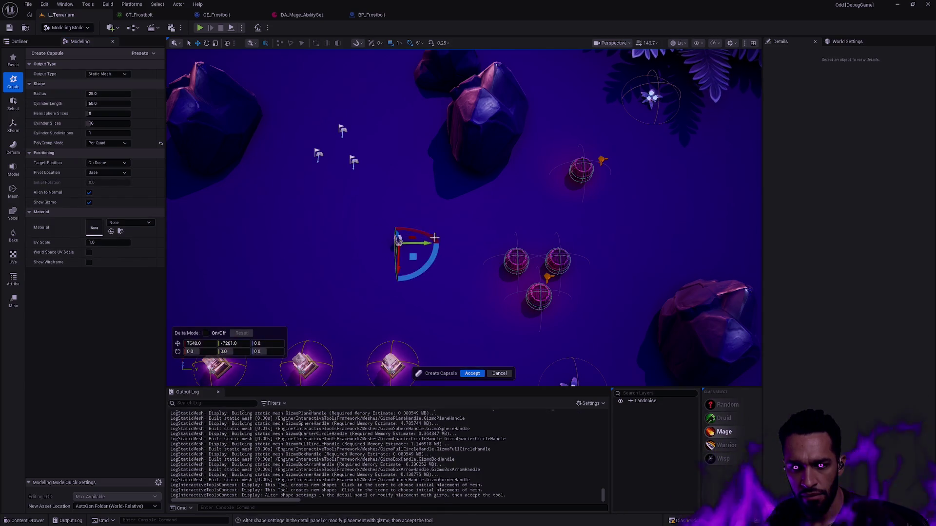
key("f")
left_click_drag(541, 307, 403, 252)
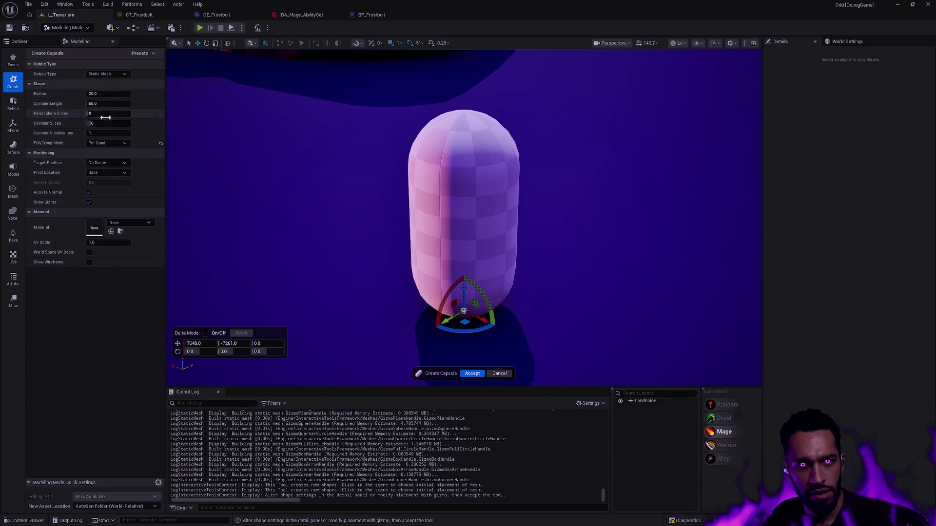
type("8")
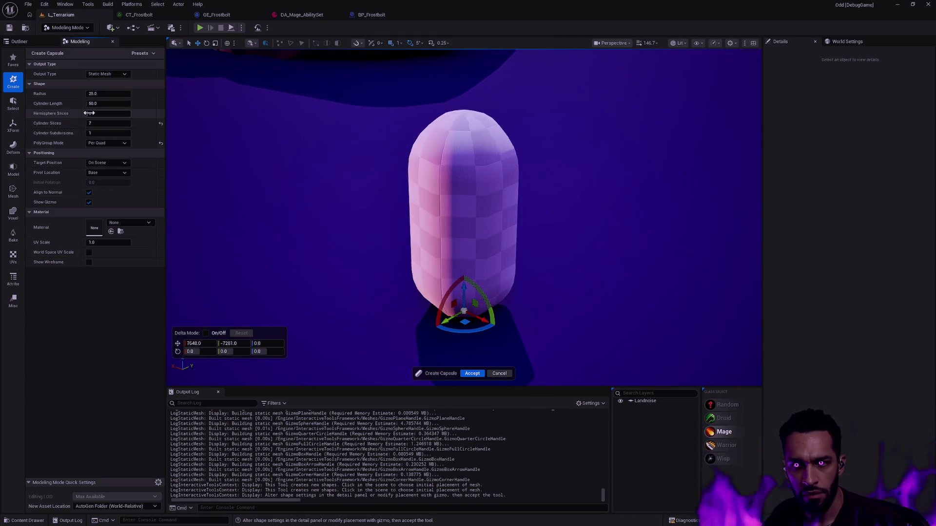
type("2")
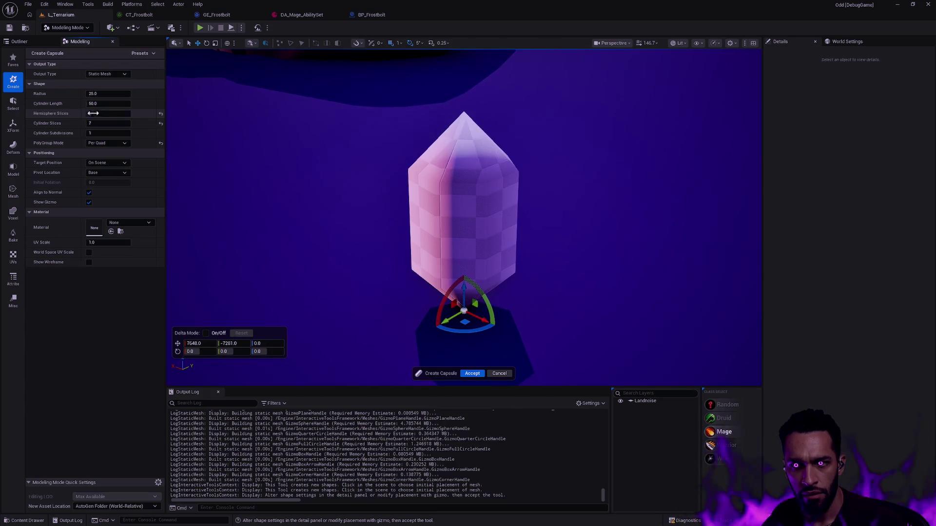
mouse_move(367, 167)
left_mouse_down()
mouse_move(410, 175)
mouse_move(360, 140)
left_mouse_up()
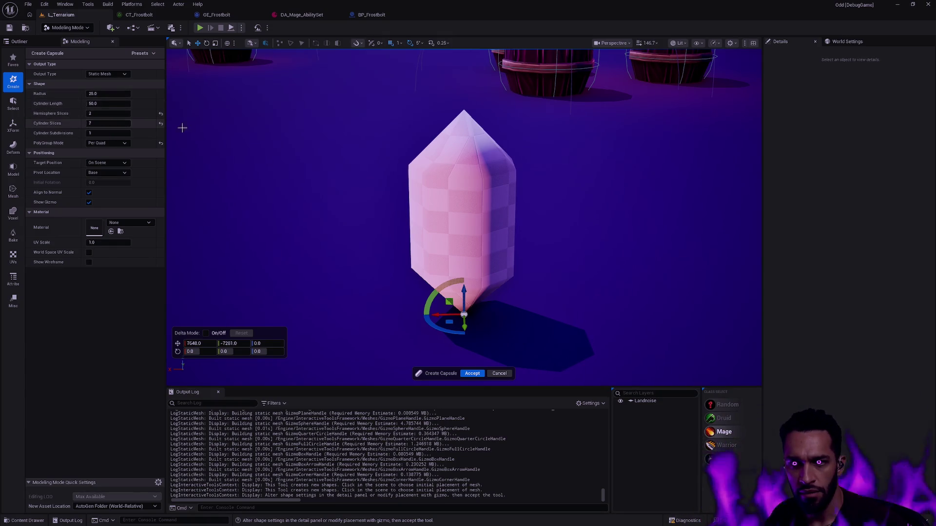
Reshape the capsule into a pointed crystal with 2 hemisphere slices and 5 cylinder slices.
left_click_drag(410, 176, 448, 154)
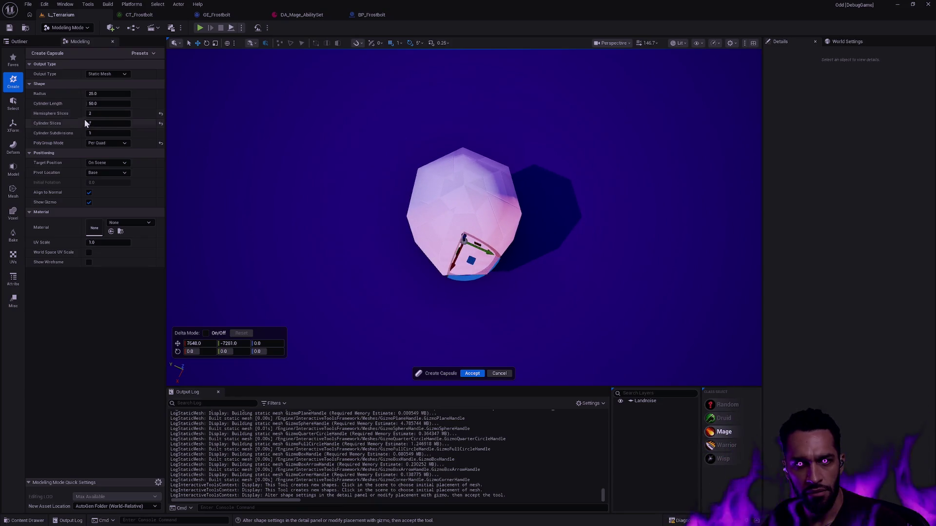
left_click_drag(96, 122, 88, 121)
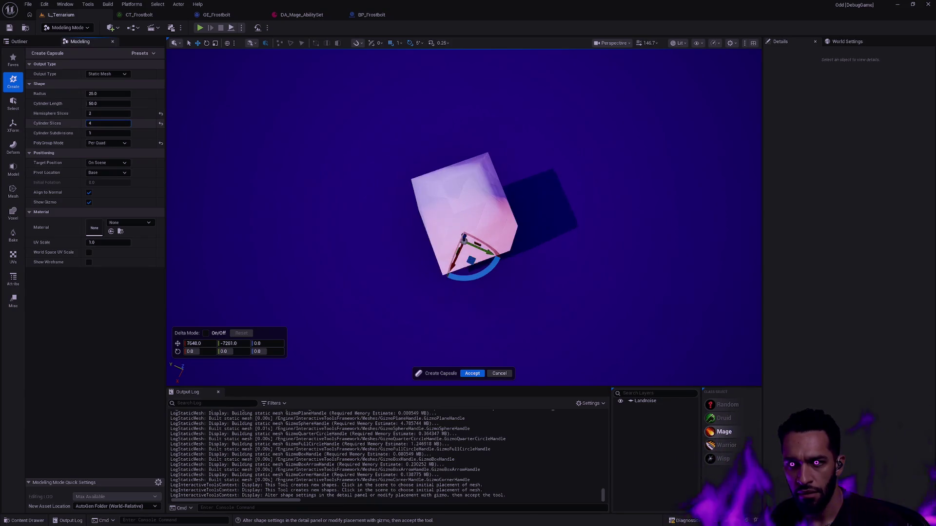
left_click_drag(505, 223, 168, 155)
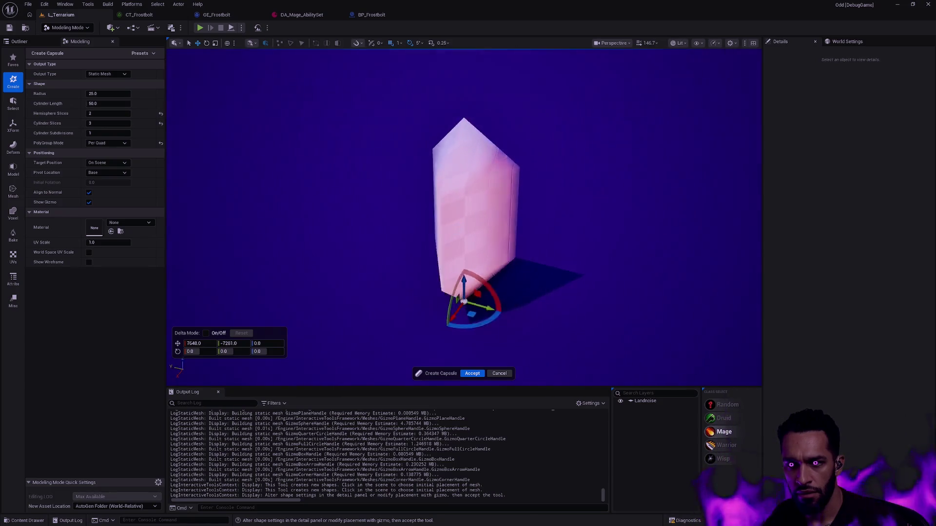
type("5")
key("Return")
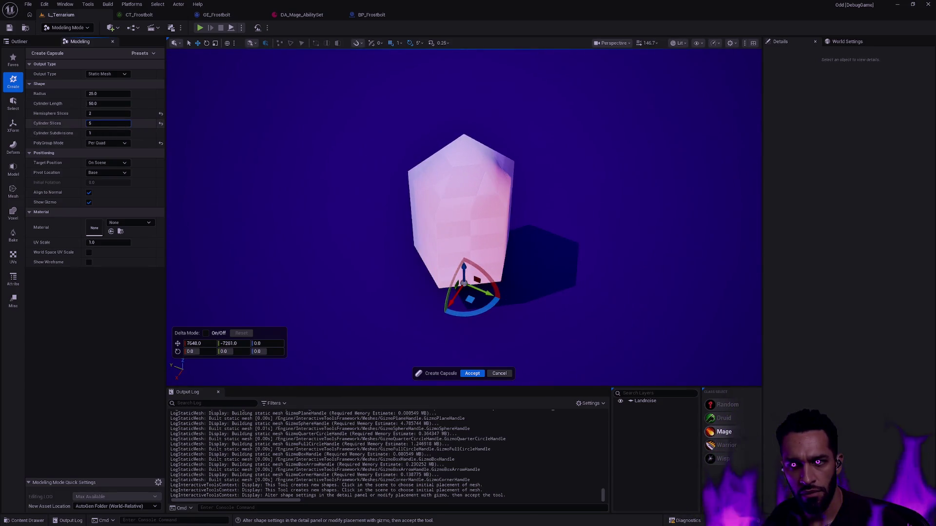
mouse_move(468, 219)
left_mouse_down()
mouse_move(468, 278)
mouse_move(469, 220)
left_mouse_up()
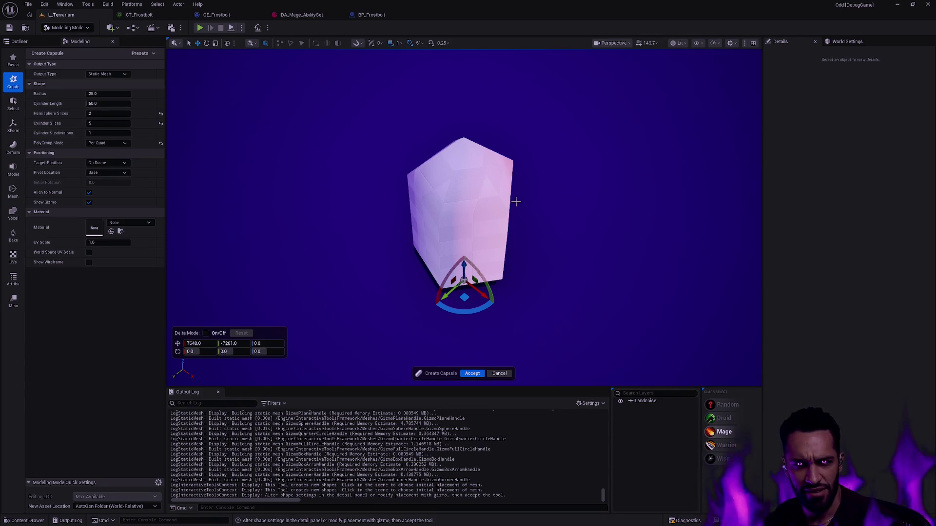
mouse_move(371, 155)
left_mouse_down()
mouse_move(384, 152)
mouse_move(388, 124)
mouse_move(451, 122)
left_mouse_up()
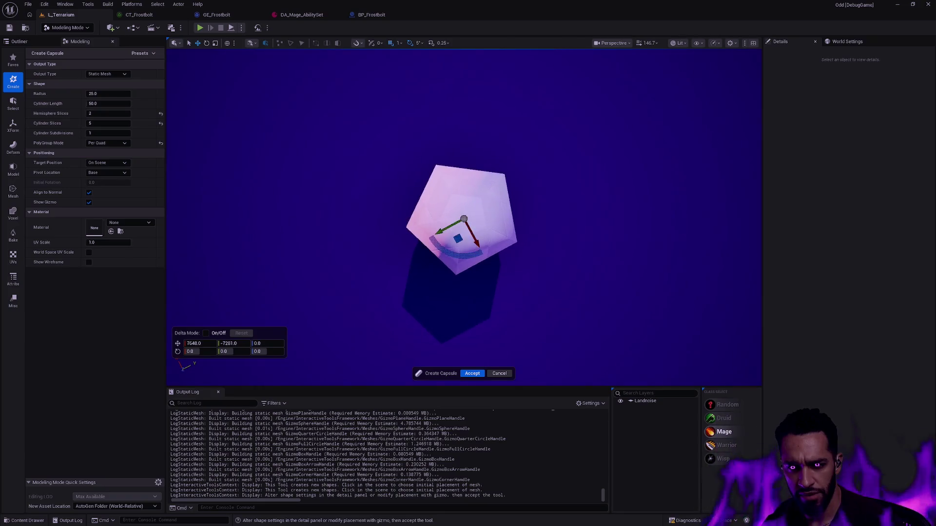
mouse_move(451, 121)
left_mouse_down()
mouse_move(439, 147)
mouse_move(461, 190)
mouse_move(452, 120)
left_mouse_up()
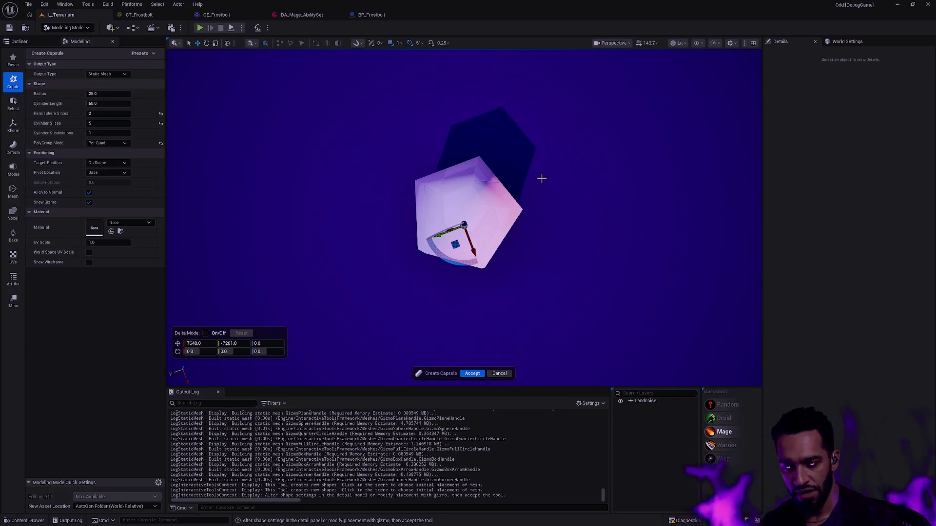
mouse_move(554, 201)
left_mouse_down()
mouse_move(556, 234)
mouse_move(575, 241)
mouse_move(383, 187)
left_mouse_up()
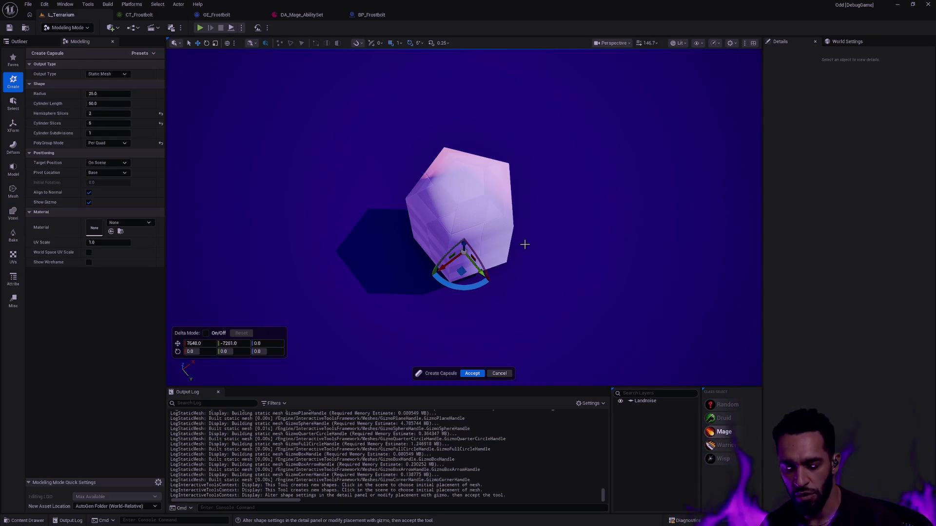
left_click_drag(526, 240, 525, 240)
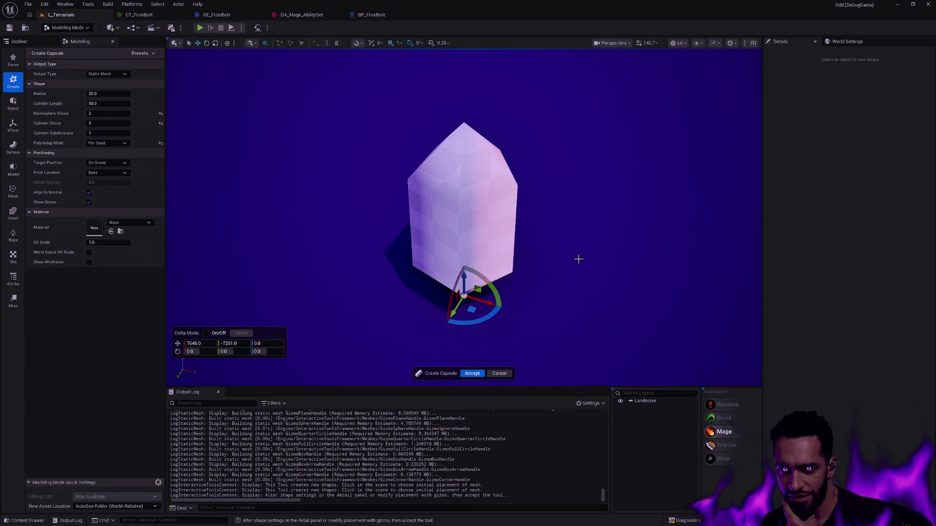
left_click_drag(507, 211, 479, 219)
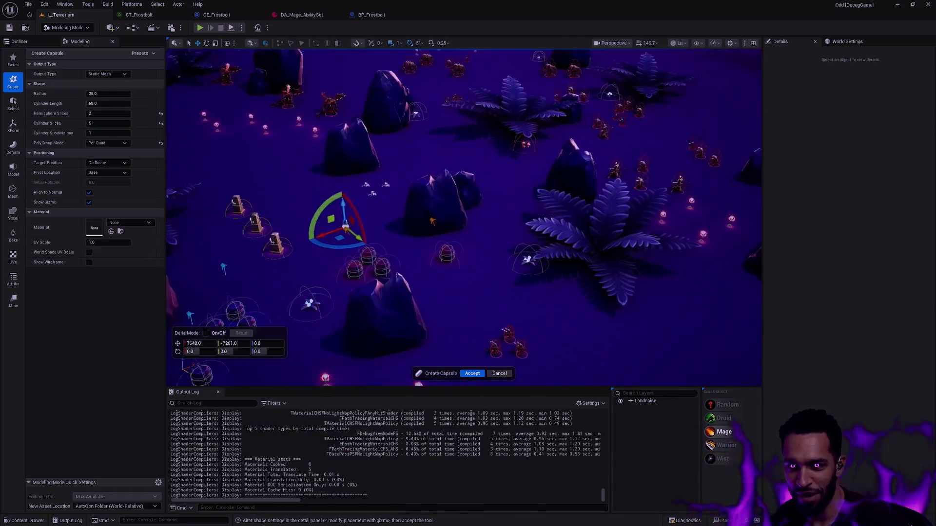
key("f")
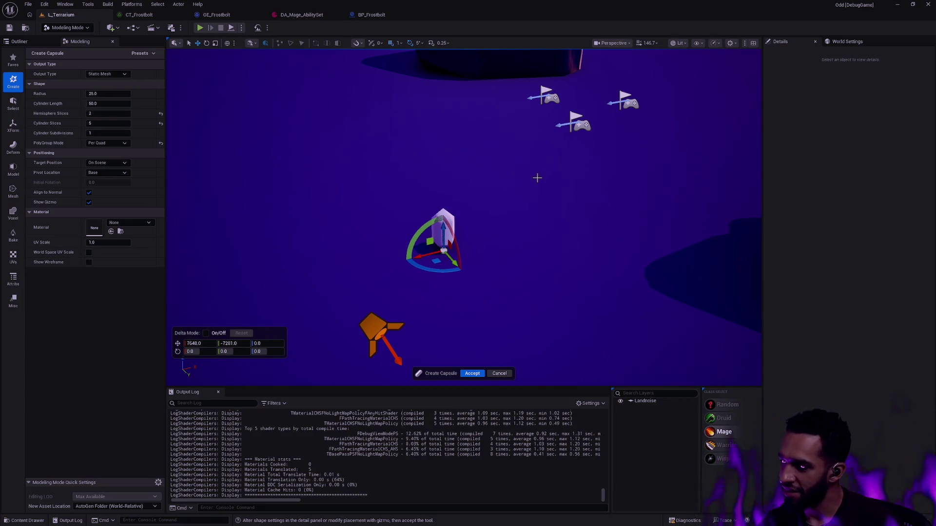
Set the capsule's radius to 24 with a cylinder length of 64.
left_click_drag(485, 153, 514, 245)
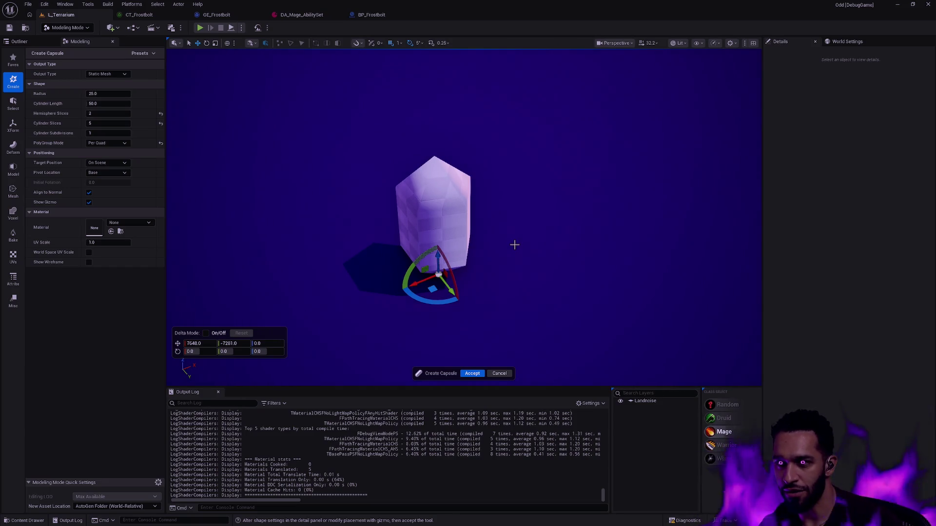
left_click_drag(328, 182, 328, 182)
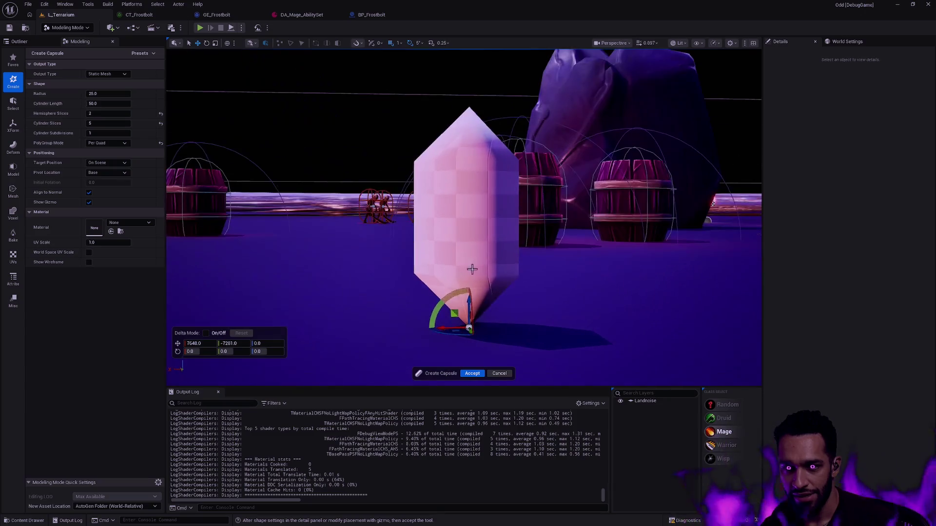
mouse_move(95, 103)
left_mouse_down()
mouse_move(125, 104)
mouse_move(88, 103)
left_mouse_up()
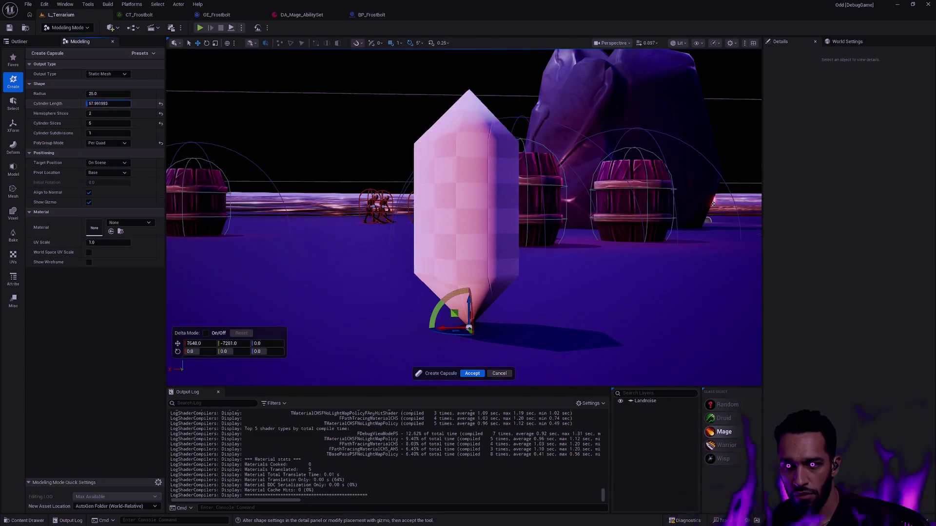
scroll(470, 142, "down", 2)
scroll(463, 217, "down", 2)
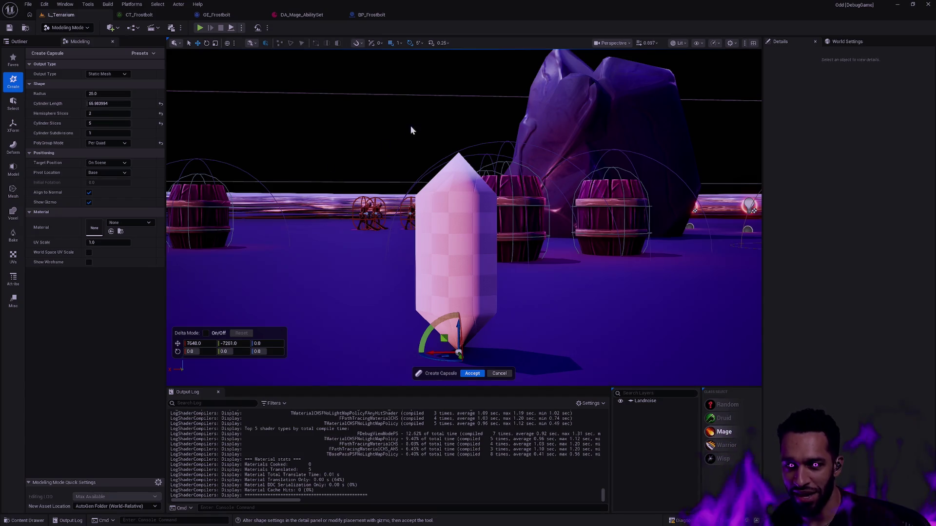
left_click_drag(404, 125, 410, 132)
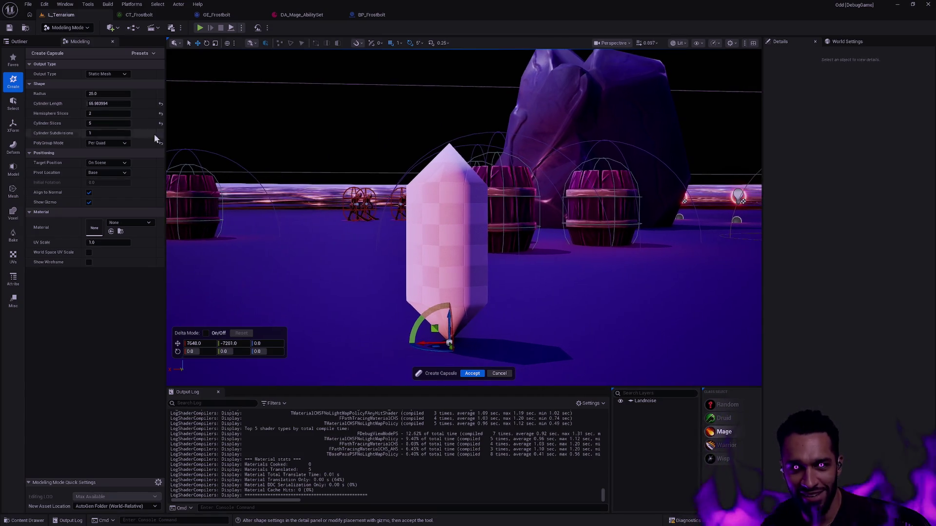
left_click(110, 106)
key("shift+Tab")
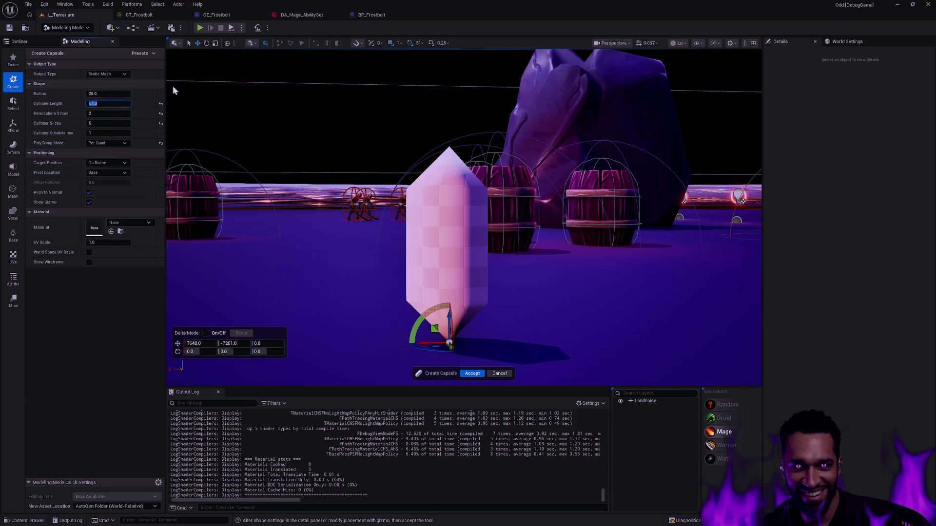
type("24")
key("Return")
mouse_move(461, 220)
left_mouse_down()
mouse_move(467, 242)
mouse_move(278, 147)
left_mouse_up()
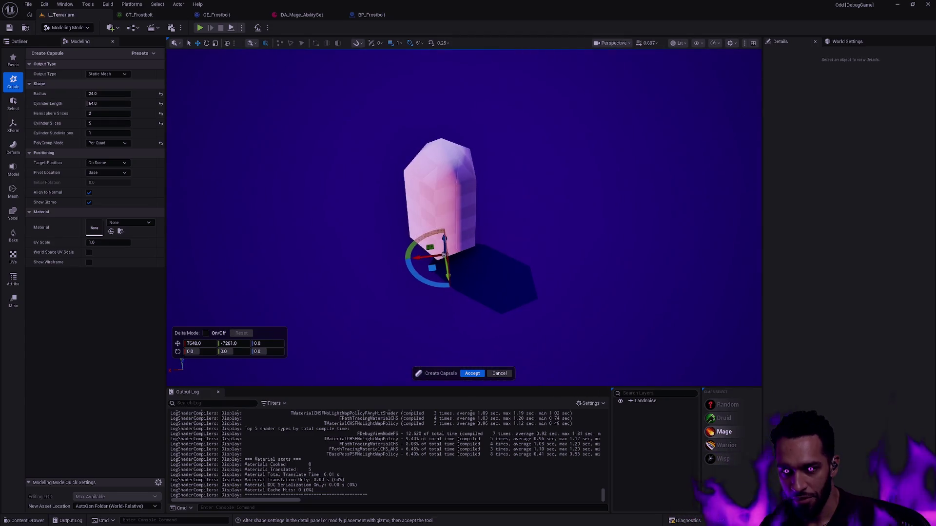
Assign M_Frostbolt as the capsule's material via a 'frost' search and accept the capsule.
left_click(130, 223)
scroll(187, 363, "down", 1)
scroll(189, 364, "down", 2)
scroll(183, 354, "down", 2)
scroll(184, 353, "down", 2)
scroll(185, 351, "up", 1)
scroll(185, 351, "down", 1)
scroll(185, 350, "down", 2)
scroll(184, 350, "down", 3)
scroll(185, 349, "down", 1)
scroll(184, 348, "down", 2)
left_click(152, 304)
type("fiost")
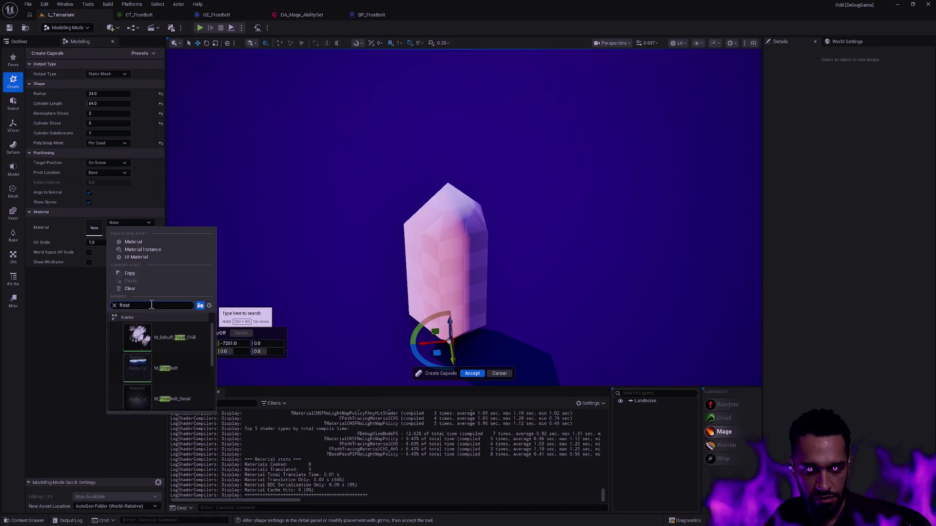
left_click(180, 365)
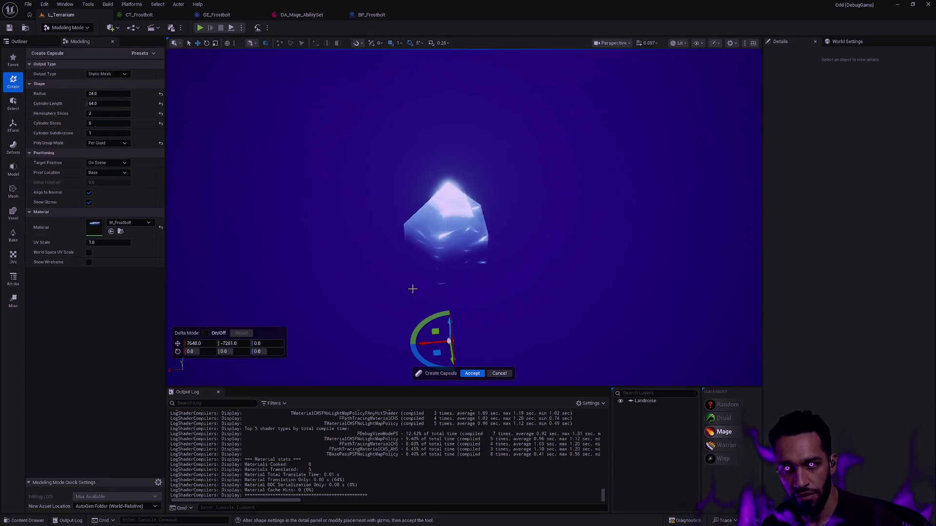
left_click_drag(180, 366, 178, 367)
left_click_drag(482, 307, 482, 274)
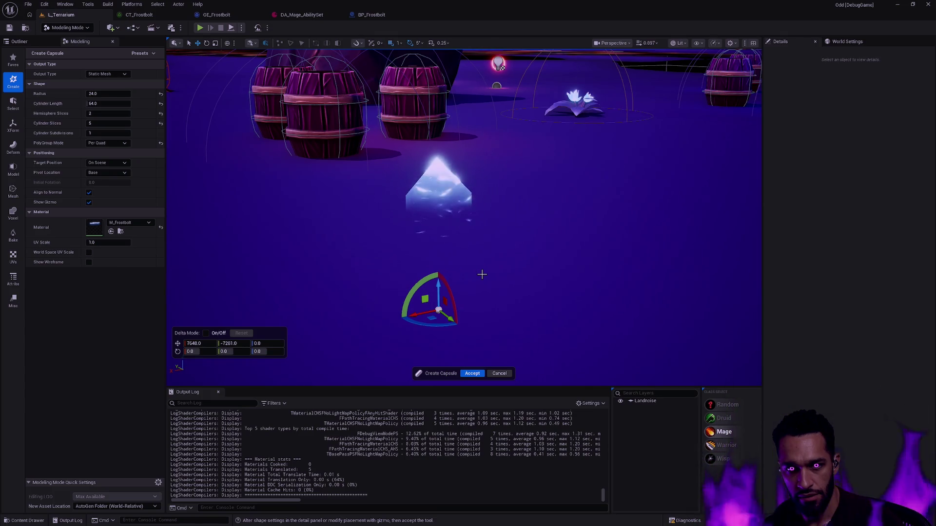
left_click(473, 373)
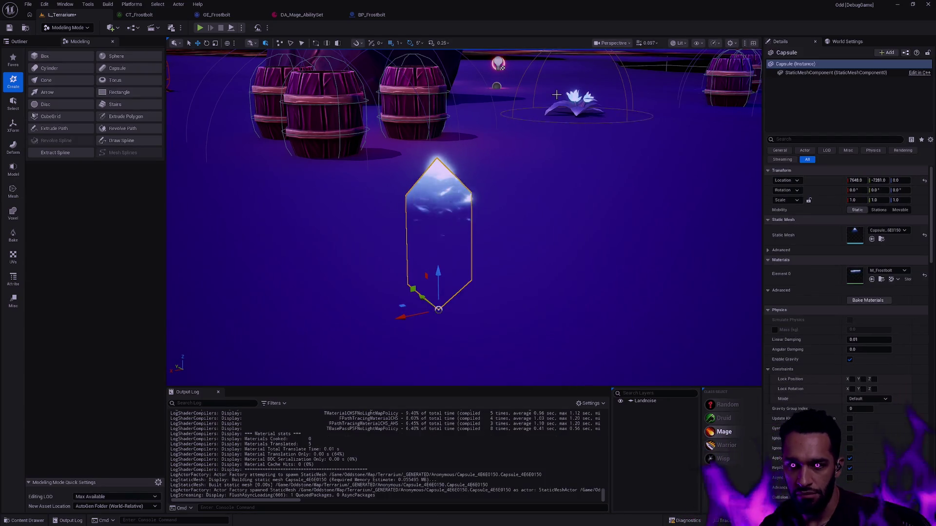
Browse the viewport's Lit view-mode and Show menus.
left_click(682, 43)
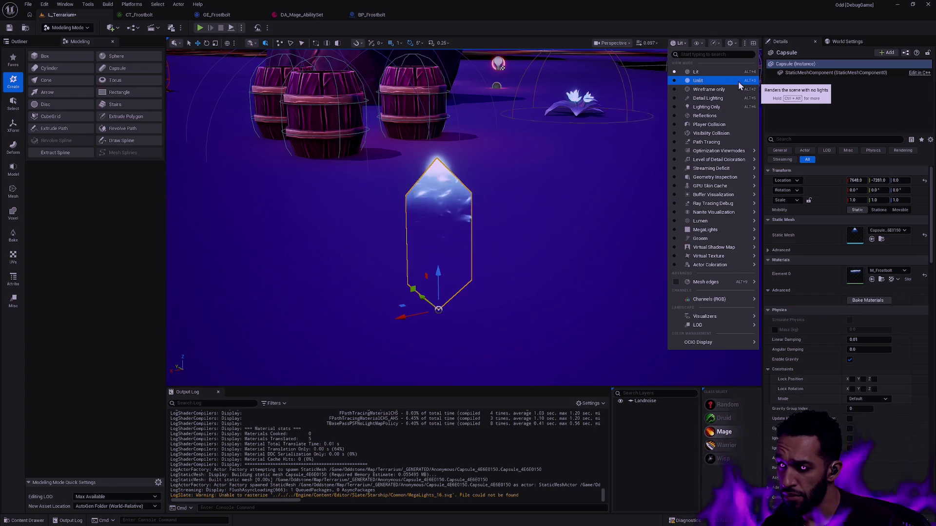
left_click(698, 43)
mouse_move(731, 80)
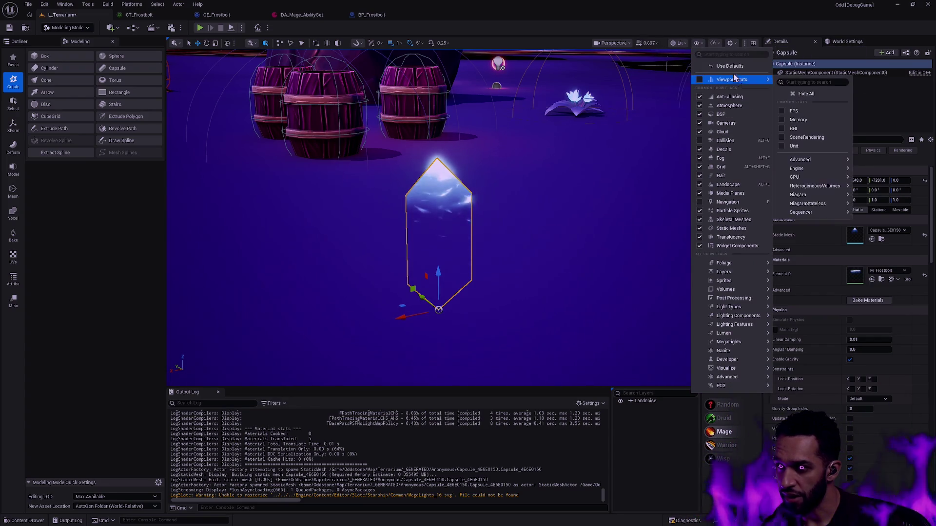
left_click(681, 45)
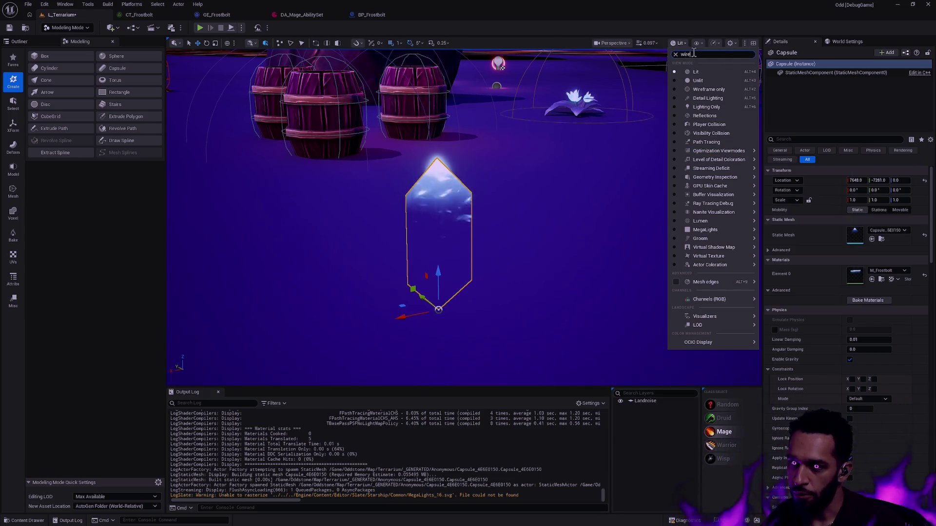
type("re")
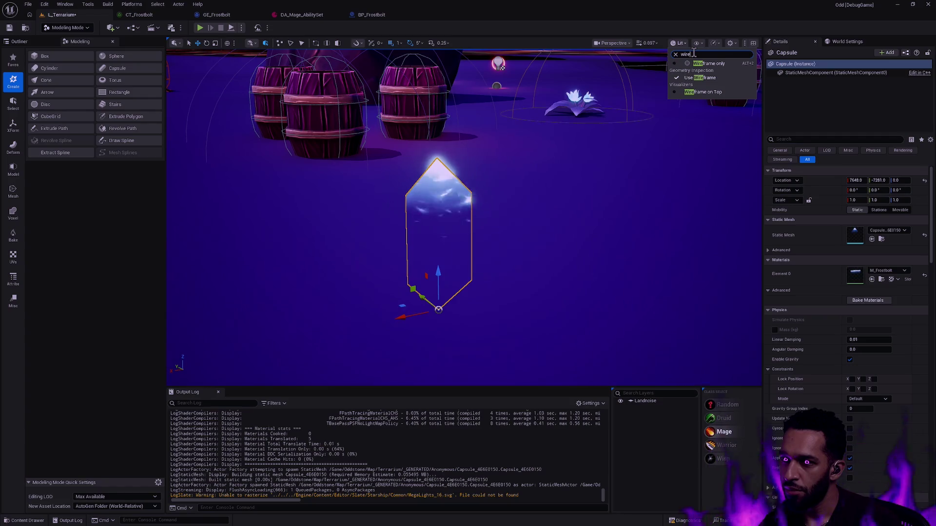
Enable Wireframe on Top over lit shading and inspect the level with it.
left_click(678, 94)
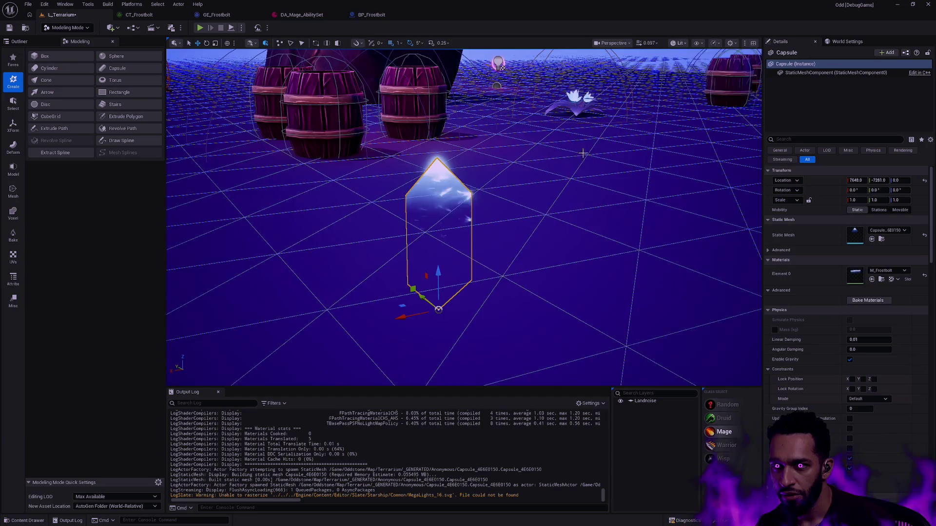
left_click_drag(583, 154, 722, 68)
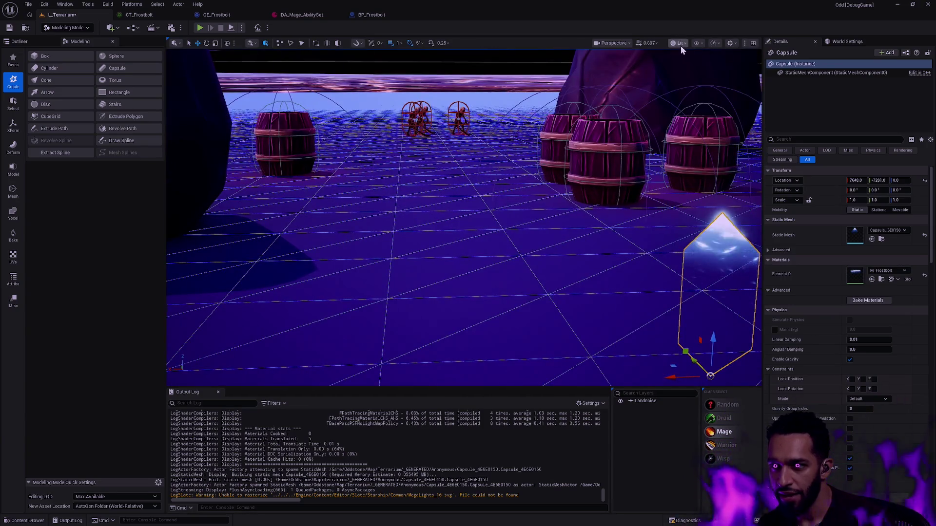
left_click(681, 46)
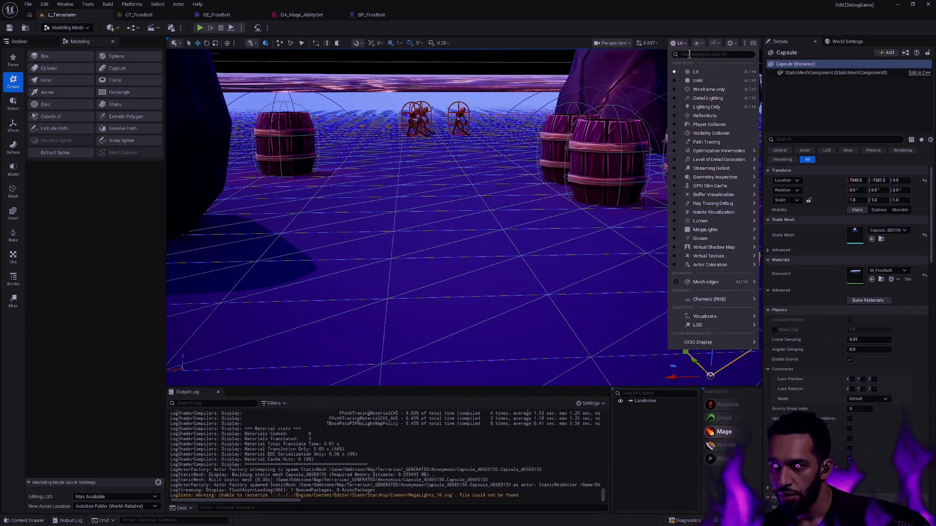
key("Escape")
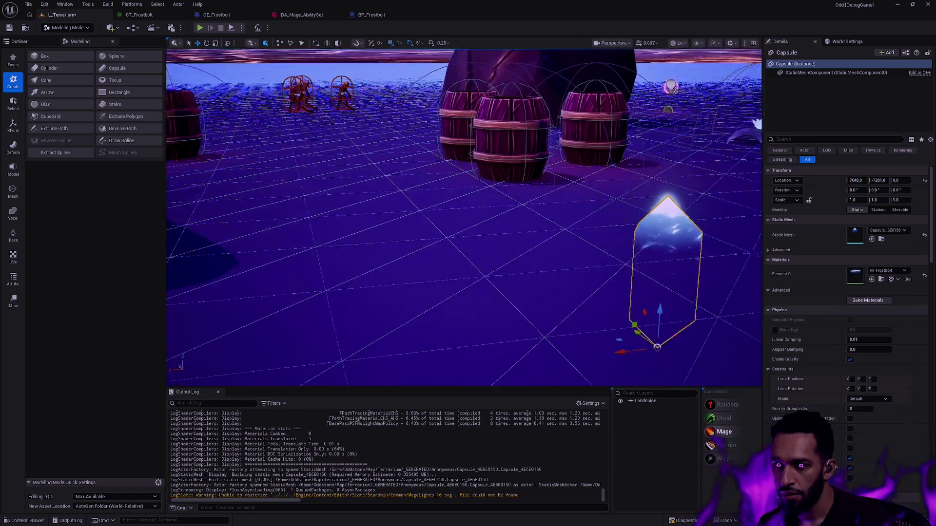
left_click_drag(604, 160, 659, 88)
left_click(680, 45)
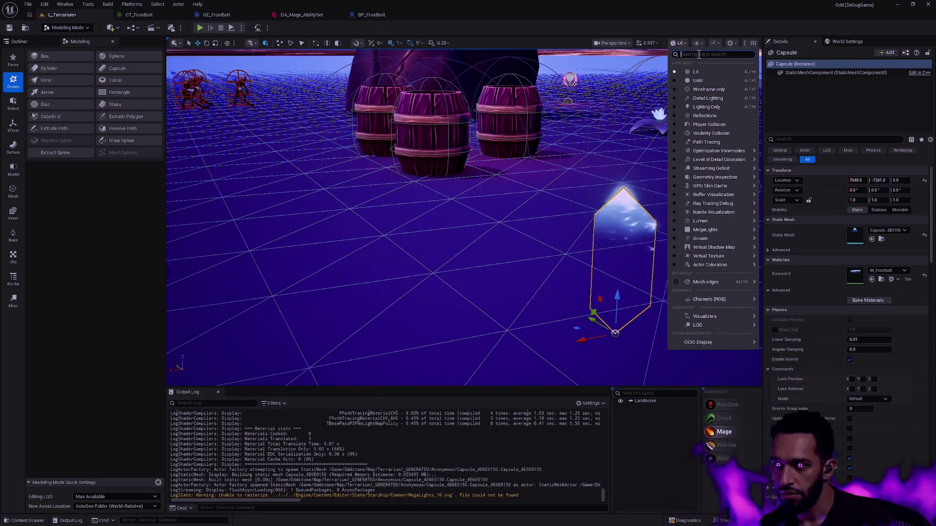
type("wire")
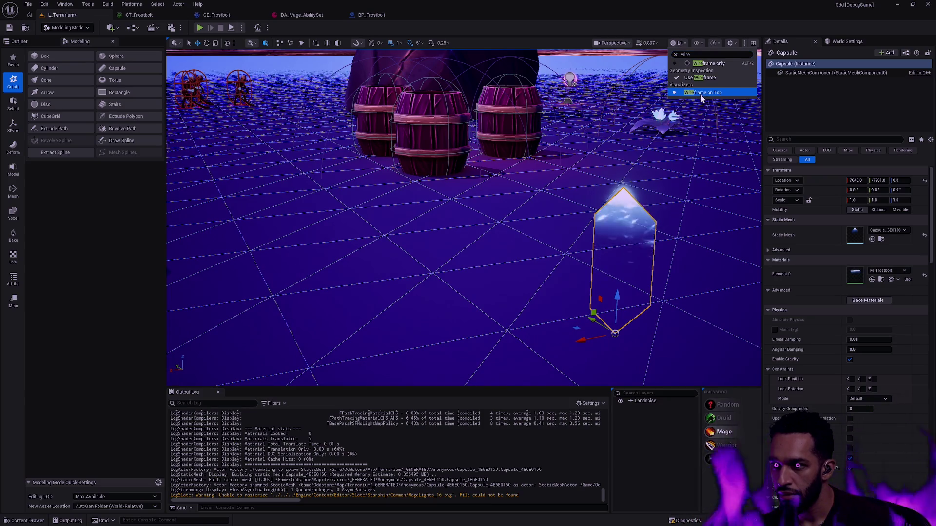
left_click(715, 95)
left_click(682, 43)
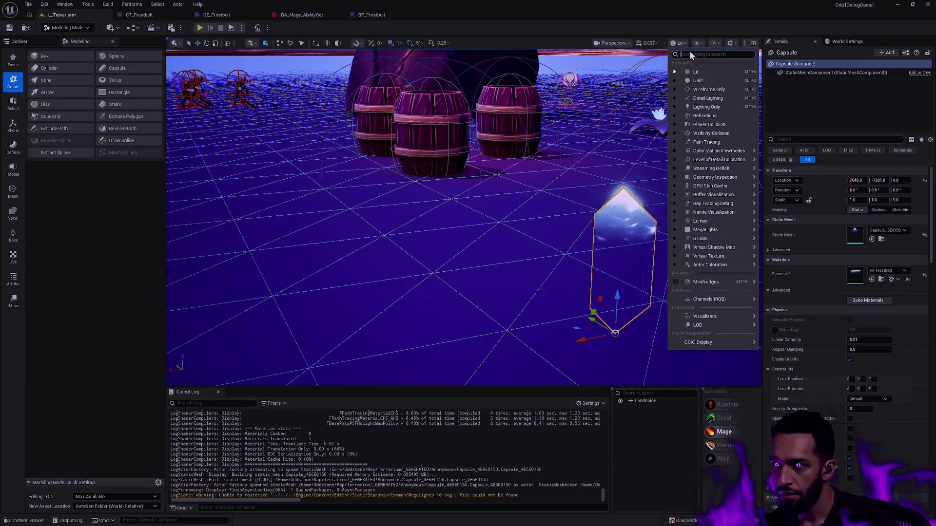
type("wire")
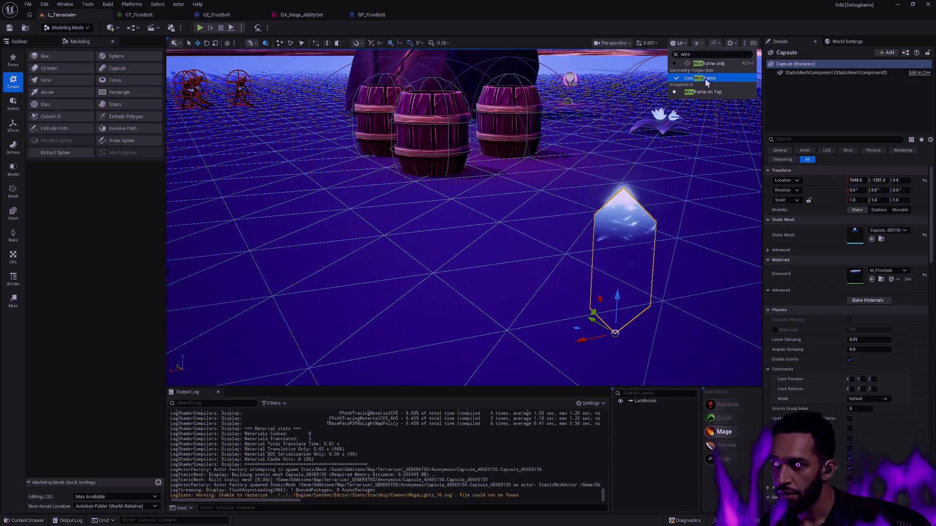
Toggle a wireframe display setting off and on, select the landscape, and return to Selection Mode.
left_click(682, 43)
left_click(705, 82)
left_click(682, 45)
left_click(696, 72)
left_click(646, 194)
mouse_move(646, 194)
left_mouse_down()
mouse_move(739, 198)
mouse_move(463, 206)
left_mouse_up()
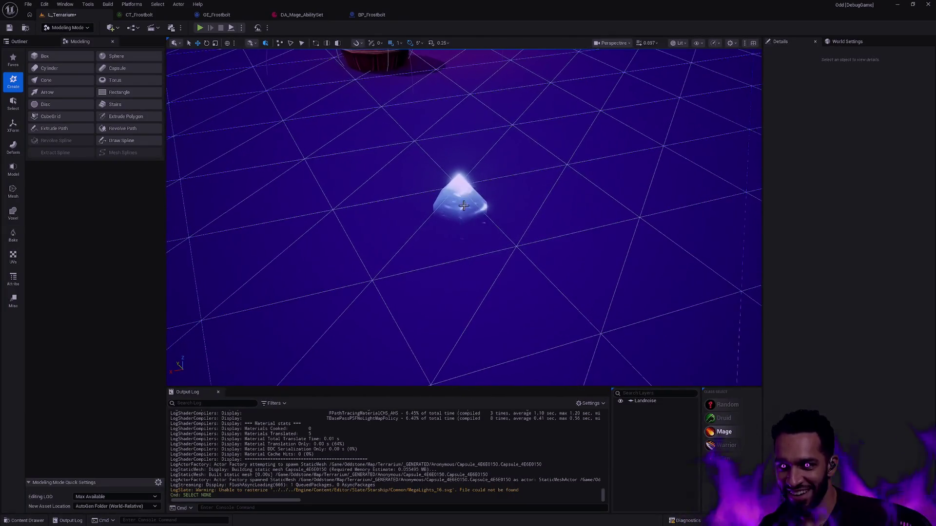
left_click(463, 206)
left_click_drag(491, 176, 438, 220)
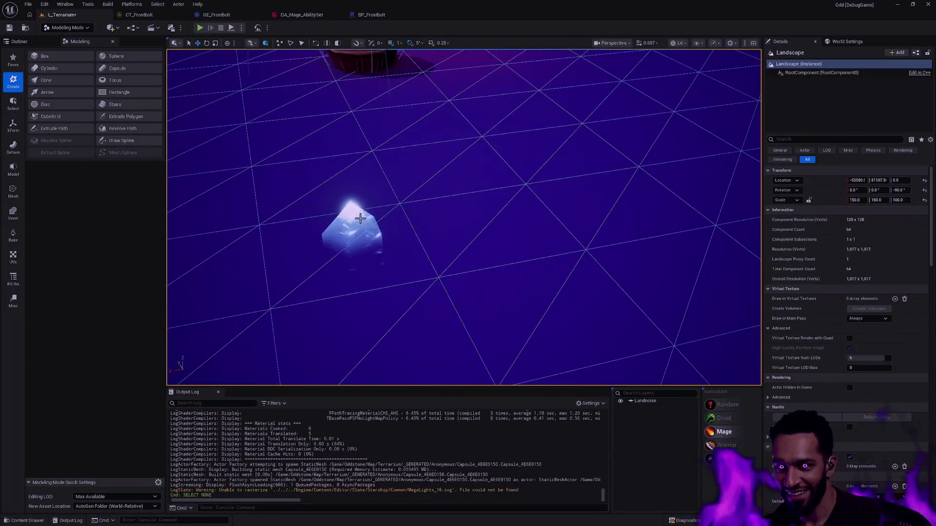
key("shift+1")
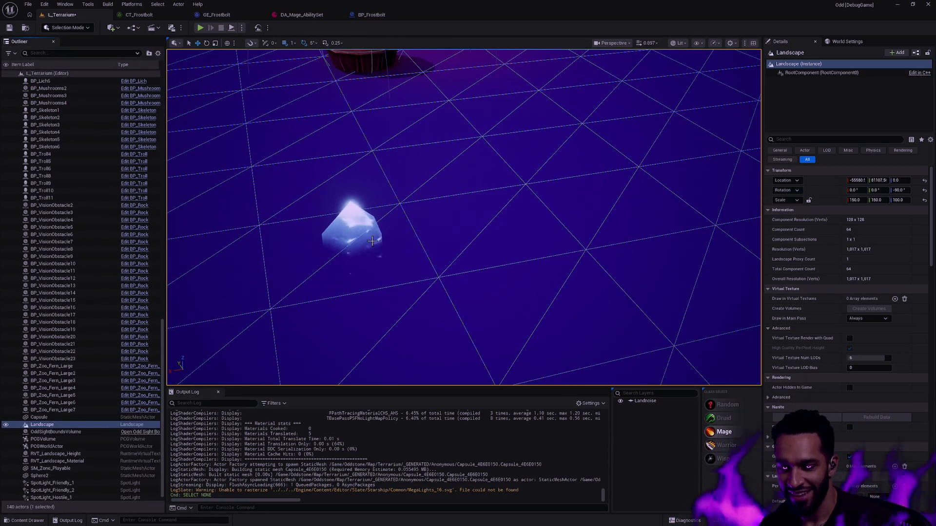
Hide and unhide the landscape, then select and frame the crystal Capsule actor.
key("h")
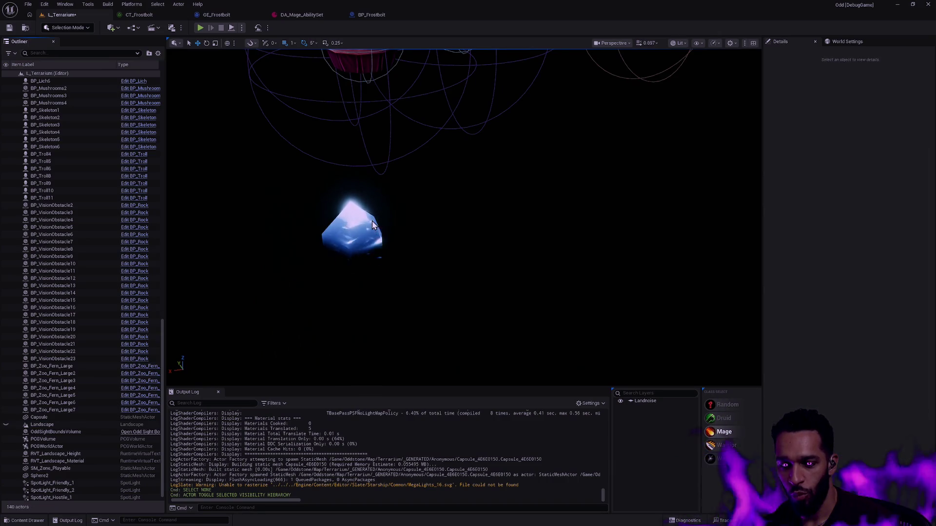
key("ctrl+h")
left_click(362, 233)
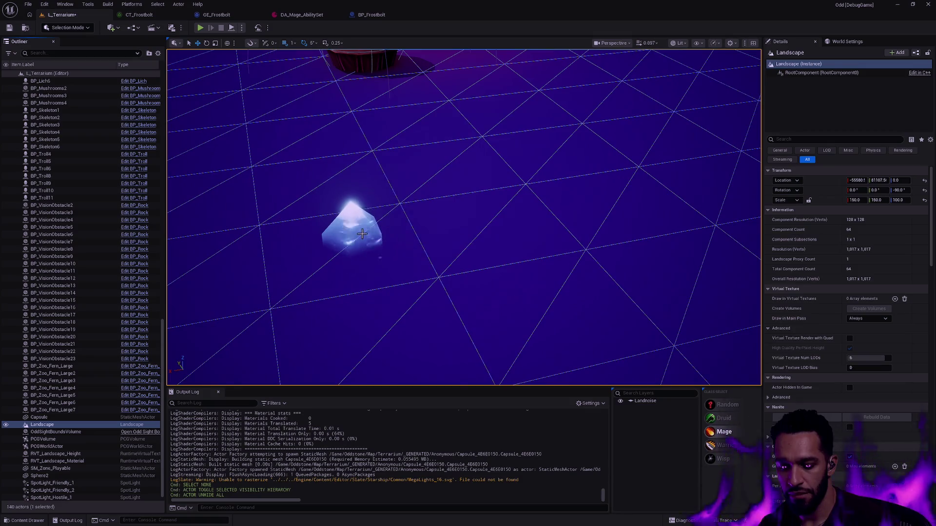
left_click(358, 231)
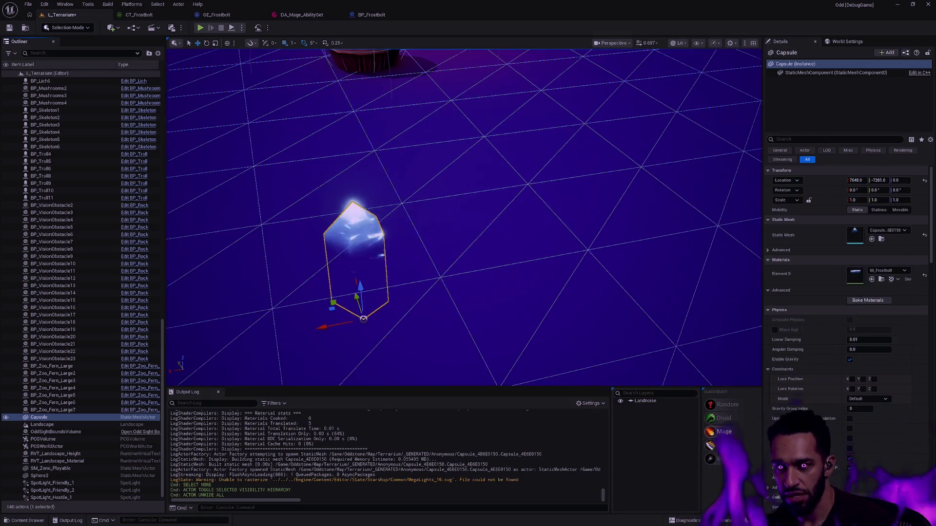
key("f")
left_click(678, 43)
mouse_move(712, 168)
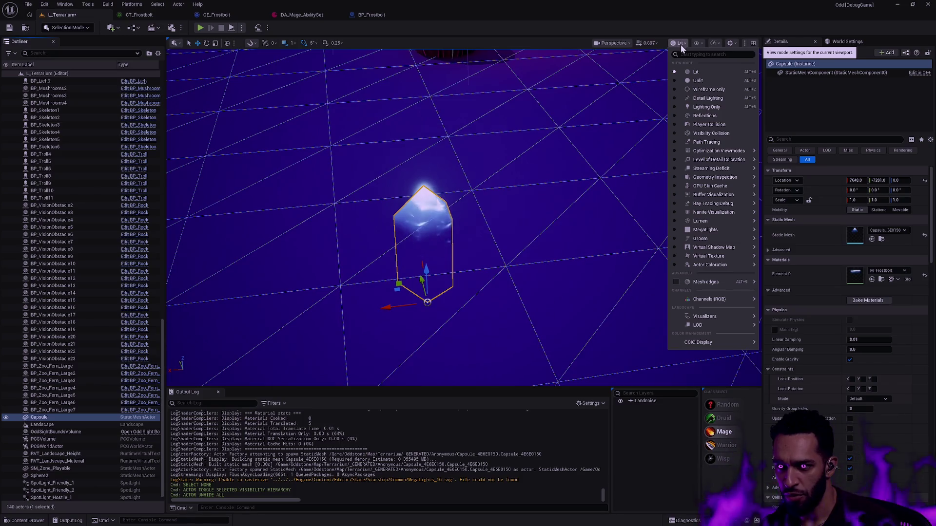
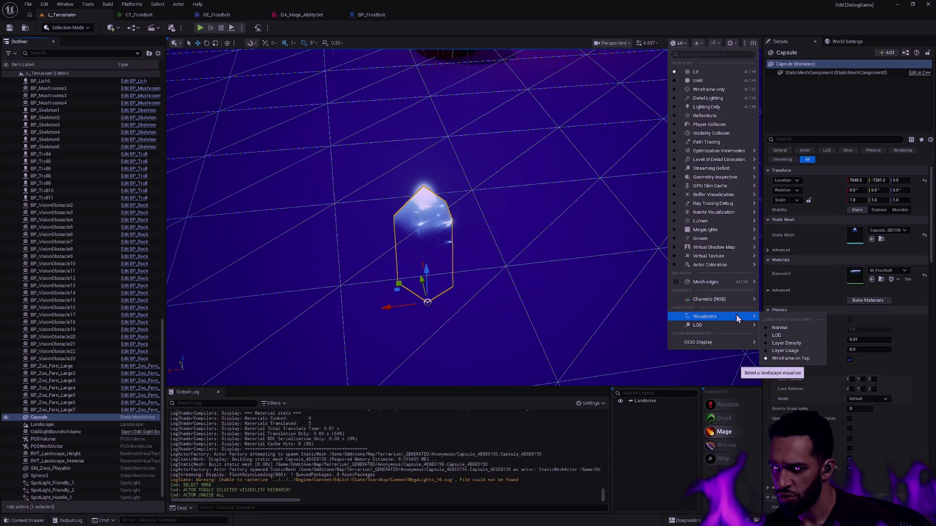
Return the Landscape visualizer to Normal and frame the capsule in view.
left_click(789, 327)
left_click_drag(589, 218, 556, 234)
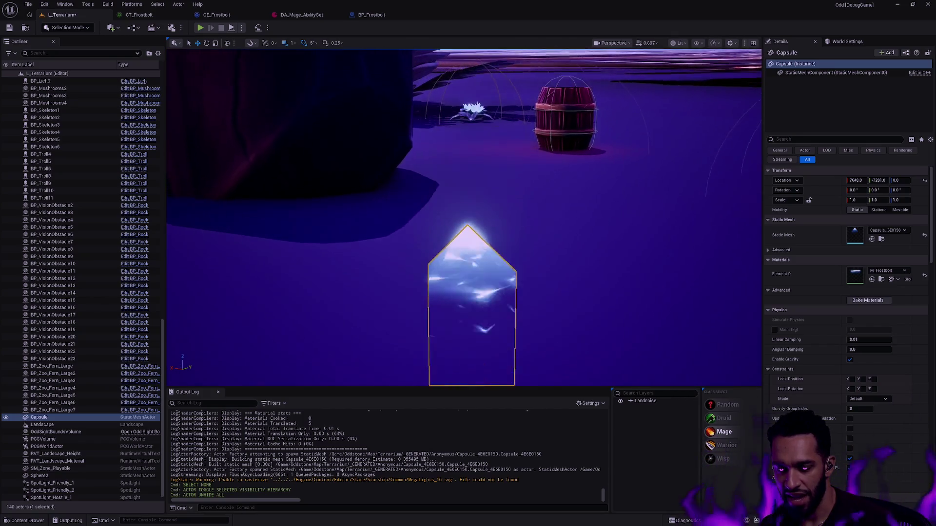
left_click_drag(468, 160, 469, 161)
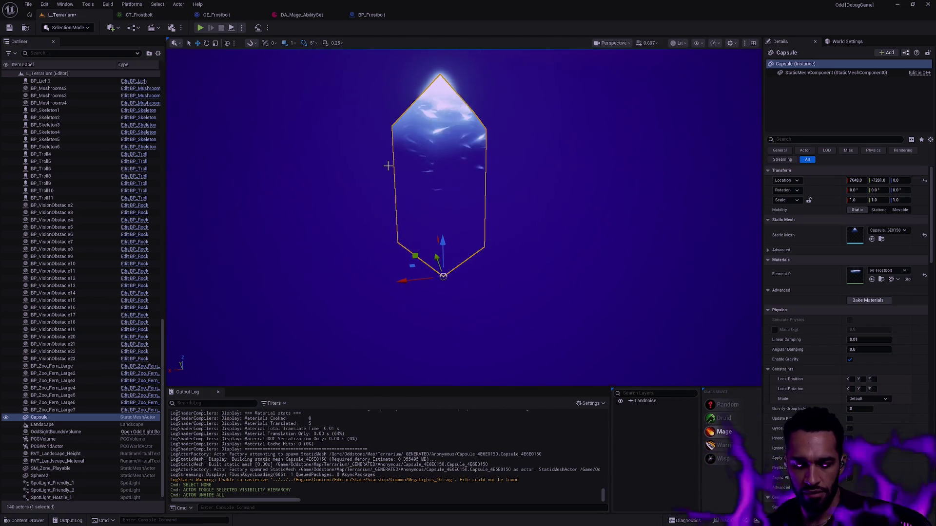
Assign M_Hologram to the capsule's Element 0 material slot, replacing M_Frostbolt.
left_click(893, 272)
scroll(906, 414, "down", 5)
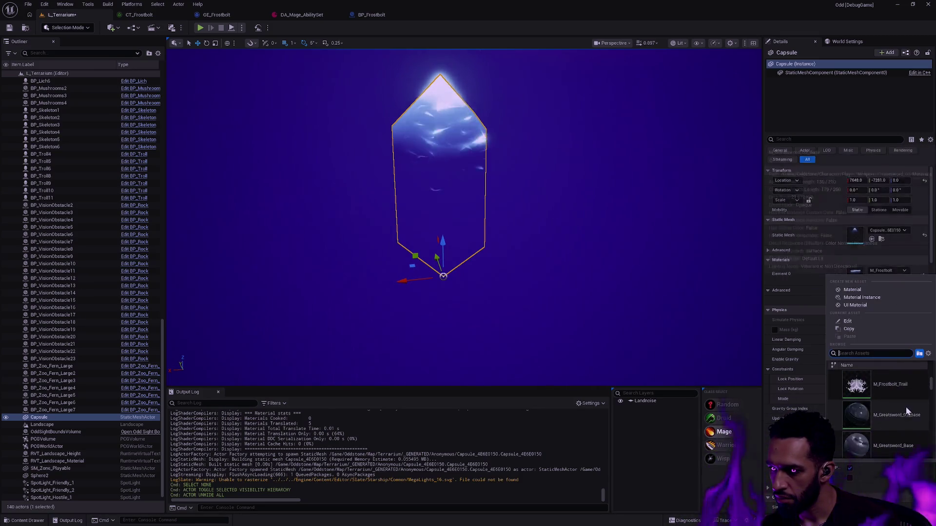
scroll(907, 407, "down", 2)
scroll(911, 397, "down", 2)
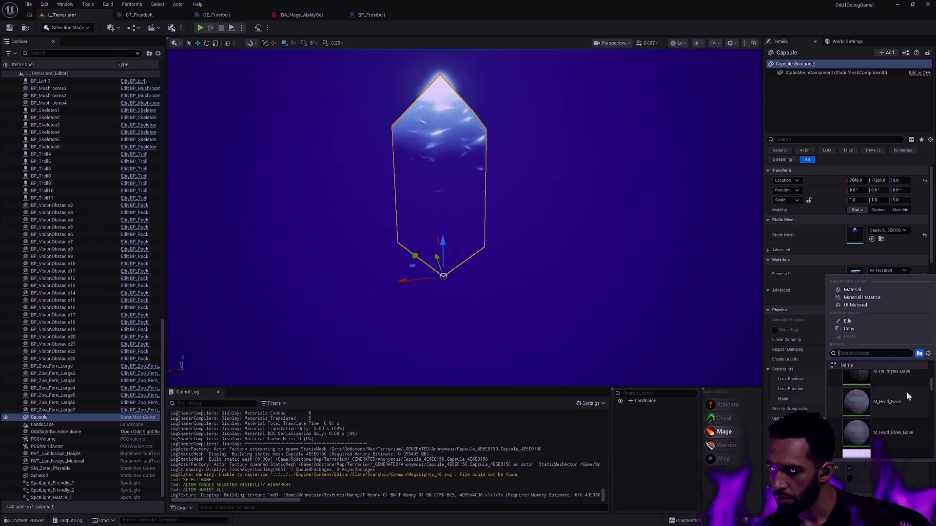
scroll(904, 381, "down", 2)
scroll(905, 384, "up", 1)
left_click(902, 395)
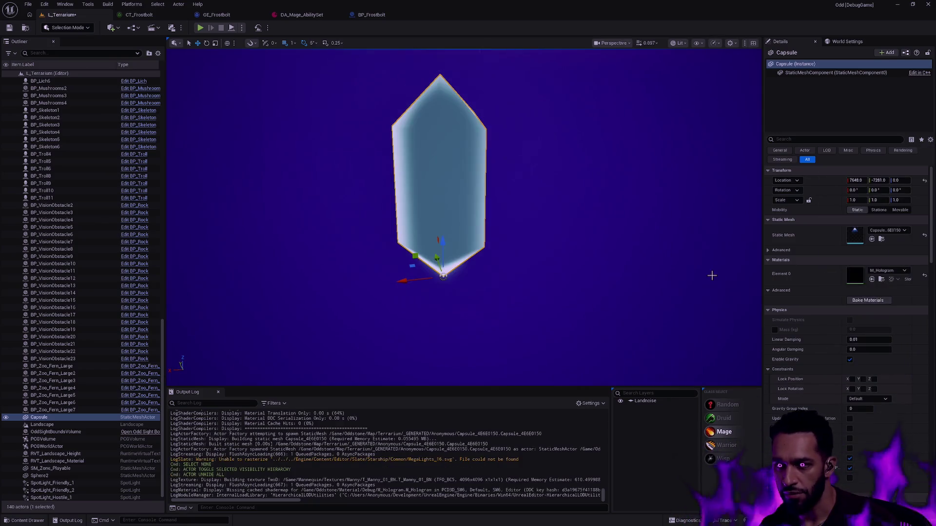
left_click_drag(491, 220, 537, 251)
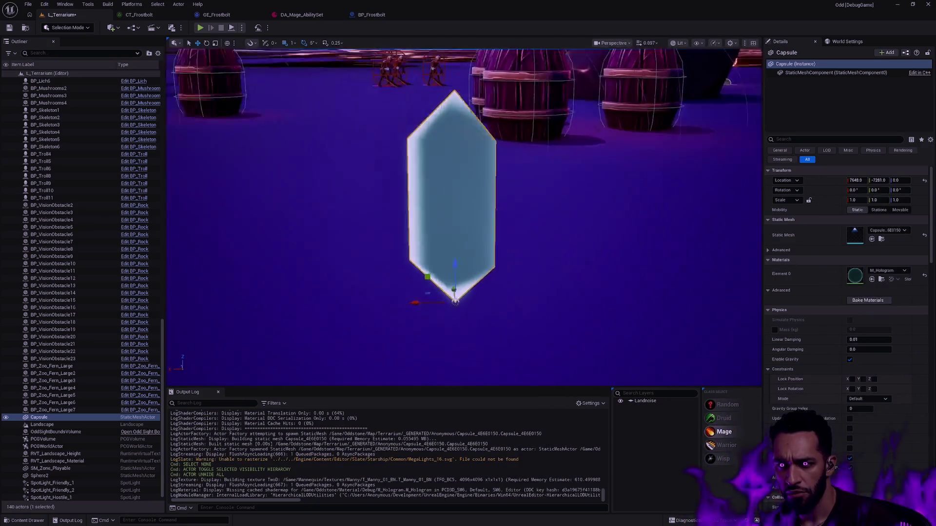
left_click_drag(468, 219, 468, 184)
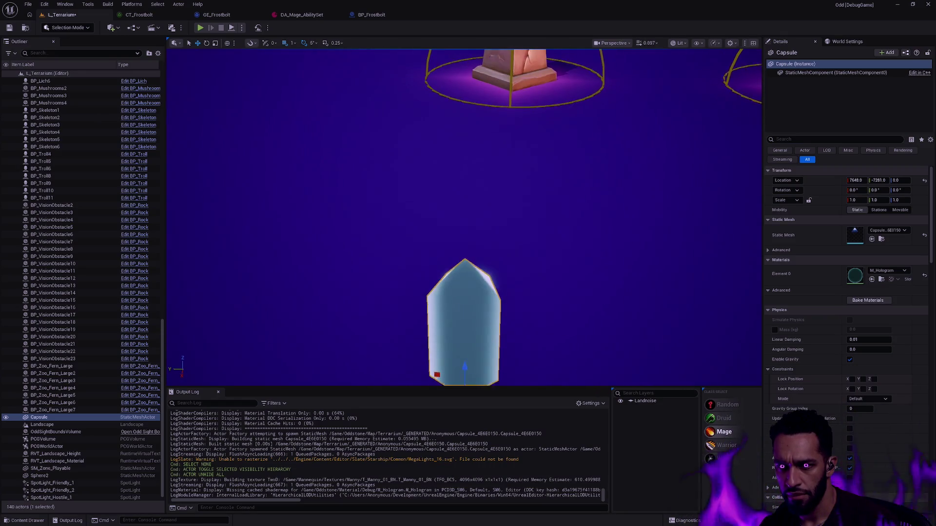
Search the material picker for 'default', 'debug', 'solid', then assign M_Astrolabe_Rings to the capsule.
left_click(900, 270)
type("default")
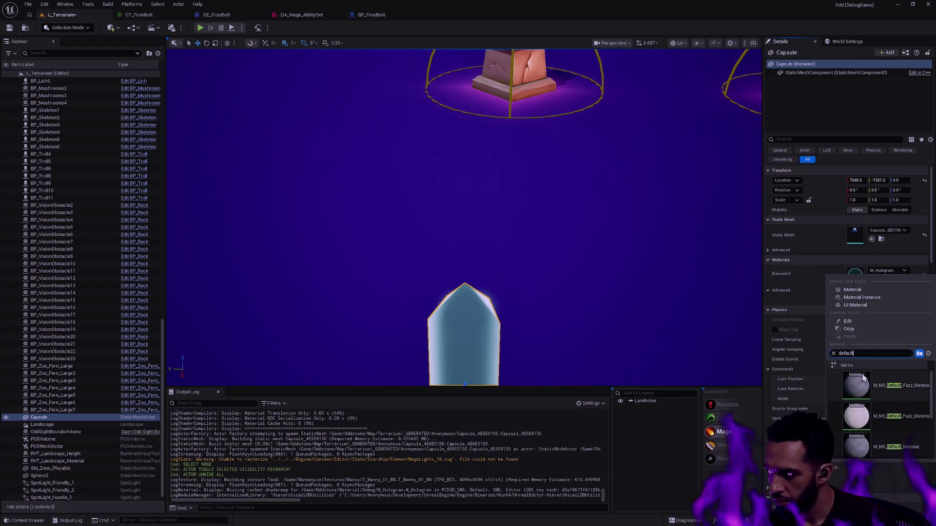
scroll(895, 400, "up", 1)
scroll(904, 399, "up", 1)
key("BackSpace")
key("BackSpace")
key("BackSpace")
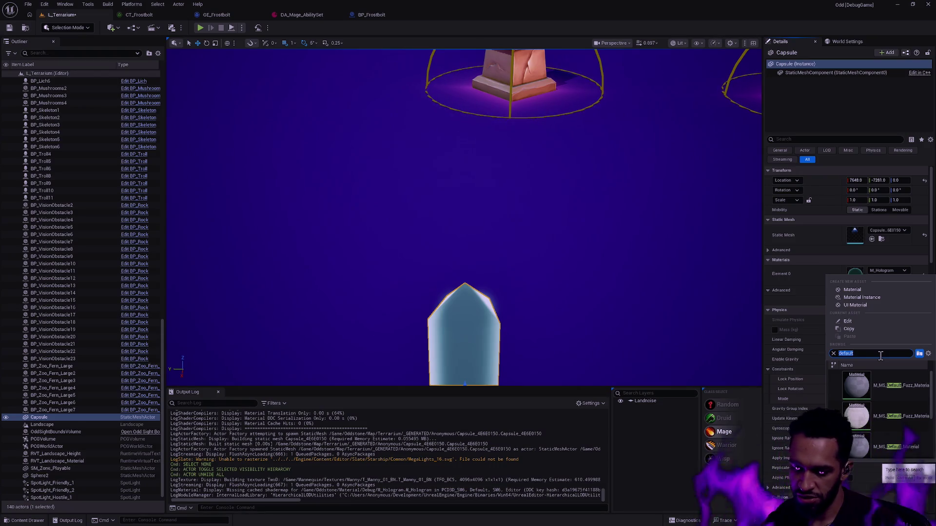
type("debug")
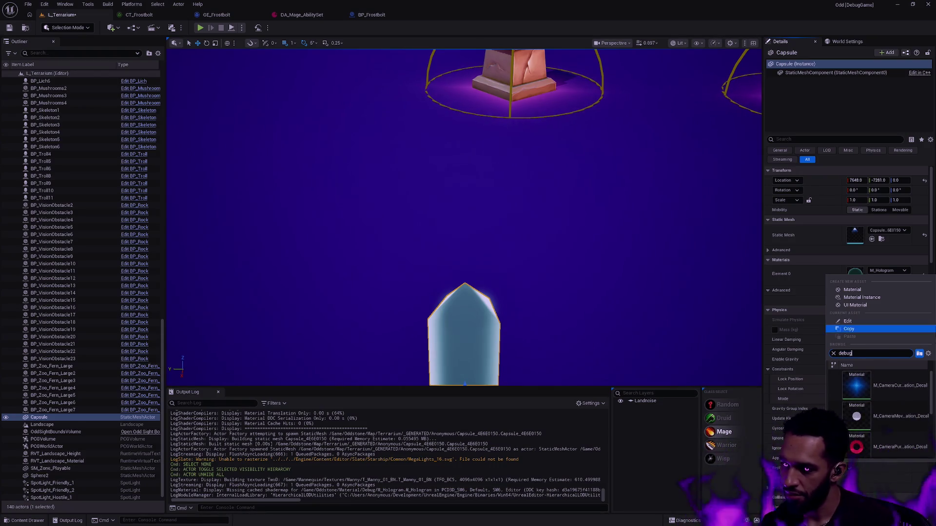
key("BackSpace")
key("BackSpace")
key("BackSpace")
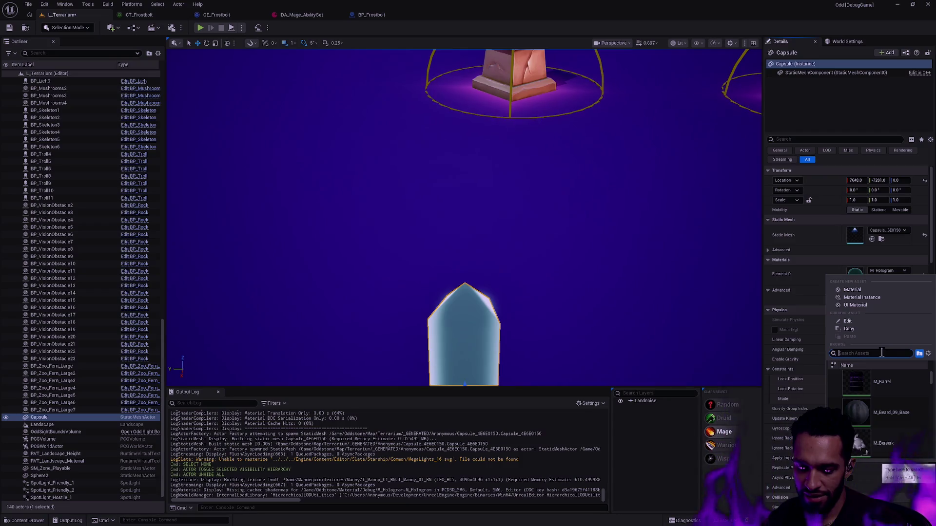
type("solid")
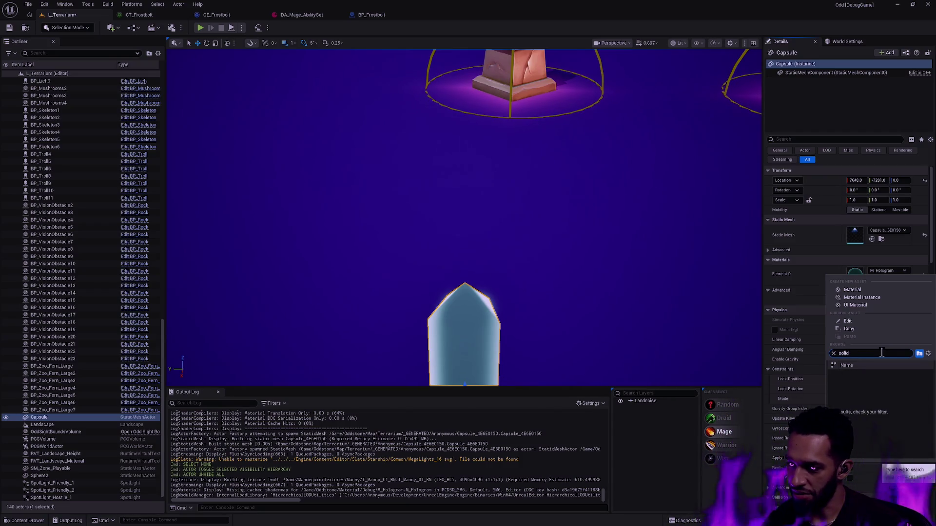
key("BackSpace")
key("BackSpace")
key("BackSpace")
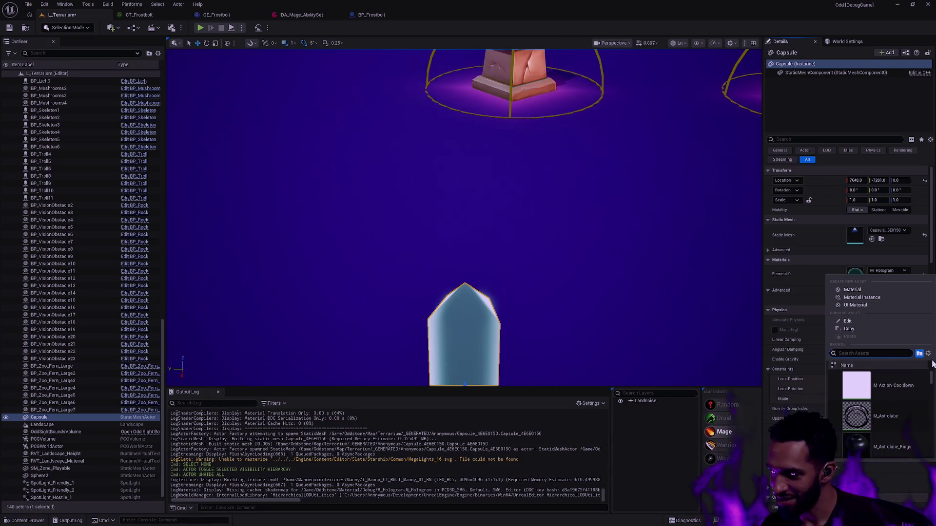
left_click(856, 445)
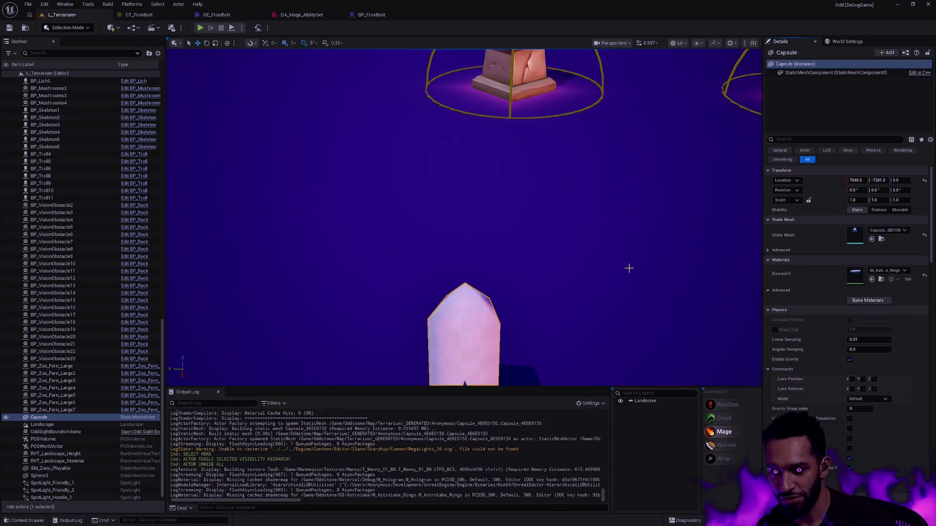
Try M_Block_Friendly and then M_Block_Rock on the capsule's Element 0 slot.
left_click_drag(573, 301, 512, 241)
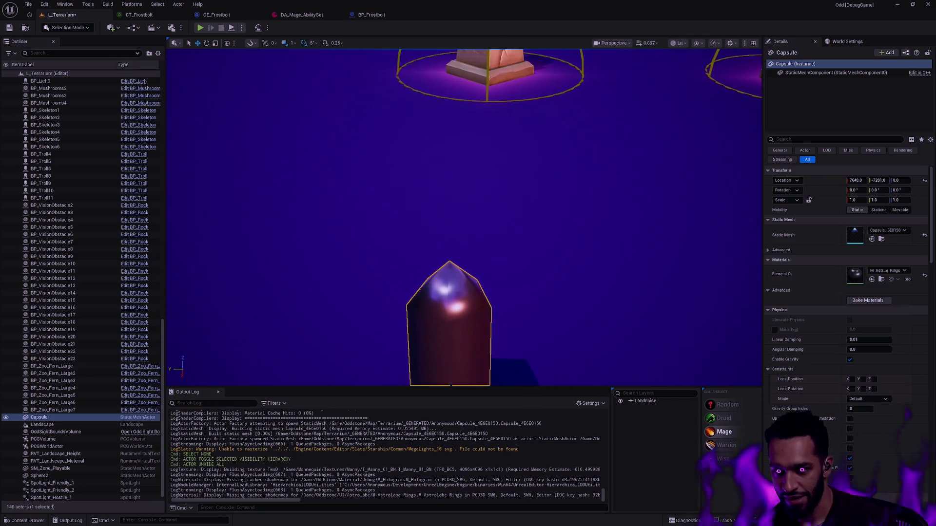
left_click(881, 271)
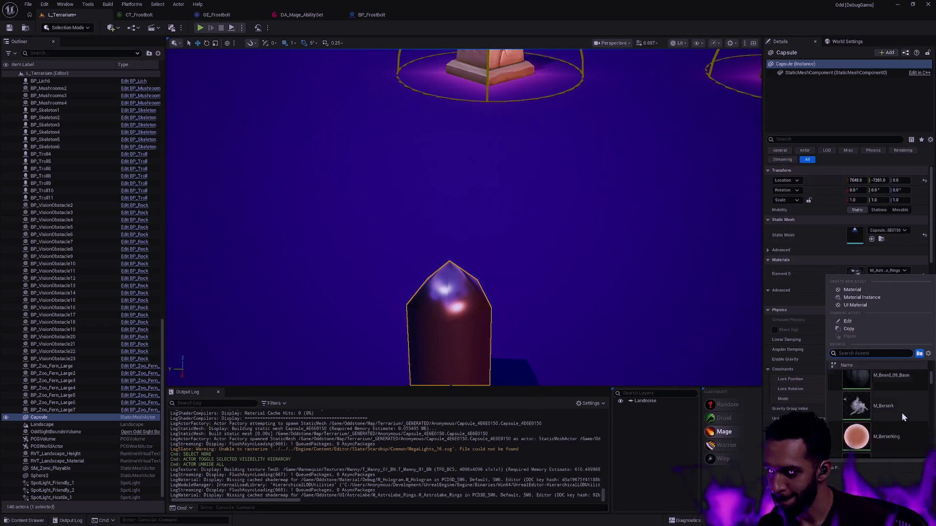
scroll(904, 408, "down", 3)
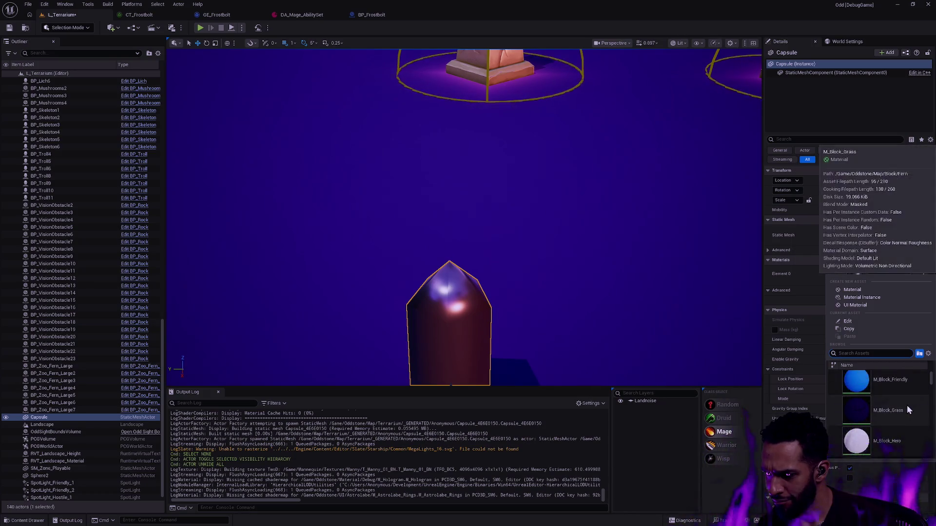
left_click(902, 386)
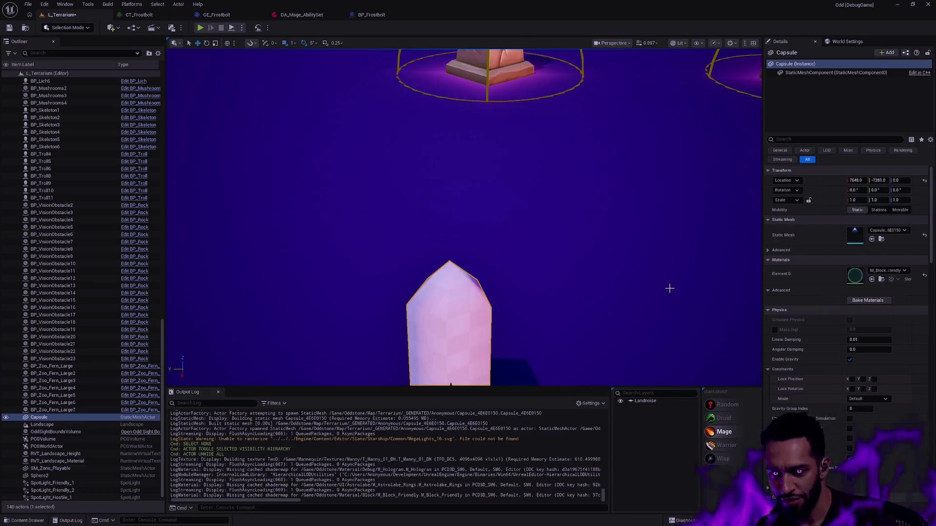
key("f")
left_click(883, 271)
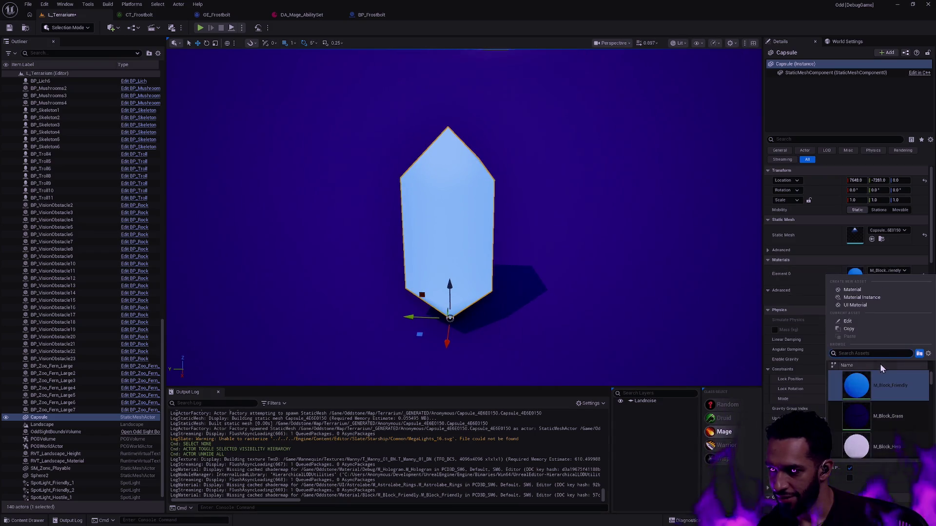
scroll(893, 392, "down", 2)
scroll(895, 391, "down", 1)
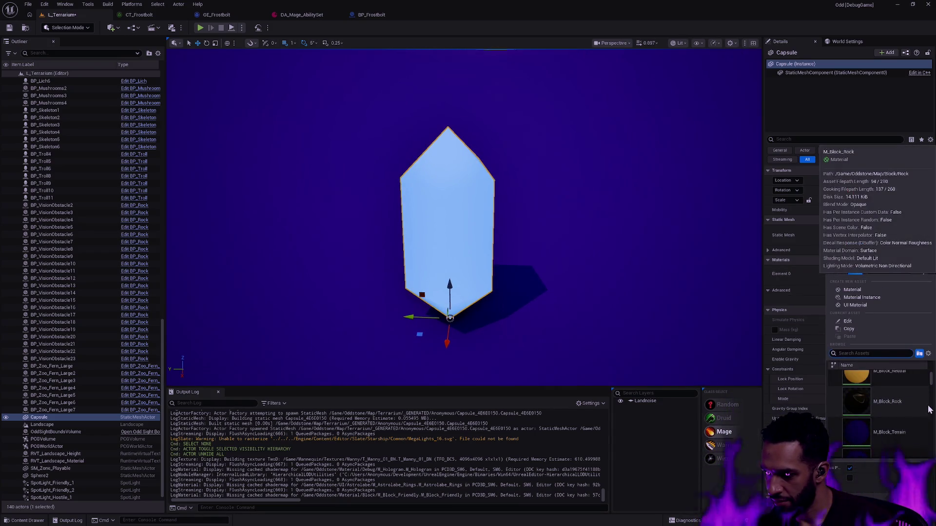
left_click(903, 403)
Settle on the M_Cliffs rock material for the capsule and enter Modeling Mode (Shift+5).
left_click(883, 271)
scroll(906, 396, "down", 1)
scroll(906, 396, "down", 2)
scroll(907, 394, "down", 1)
scroll(907, 394, "up", 2)
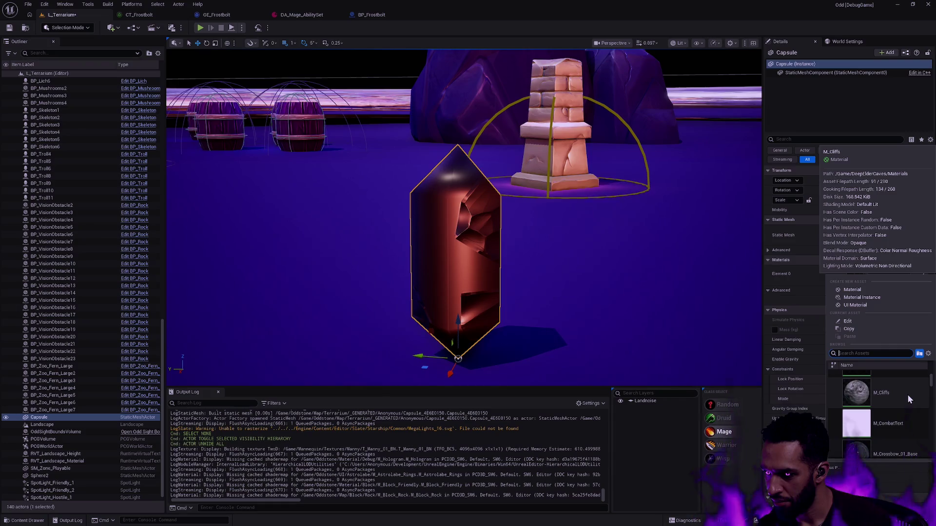
left_click(901, 399)
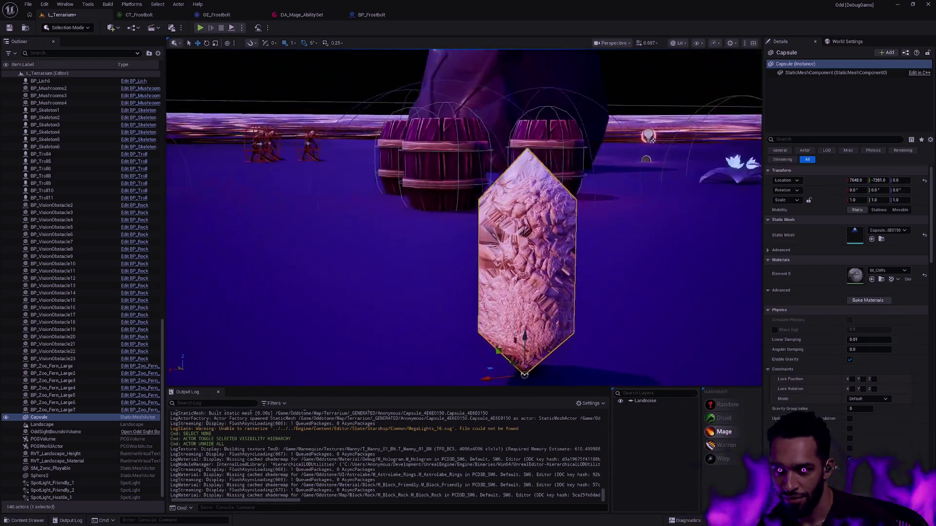
left_click_drag(446, 231, 512, 278)
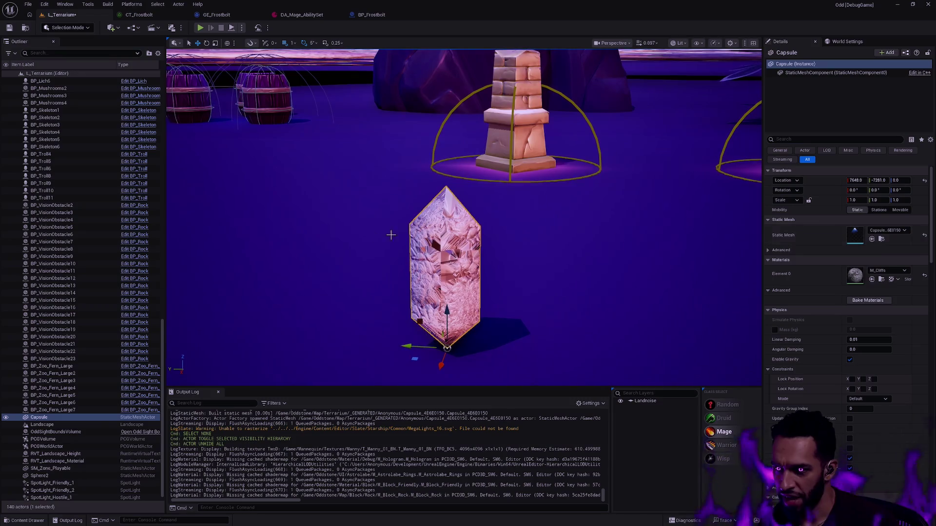
key("shift+5")
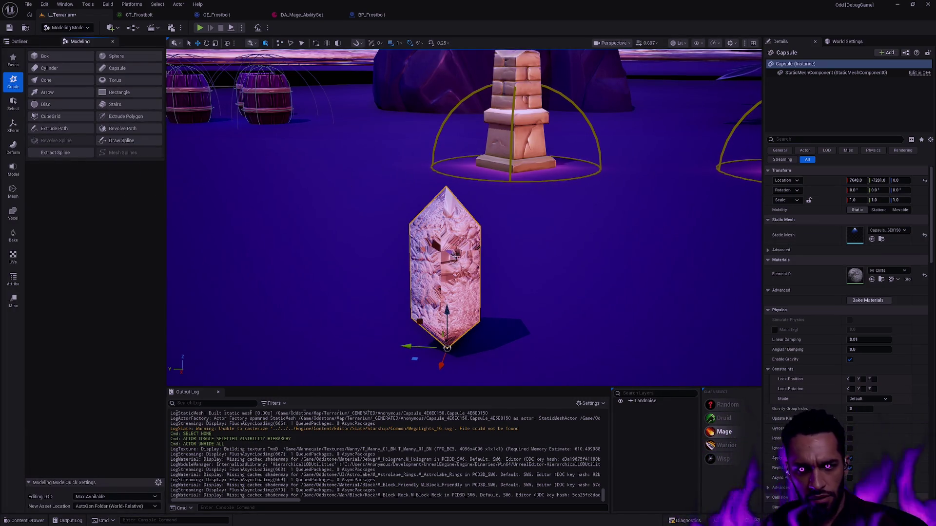
Browse the Deform, Model, Mesh and Voxel palettes, then launch Remesh on the capsule.
left_click(15, 149)
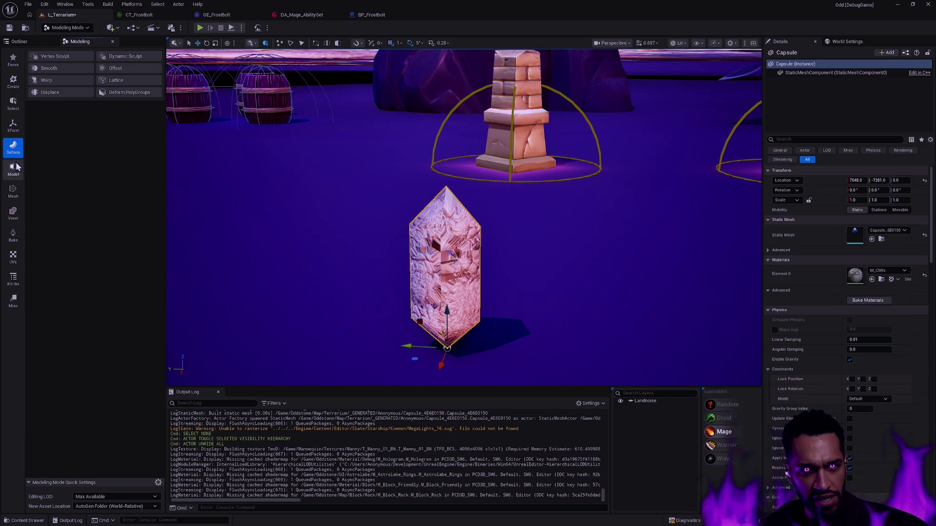
left_click(14, 170)
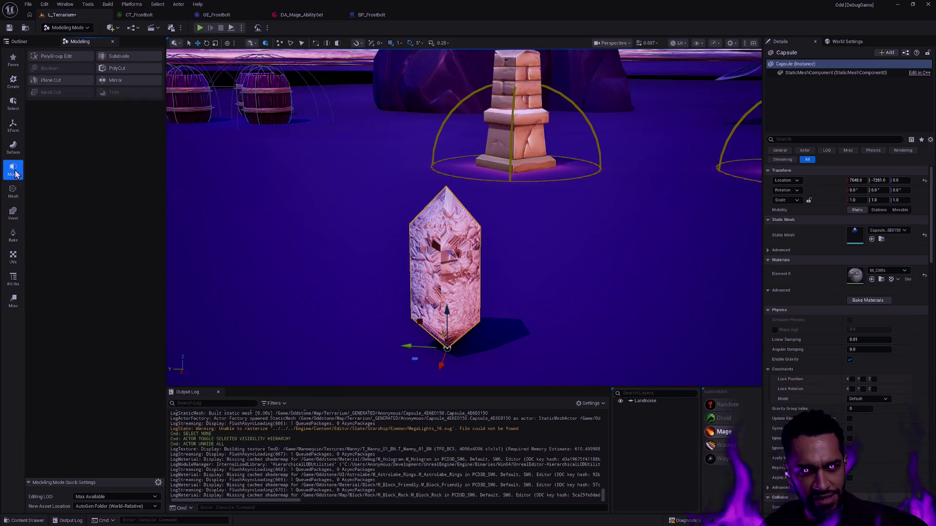
left_click(16, 198)
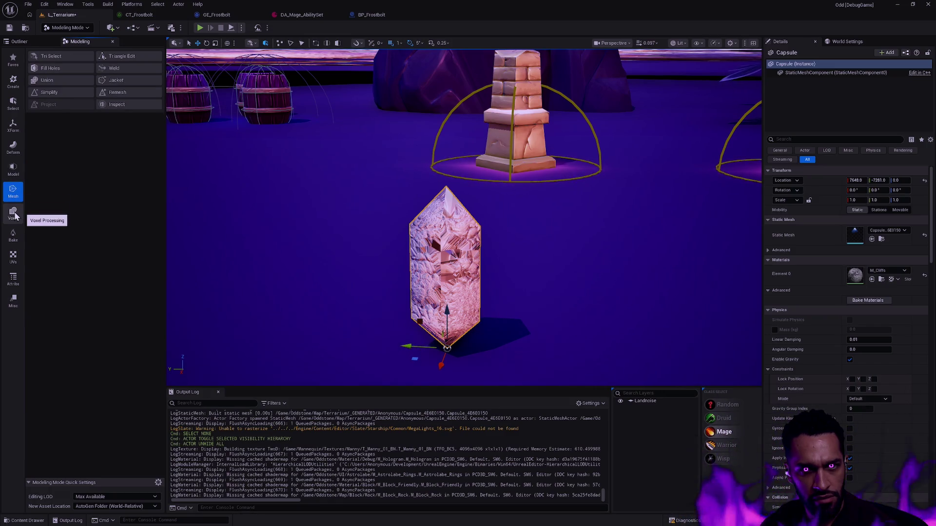
left_click(15, 217)
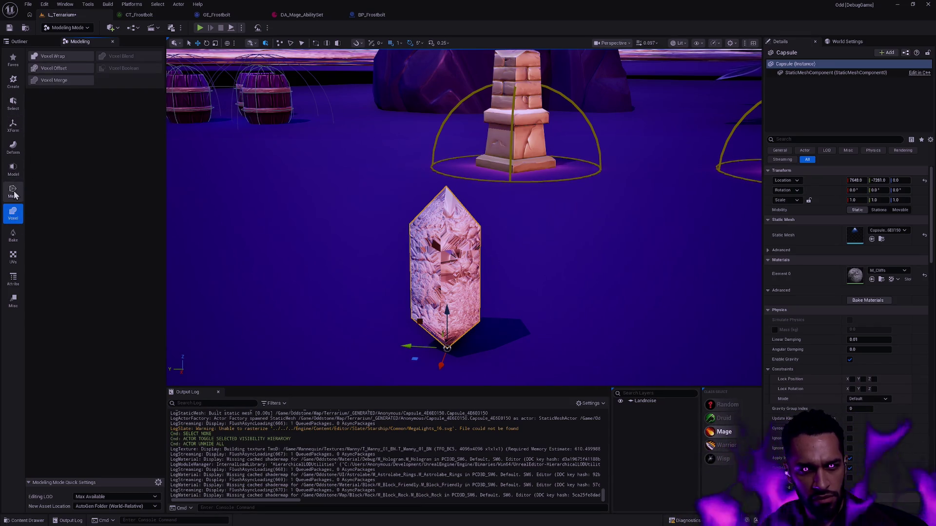
left_click(14, 194)
left_click(131, 91)
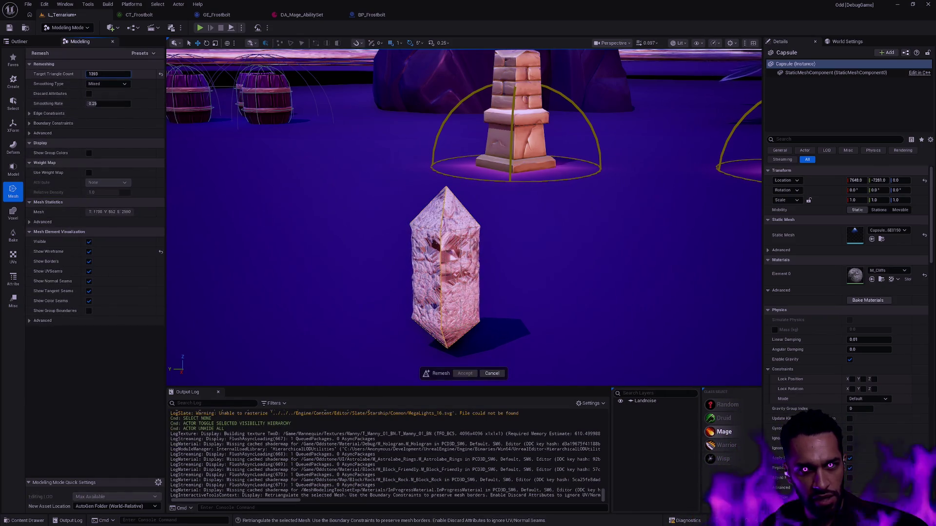
type("10")
Lower the Remesh target triangle count well below 5000 and inspect the crystal.
key("Return")
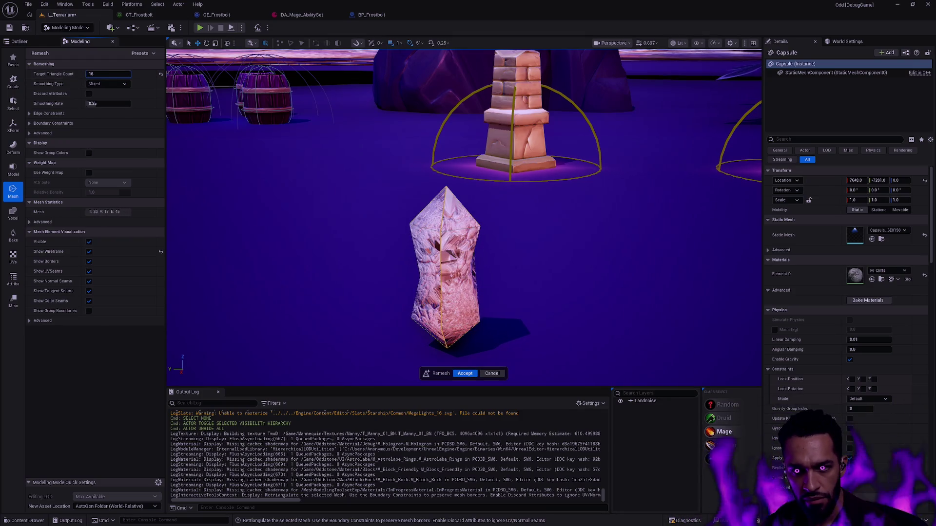
key("BackSpace")
key("BackSpace")
type("3")
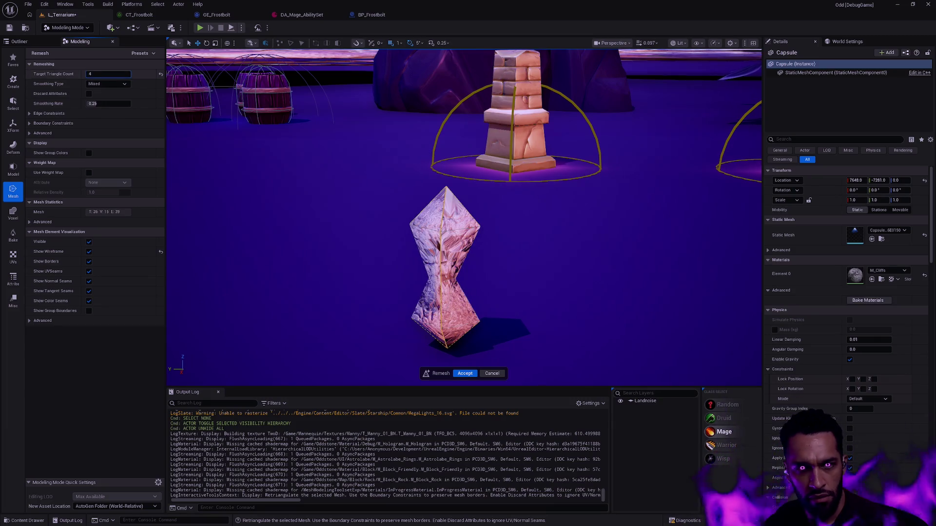
left_click_drag(508, 244, 654, 88)
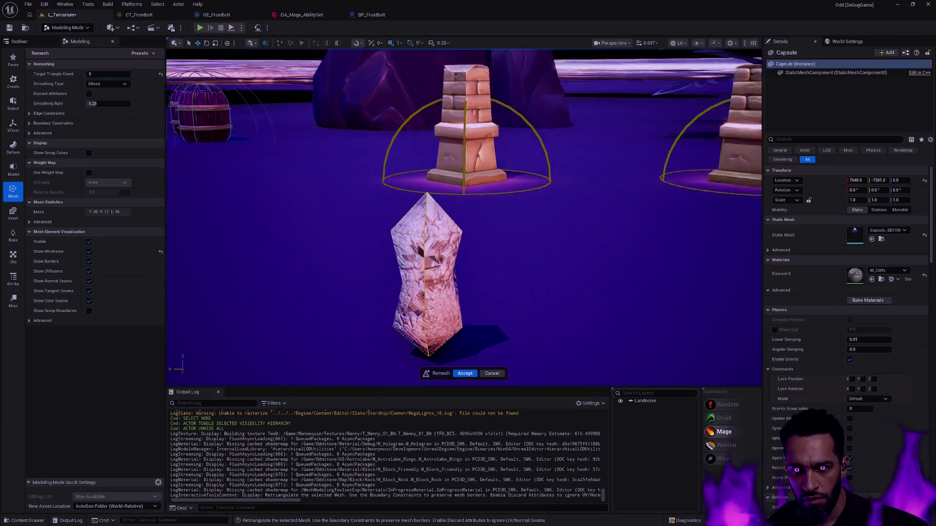
left_click_drag(468, 220, 410, 219)
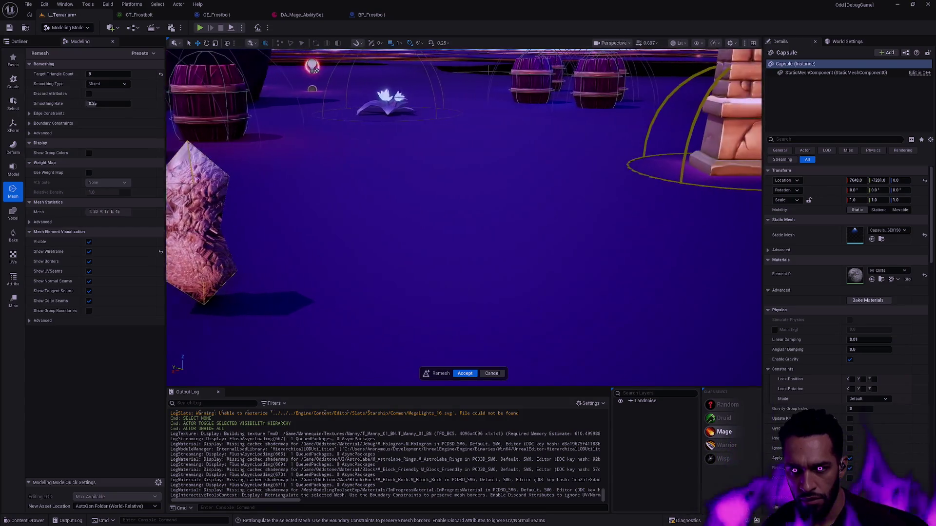
left_click_drag(468, 219, 479, 220)
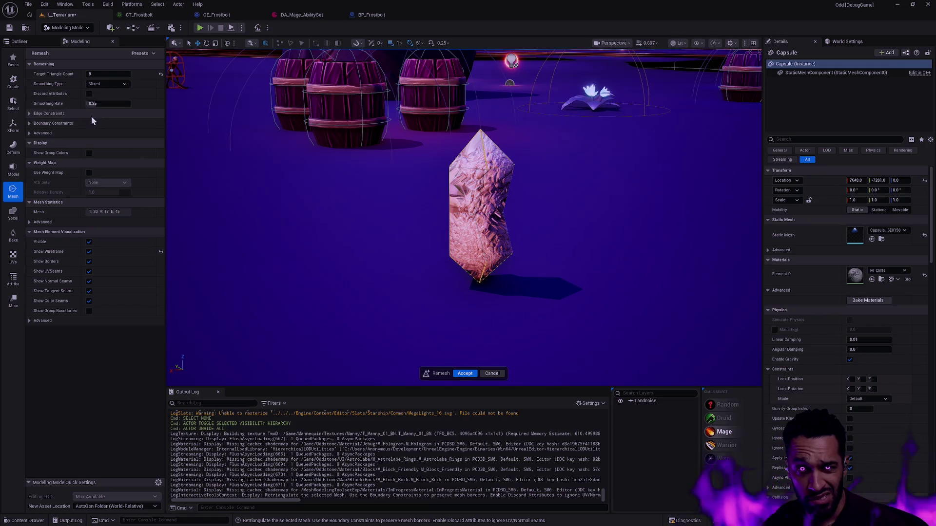
type("0")
Set the Remesh Smoothing Rate to 0 and accept the remeshed crystal.
key("Return")
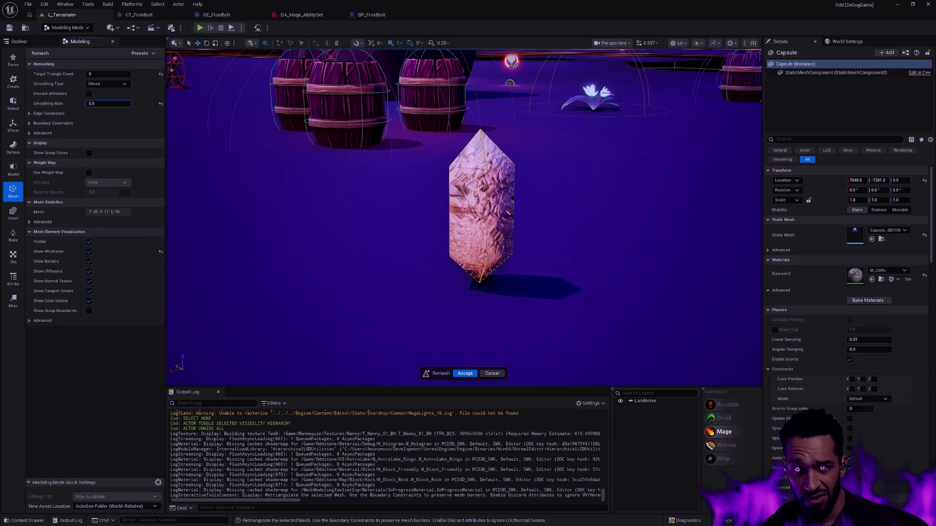
left_click_drag(91, 103, 131, 104)
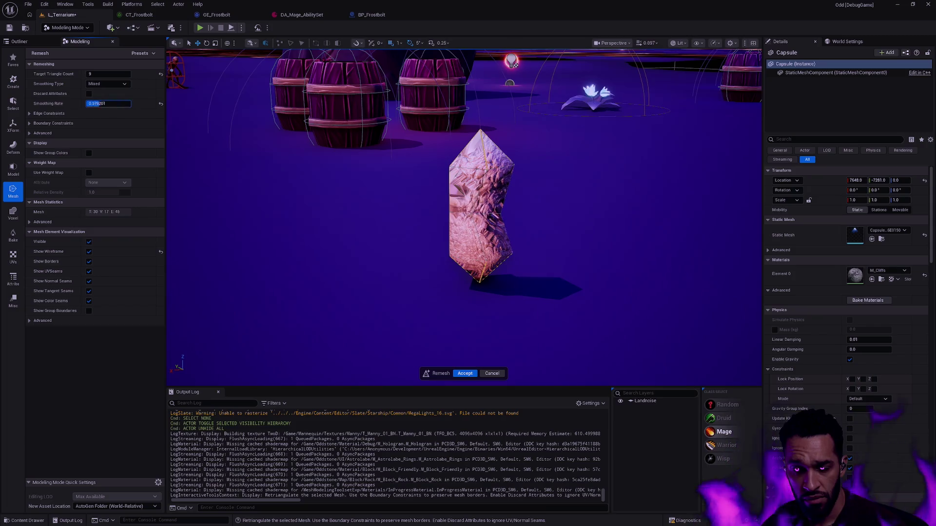
type("0")
key("Return")
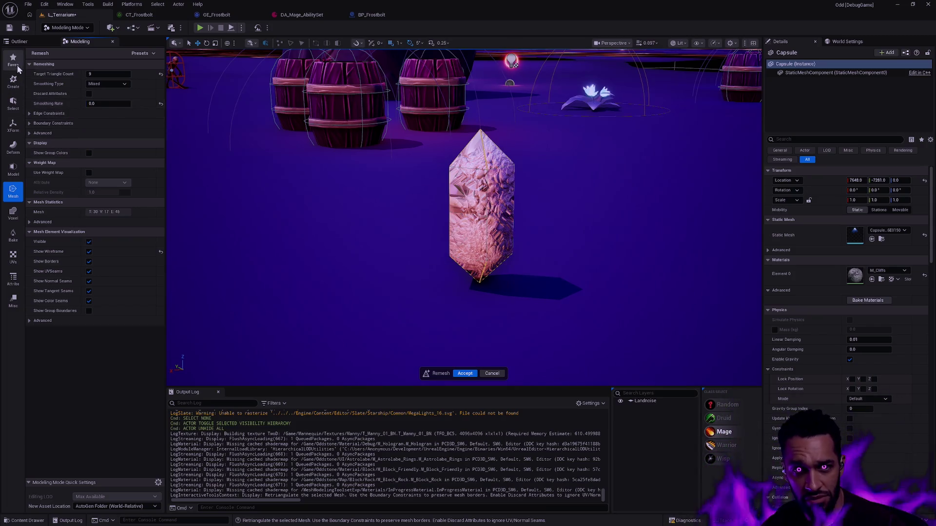
left_click(14, 148)
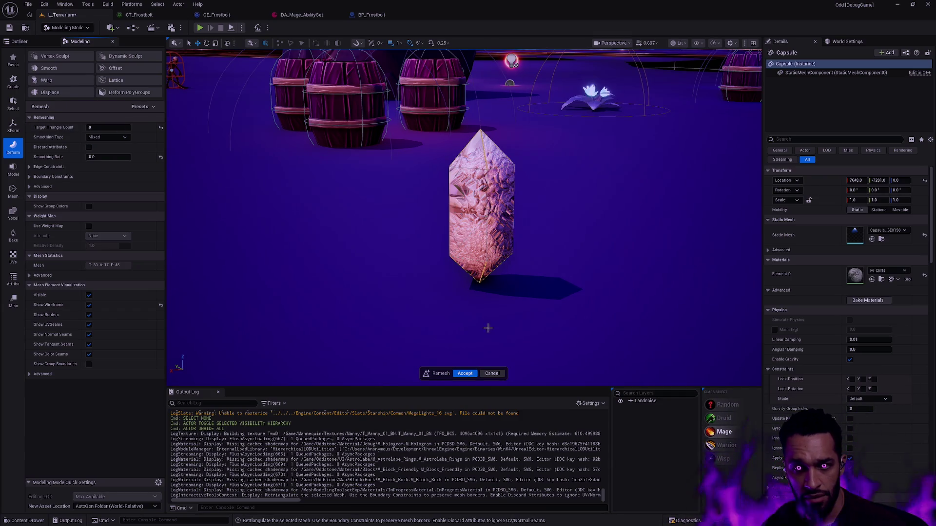
left_click(465, 373)
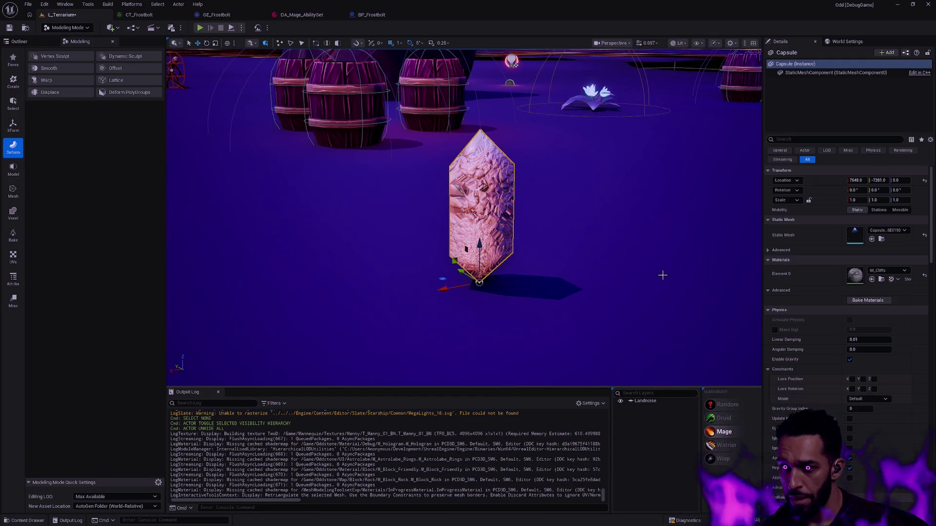
Undo the material swaps back to M_Frostbolt and reveal the generated mesh asset.
key("ctrl+z")
key("ctrl+z")
key("ctrl+z")
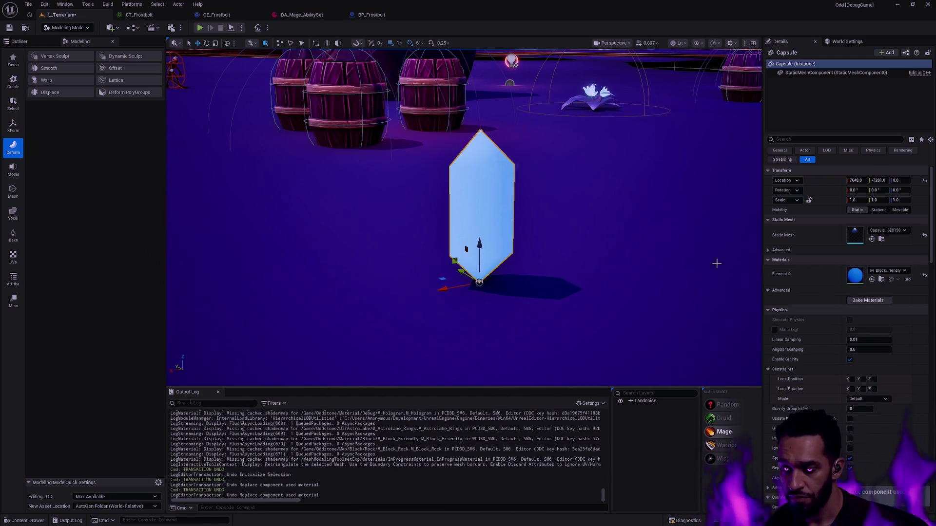
key("ctrl+z")
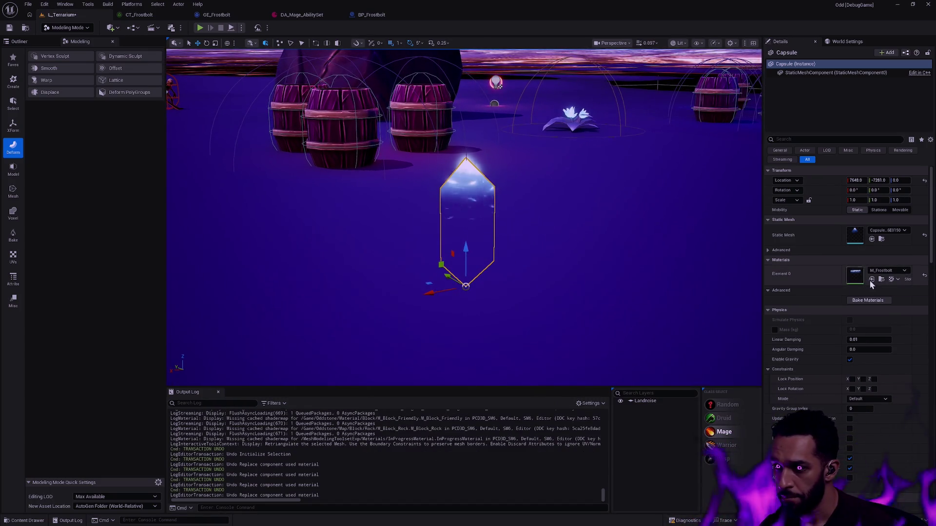
left_click(880, 239)
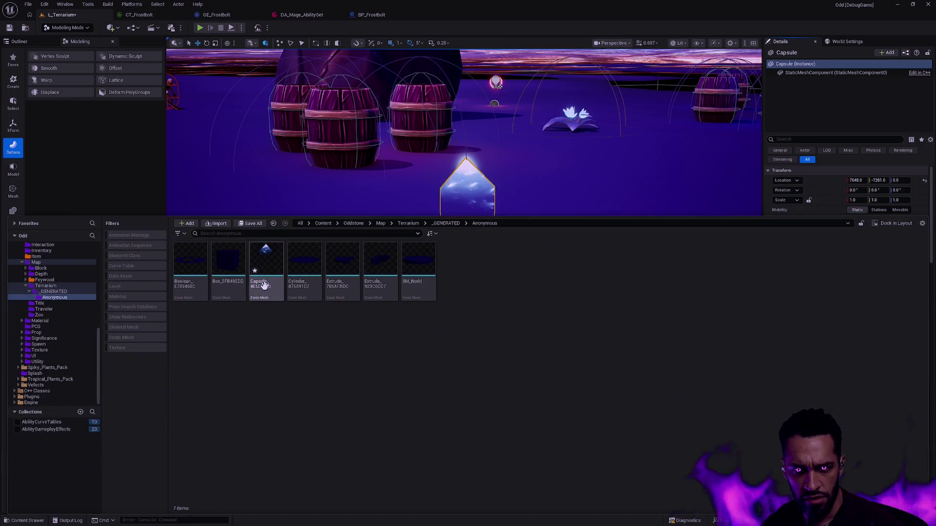
Rename the generated Capsule mesh to SM_Frostbolt_Shard and bring up BP_Frostbolt's asset drawer.
left_click(267, 287)
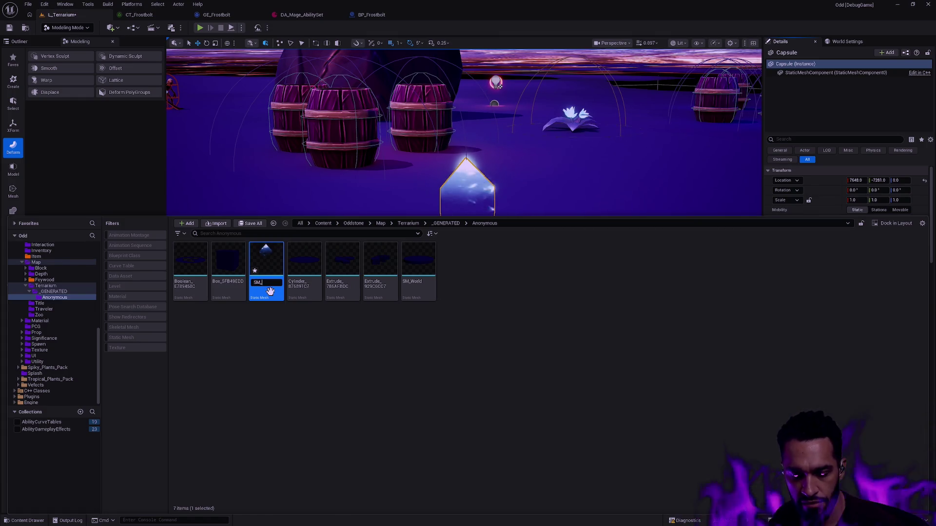
type("ard")
key("Return")
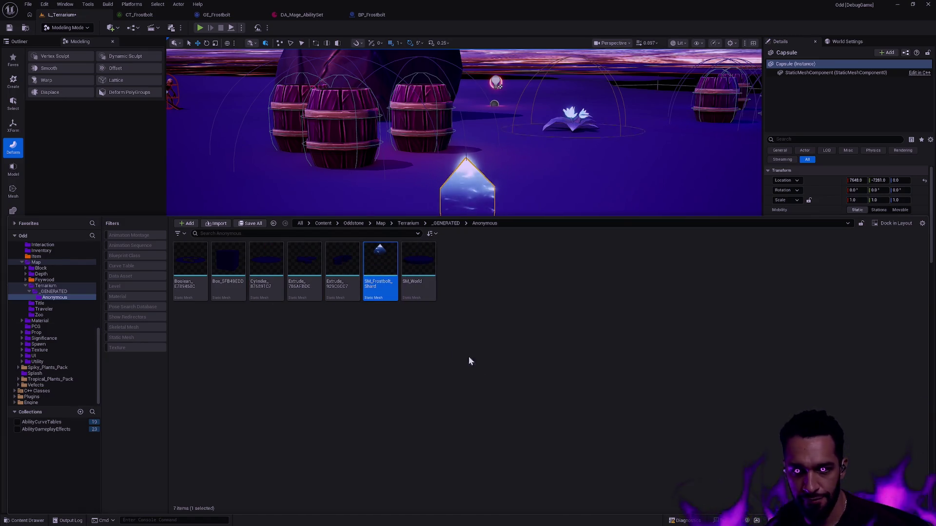
left_click(371, 13)
key("ctrl+space")
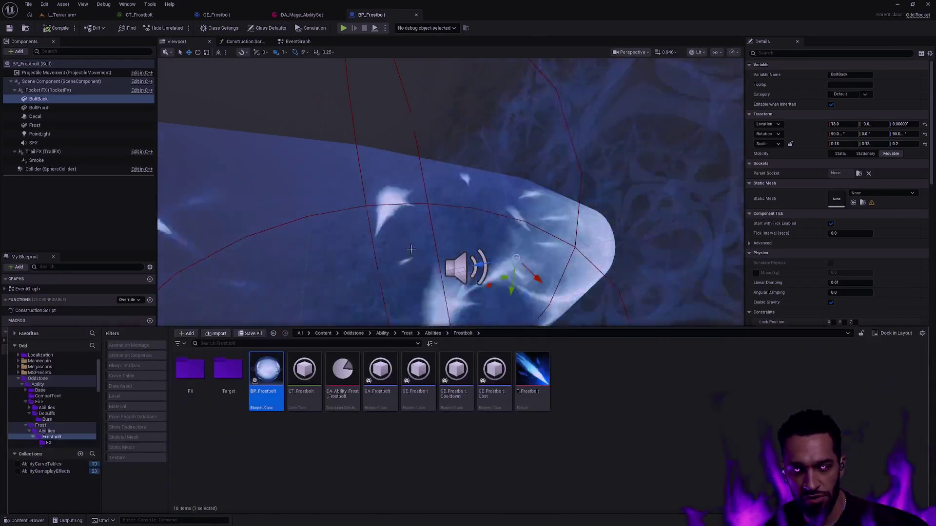
Browse to SM_Frostbolt_Shard in Terrarium/_GENERATED/Anonymous and select its tile.
key("ctrl+b")
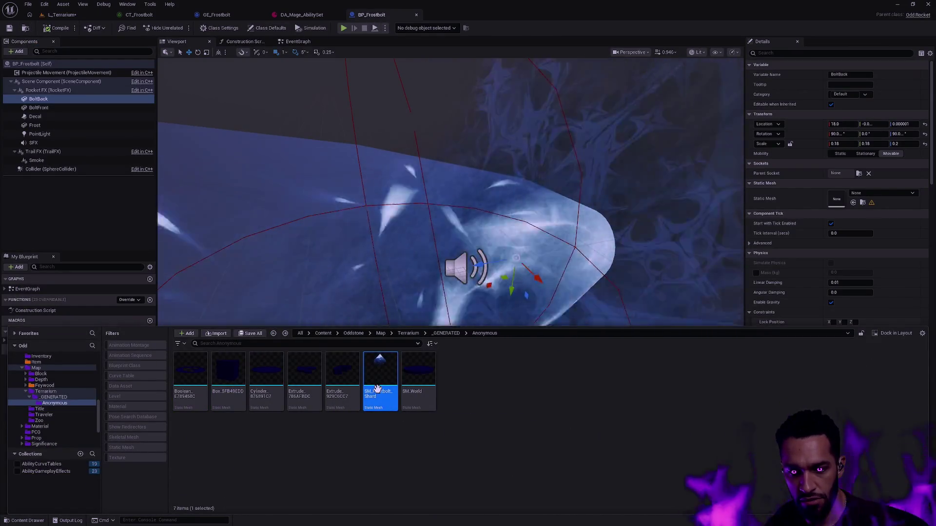
left_click_drag(391, 385, 465, 387)
left_click(466, 370)
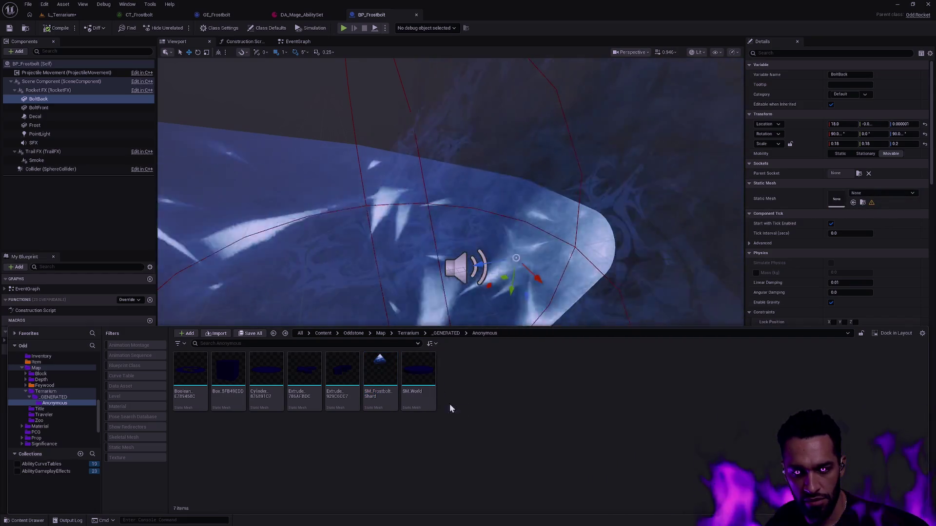
left_click(382, 392)
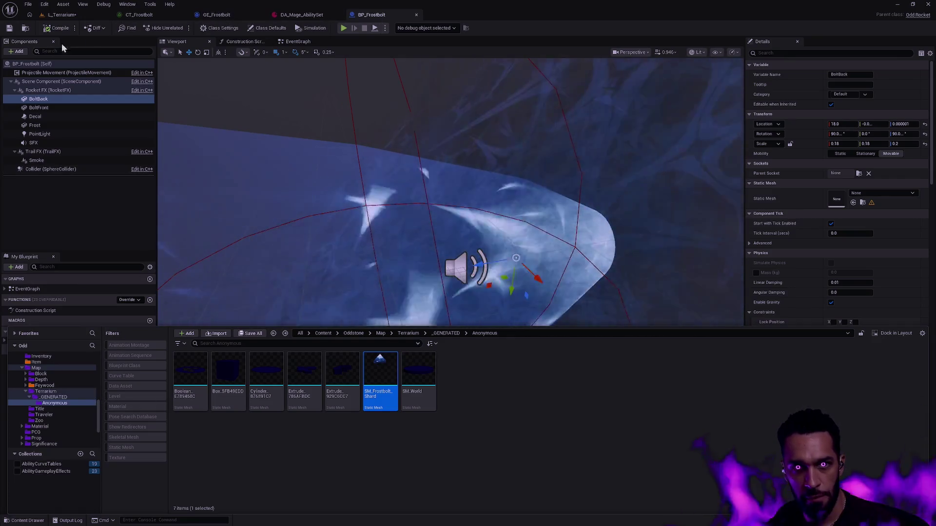
Drag SM_Frostbolt_Shard from the Anonymous folder toward the Frostbolt folders, cancelling a misdrop.
key("ctrl+b")
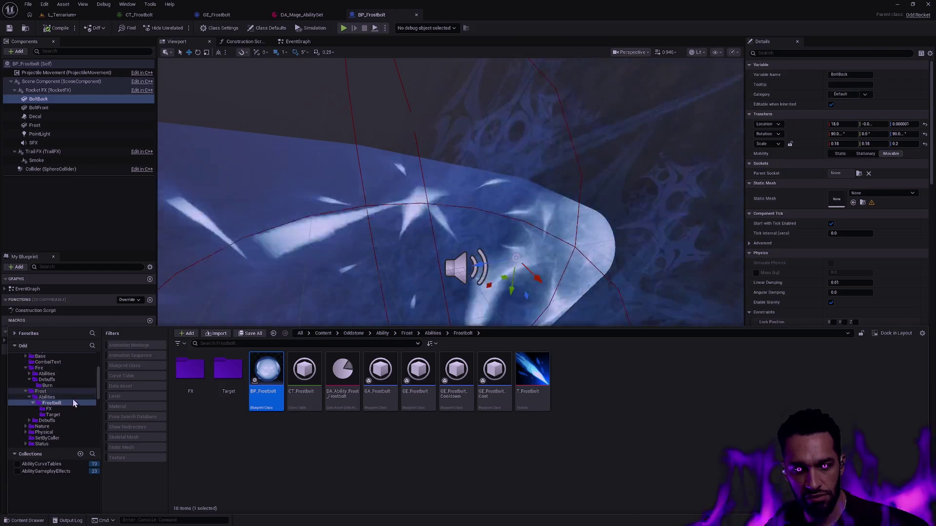
scroll(73, 396, "down", 2)
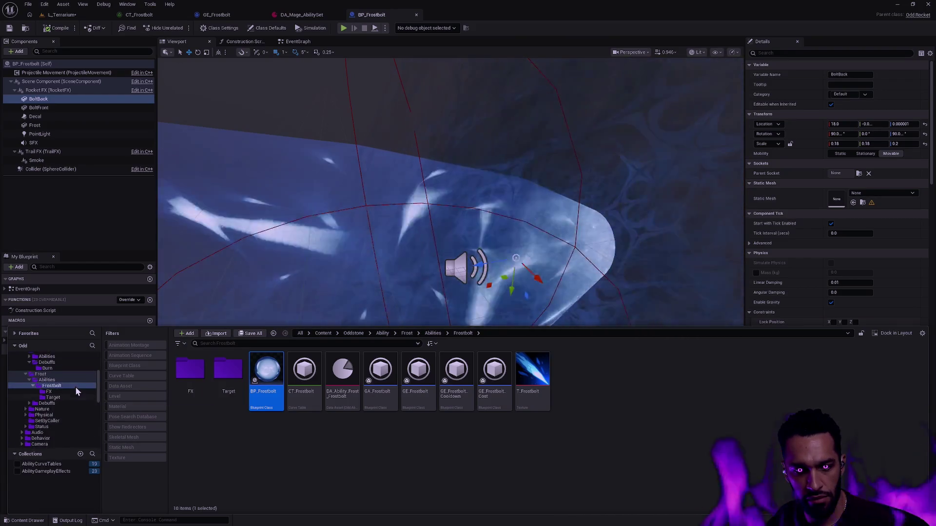
scroll(76, 391, "up", 2)
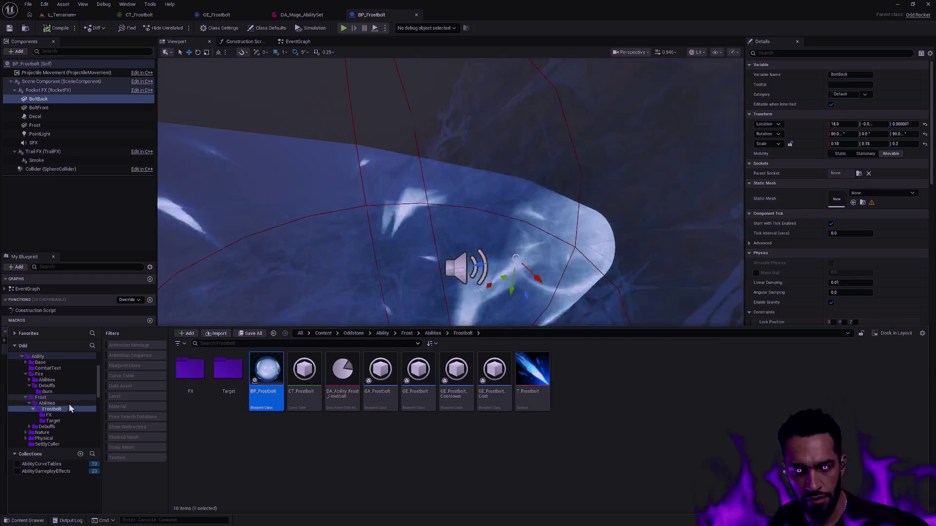
scroll(80, 404, "down", 3)
scroll(79, 400, "down", 3)
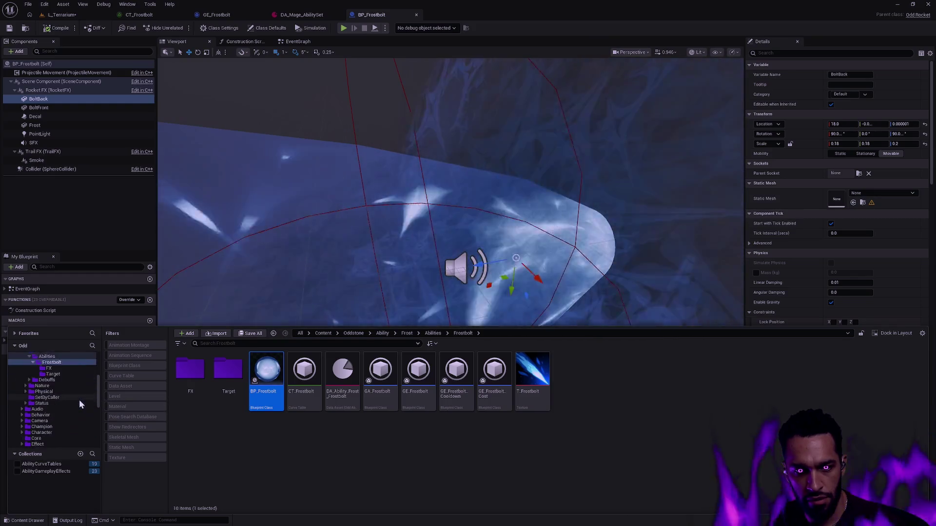
scroll(79, 400, "down", 3)
scroll(80, 401, "down", 3)
scroll(80, 400, "up", 3)
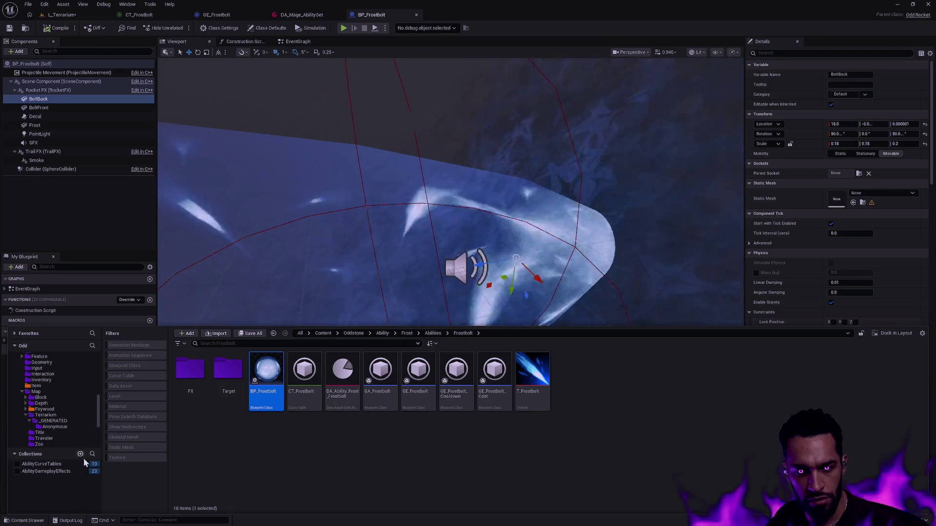
scroll(79, 417, "up", 3)
scroll(77, 418, "down", 5)
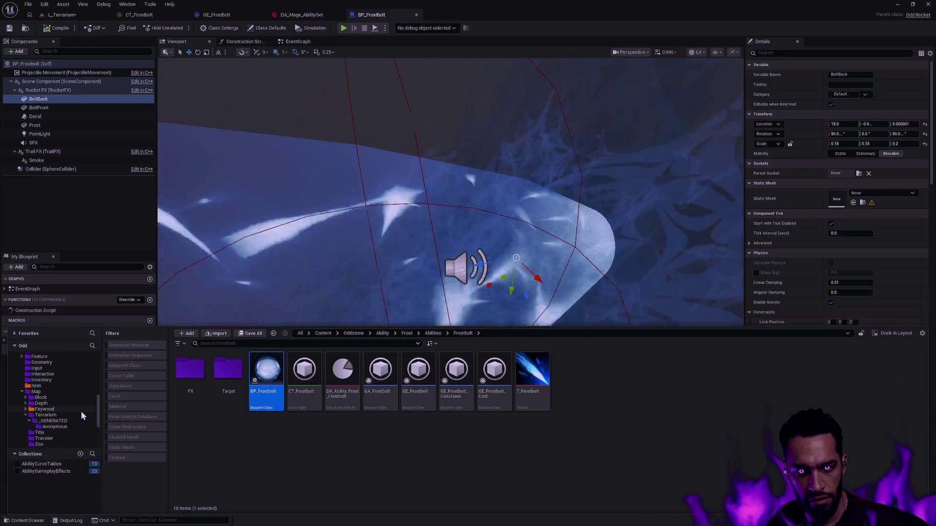
left_click(70, 428)
left_click_drag(379, 376, 60, 374)
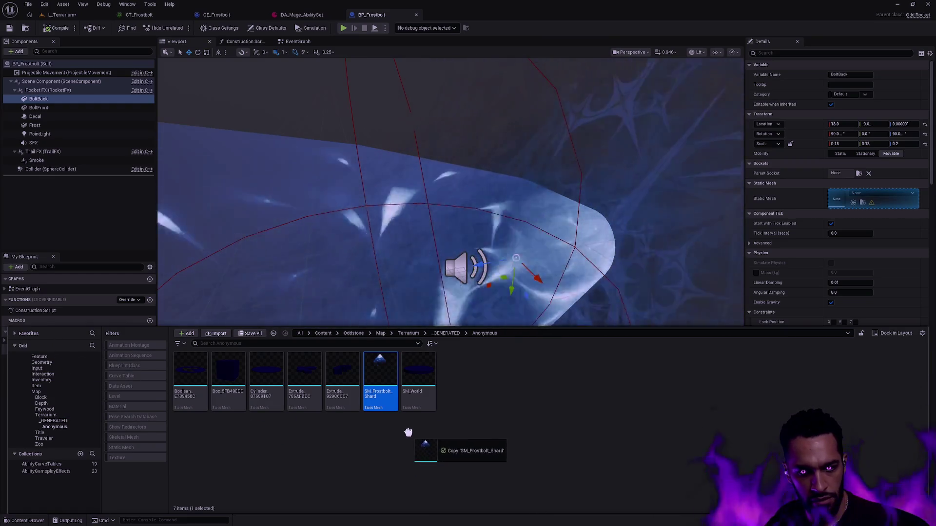
left_click_drag(60, 374, 409, 435)
key("Escape")
scroll(70, 397, "up", 5)
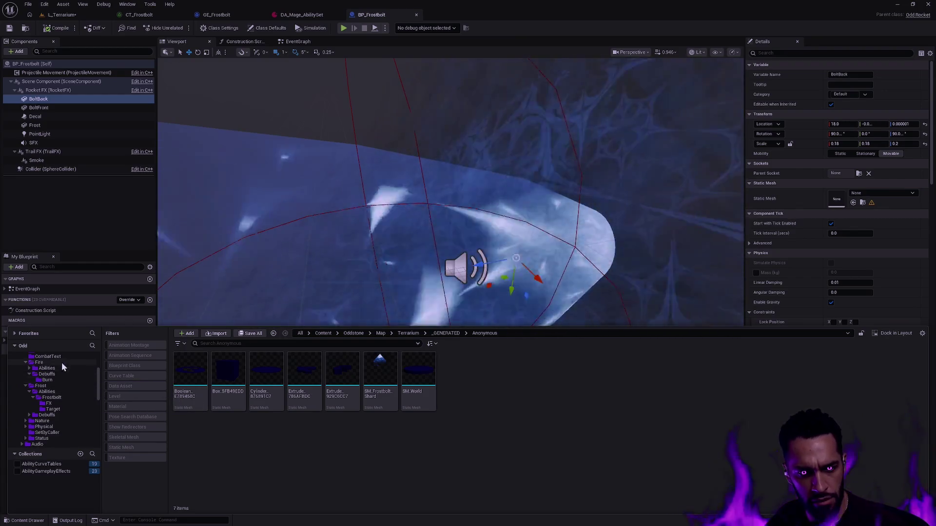
left_click_drag(380, 377, 64, 400)
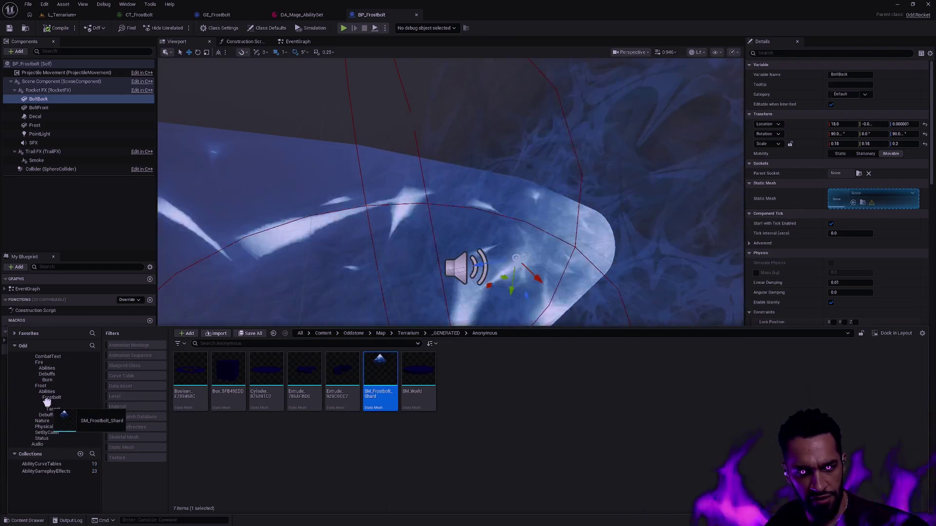
Drop SM_Frostbolt_Shard onto Frostbolt/FX with Move Here and verify it in the FX folder.
left_click_drag(401, 384, 53, 404)
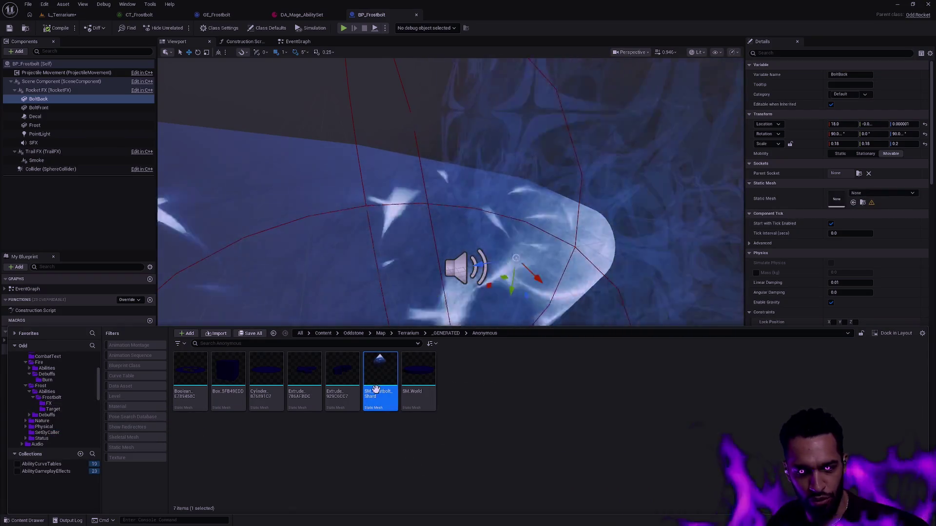
left_click(428, 274)
key("ctrl+space")
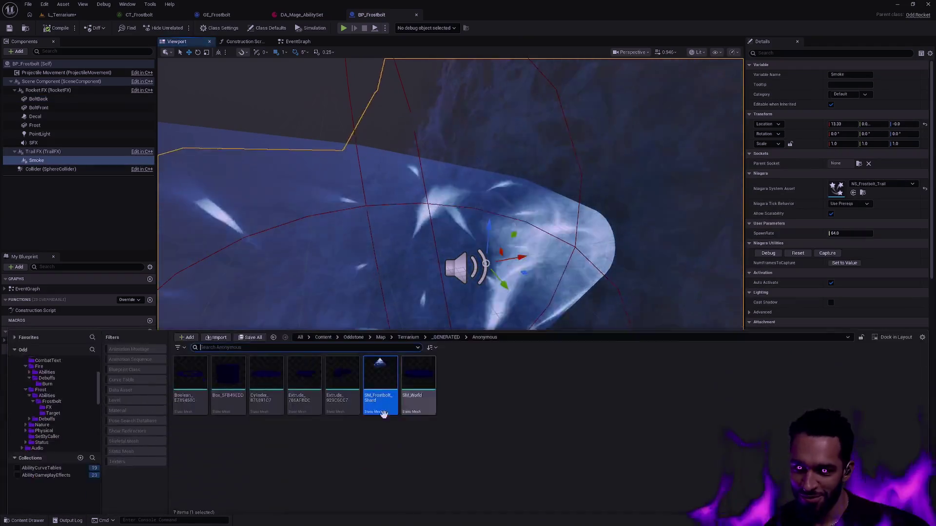
left_click_drag(383, 406, 82, 410)
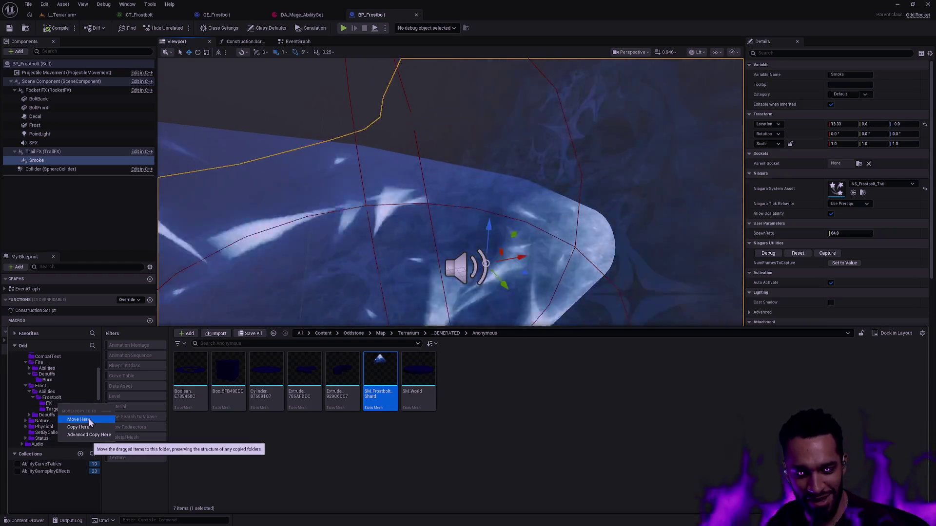
left_click(90, 424)
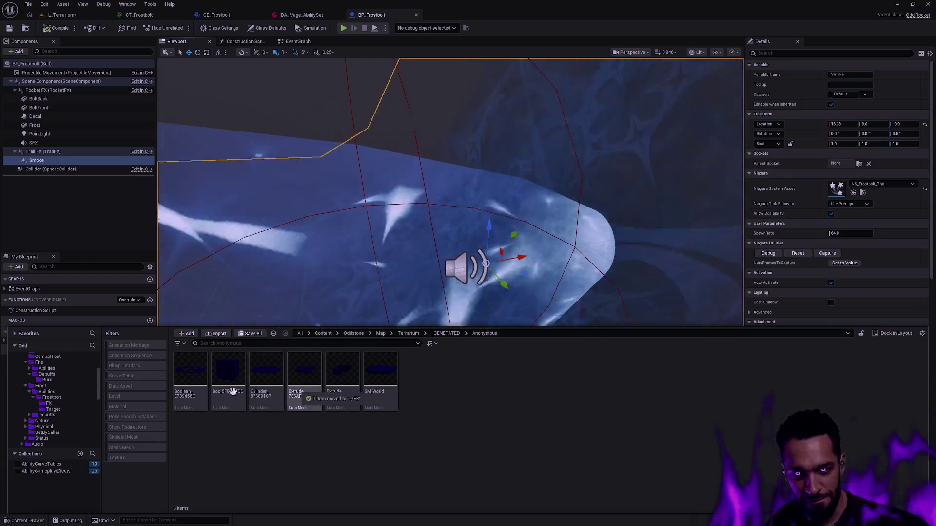
left_click(49, 404)
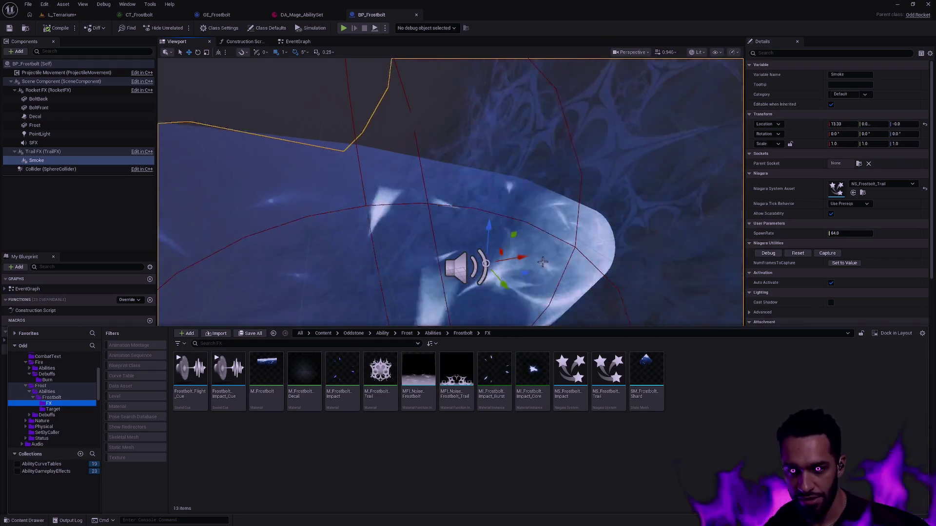
Assign SM_Frostbolt_Shard to the BoltBack and BoltFront meshes and resume past the Rider ensure break.
left_click(92, 108)
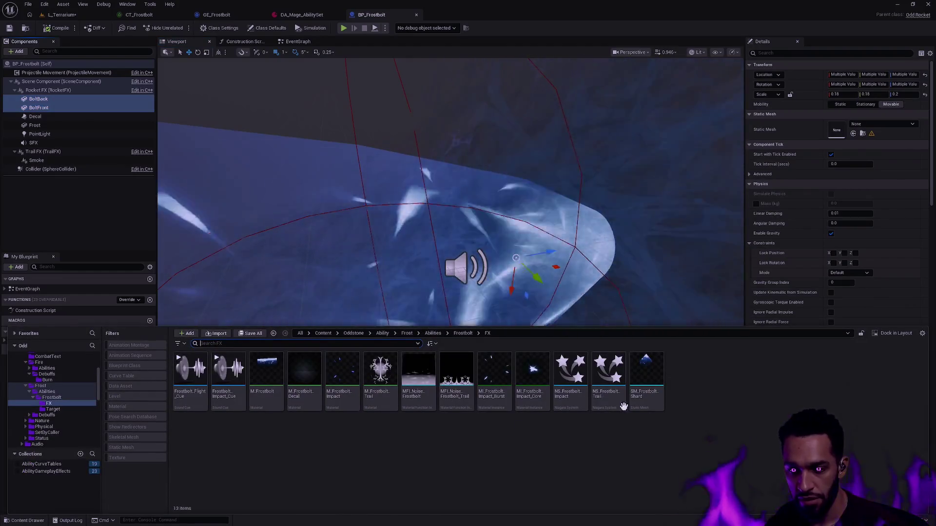
left_click(646, 380)
left_click(854, 133)
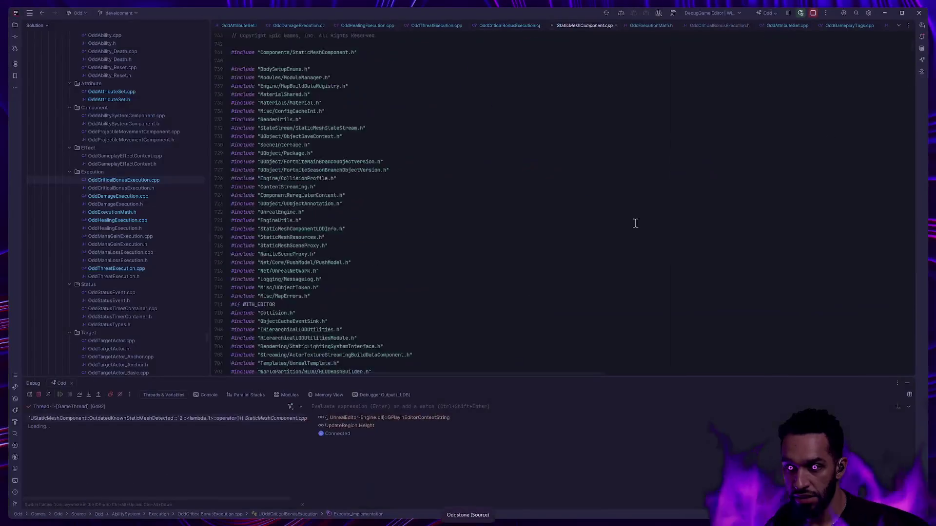
left_click(64, 395)
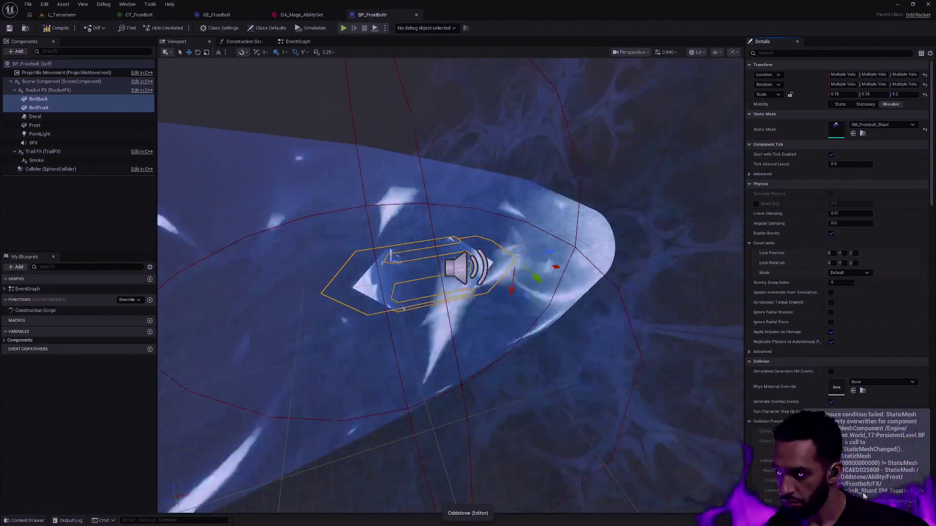
Inspect the Smoke trail component and select the BoltFront shard for repositioning.
left_click(475, 239)
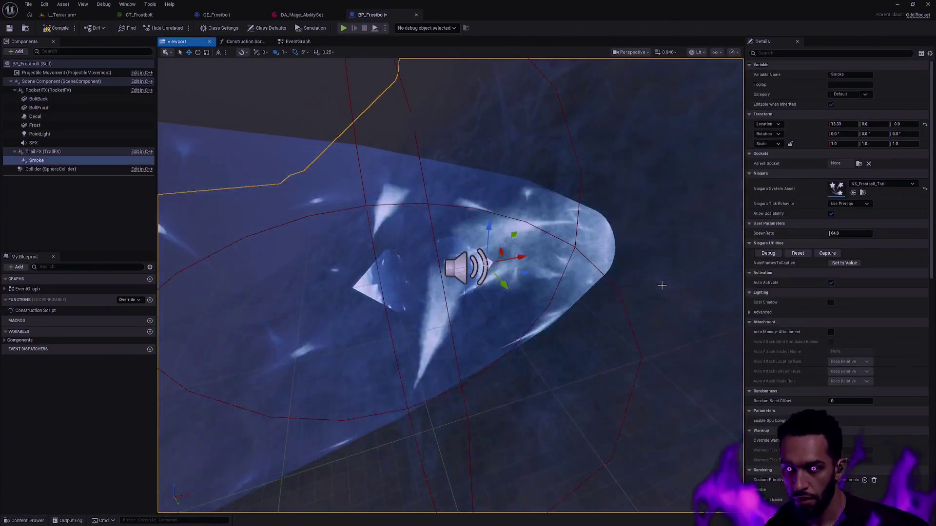
scroll(474, 240, "down", 5)
scroll(475, 239, "up", 2)
scroll(481, 207, "up", 3)
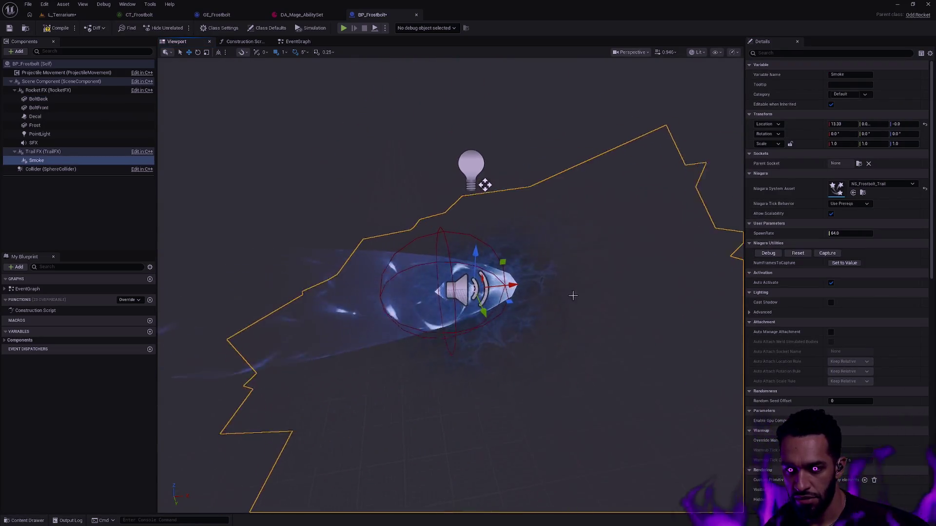
scroll(482, 183, "up", 3)
scroll(538, 293, "up", 5)
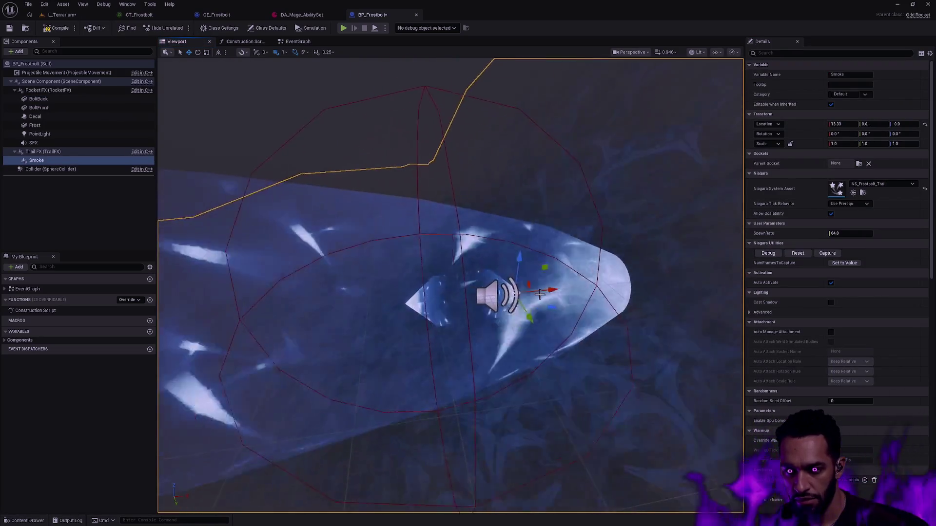
scroll(538, 294, "down", 5)
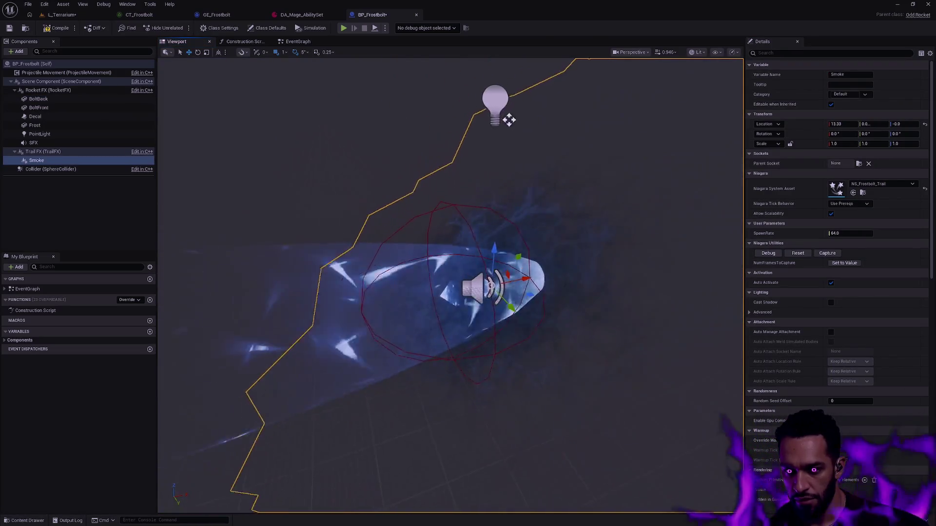
scroll(505, 119, "up", 5)
scroll(450, 285, "up", 3)
scroll(450, 285, "up", 2)
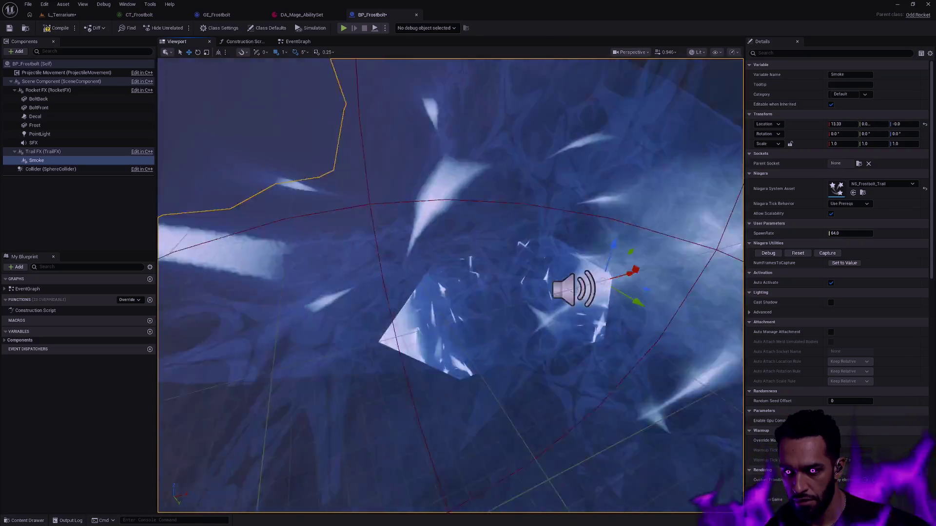
scroll(450, 285, "down", 5)
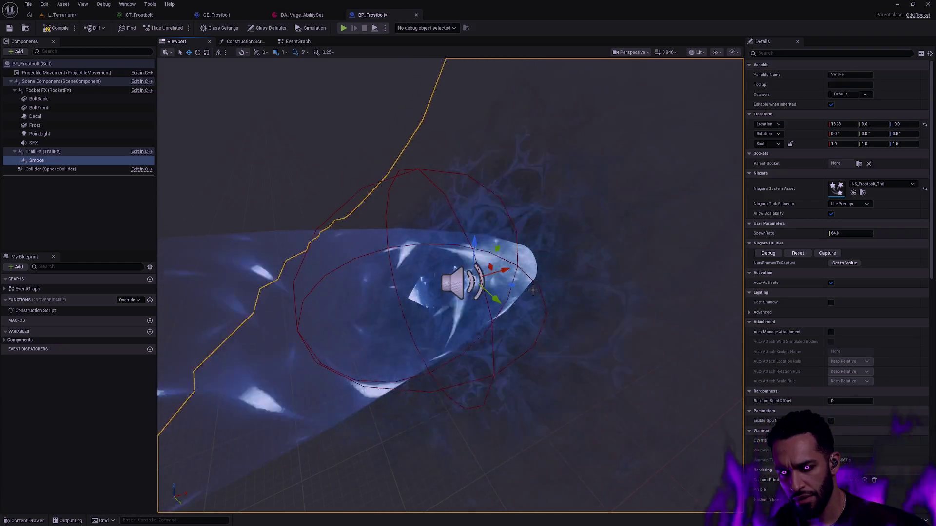
scroll(482, 356, "down", 3)
left_click_drag(450, 285, 512, 286)
scroll(450, 285, "up", 3)
left_click_drag(450, 285, 449, 219)
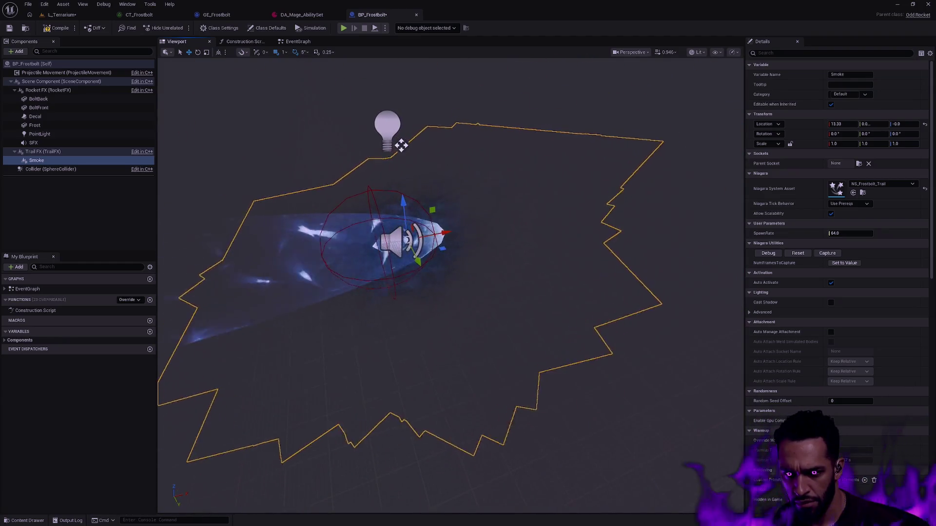
scroll(450, 285, "up", 3)
scroll(234, 141, "down", 3)
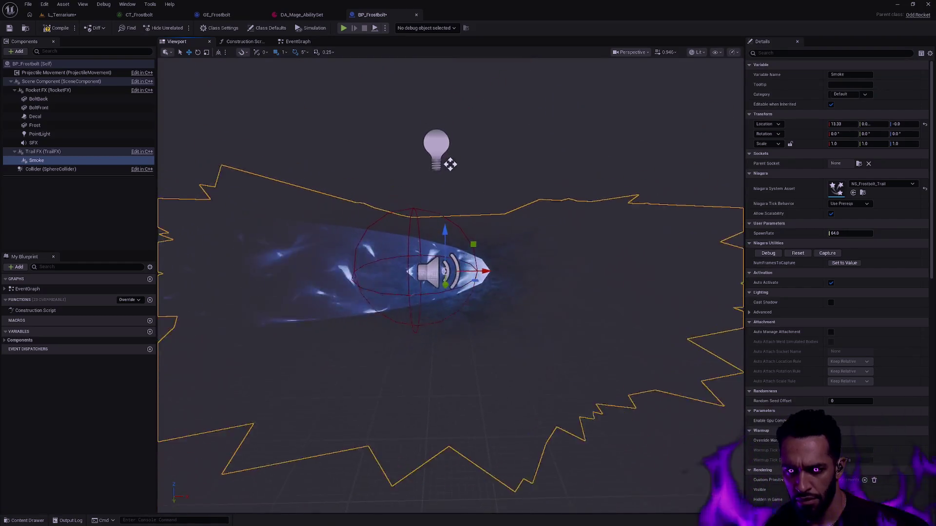
scroll(234, 141, "up", 3)
left_click(38, 108)
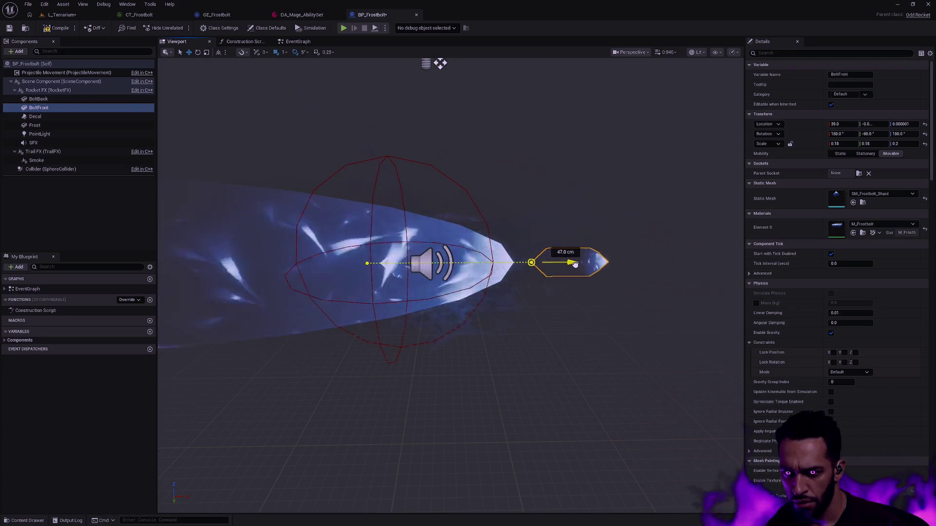
Drag BoltFront back to Location X -8 inside the collision sphere and save BP_Frostbolt.
left_click_drag(575, 265, 412, 265)
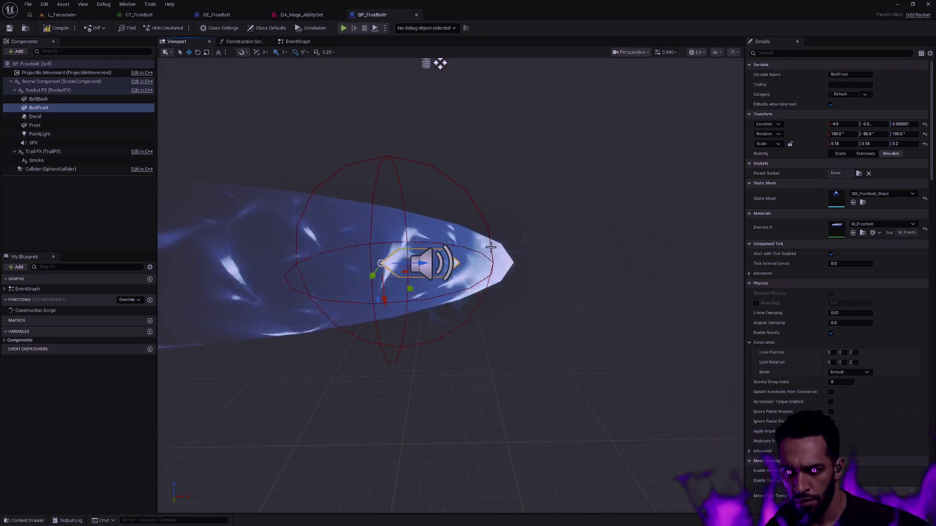
left_click(614, 234)
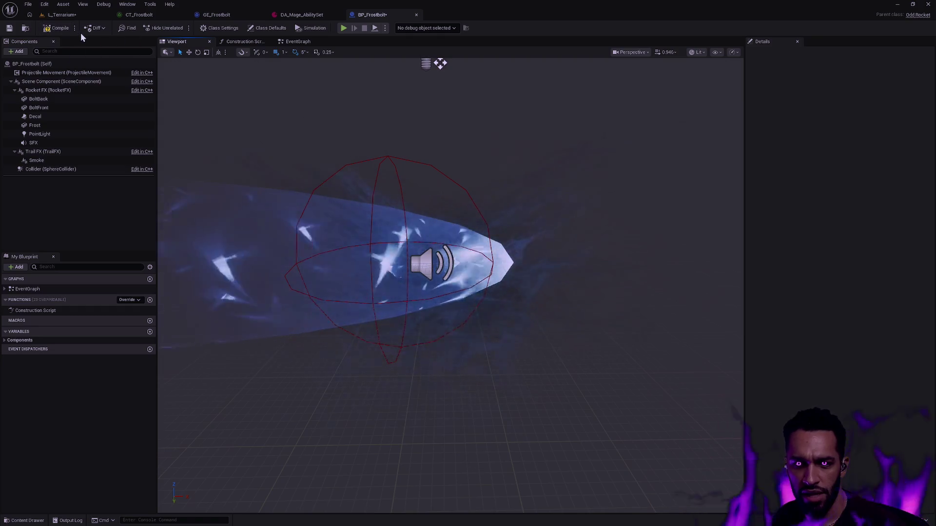
left_click(9, 29)
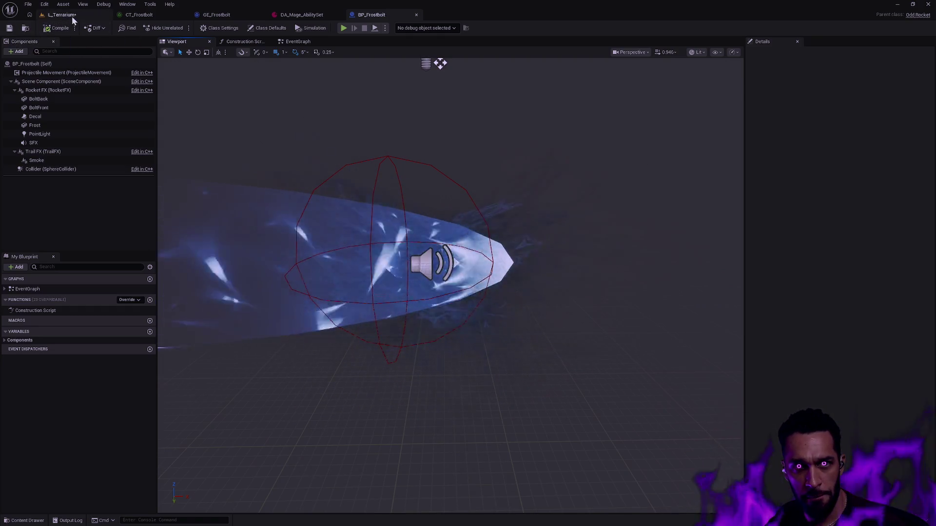
Delete the stray capsule shard actor from L_Terrarium and start a play session.
left_click(62, 14)
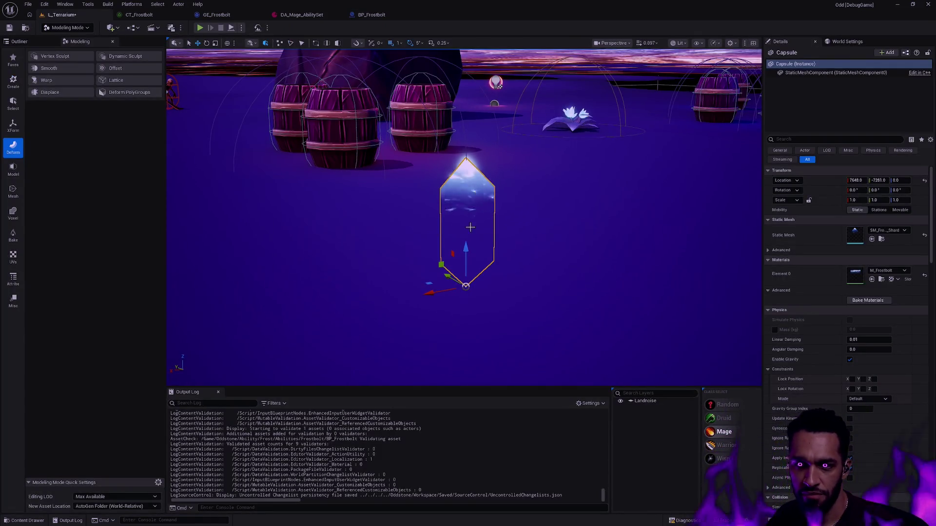
key("Delete")
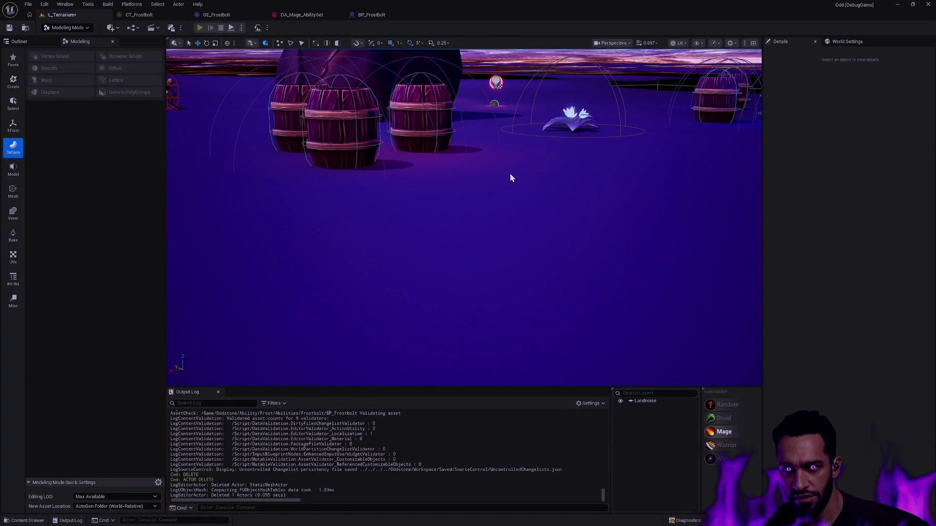
key("alt+p")
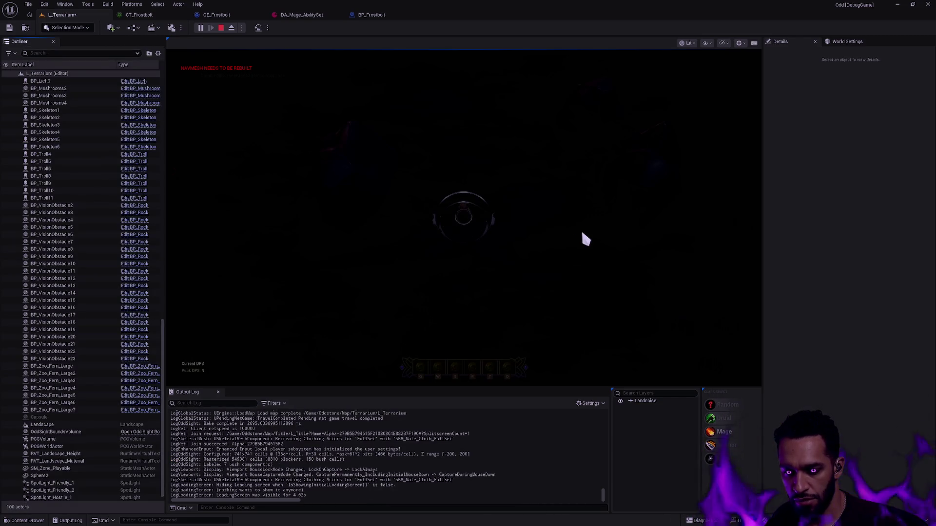
Cast Frostbolt several times while repositioning the mage, end play and return to BP_Frostbolt.
left_click(429, 268)
left_click(506, 257)
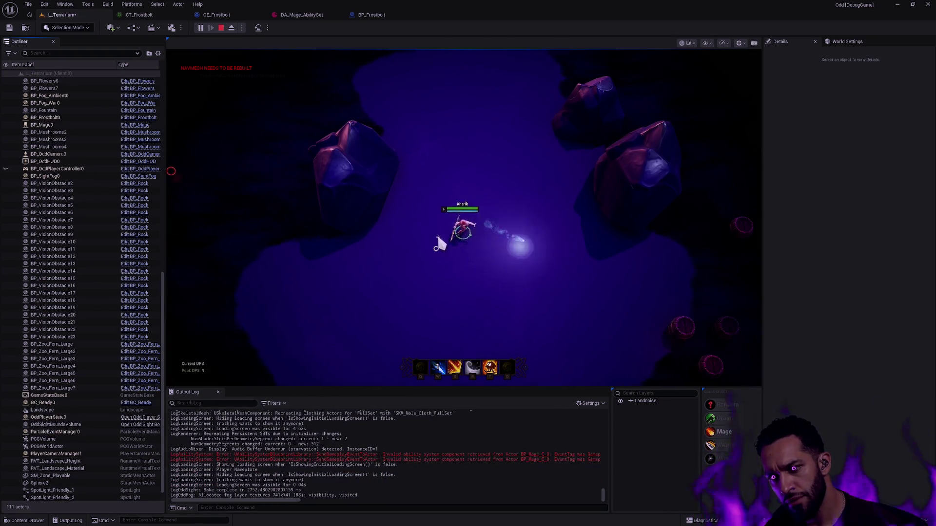
left_click(439, 244)
left_click(455, 260)
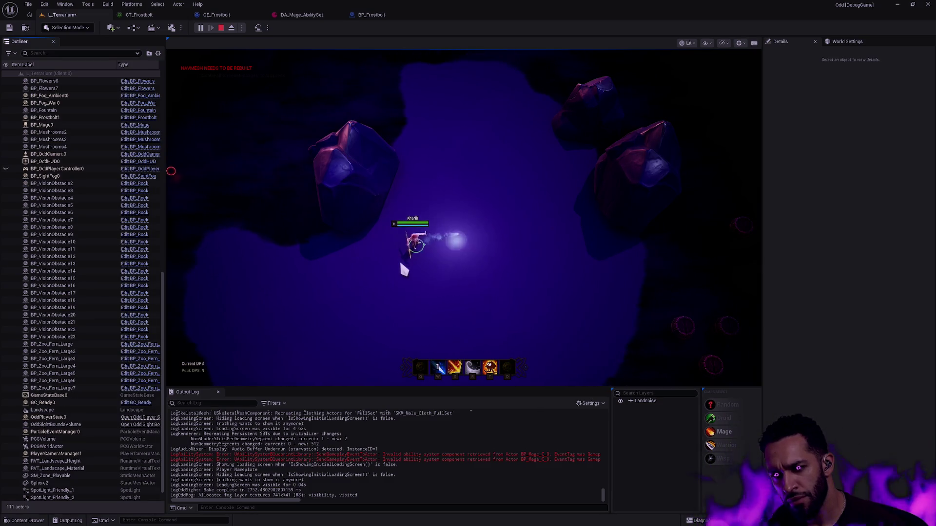
left_click(412, 273)
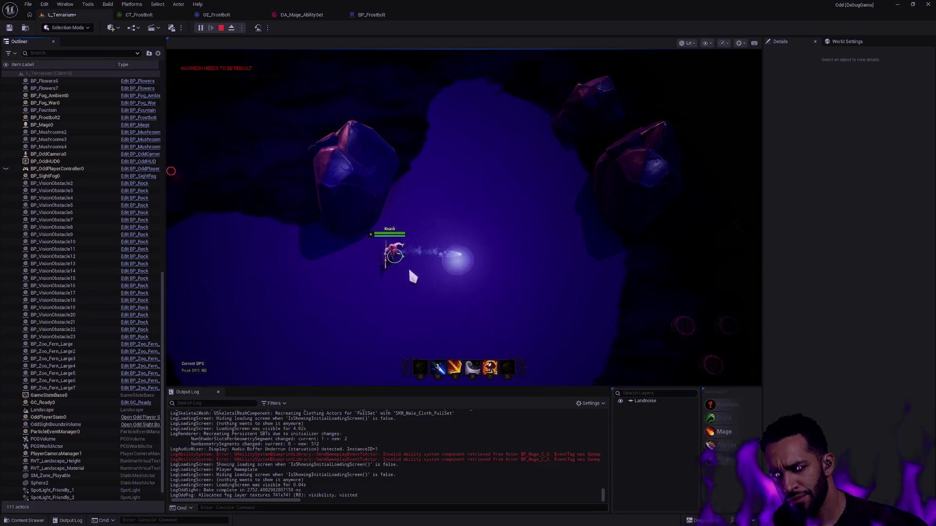
key("w")
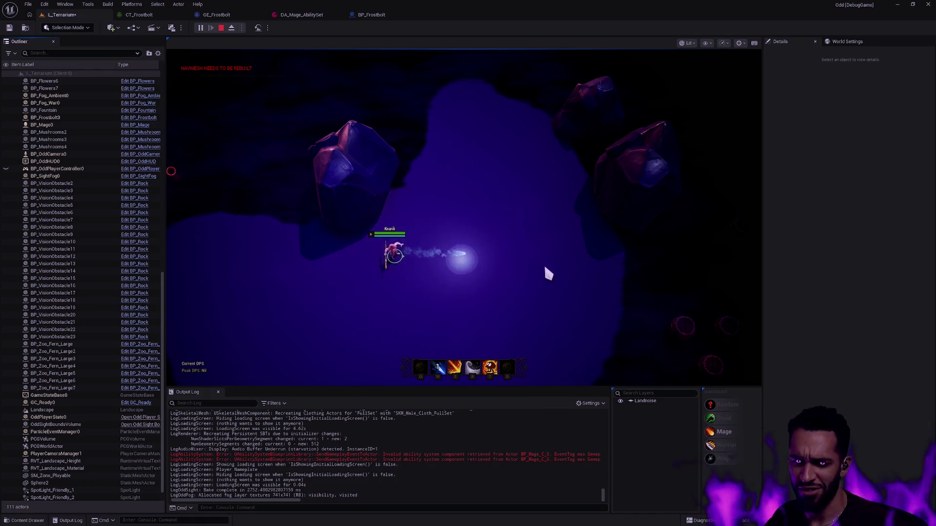
key("w")
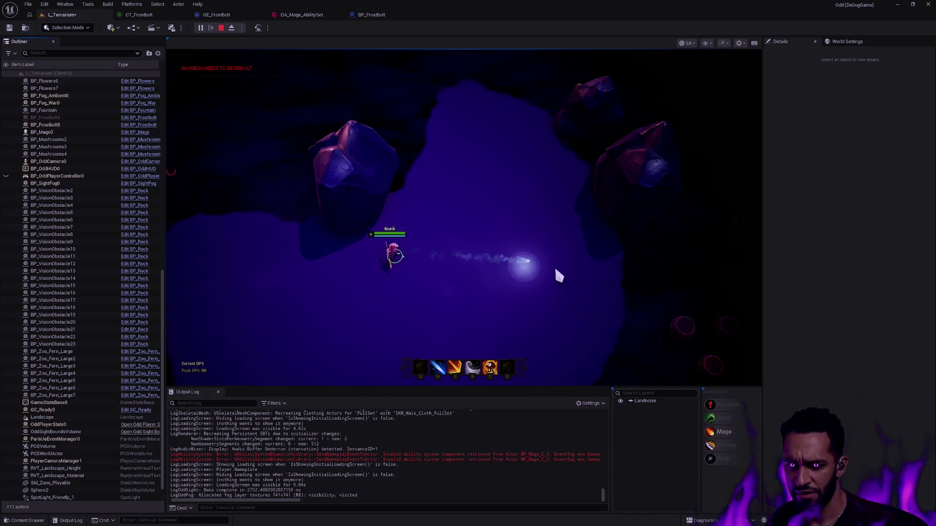
key("Escape")
left_click(371, 15)
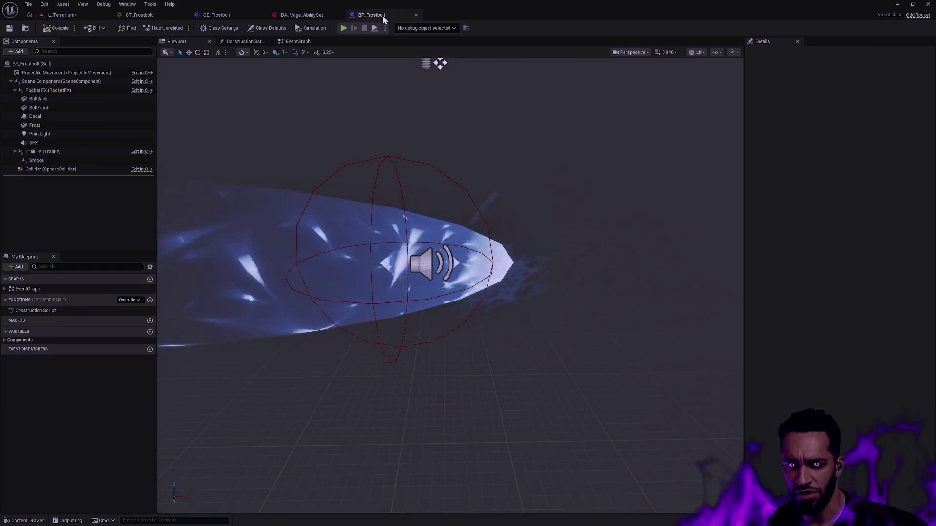
Assign M_Mystery to BoltBack and BoltFront's Element 0, check the Smoke component, return to L_Terrarium.
left_click(88, 108)
left_click(89, 99, "shift")
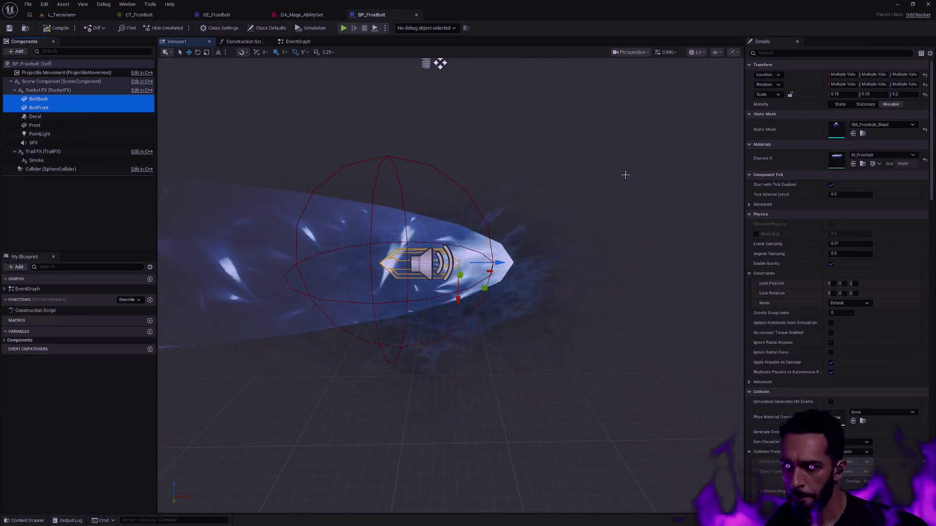
left_click(885, 156)
scroll(898, 312, "up", 3)
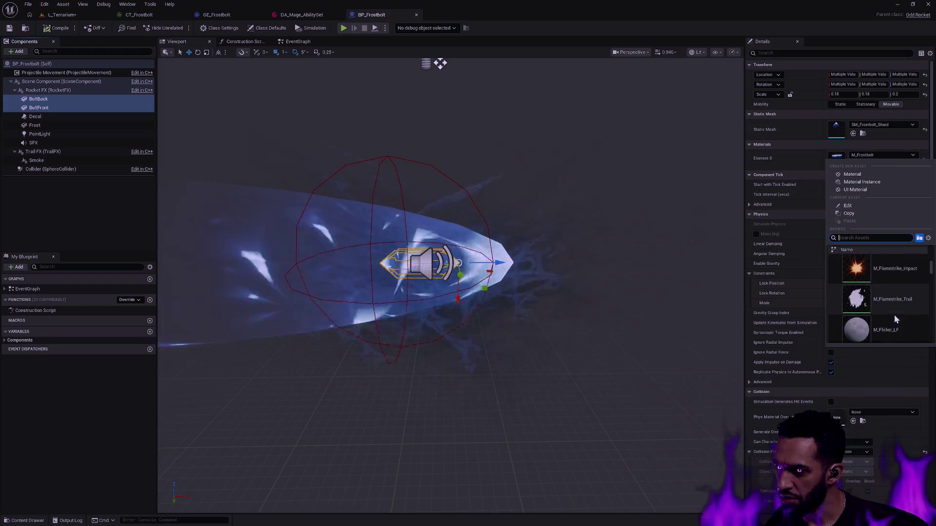
scroll(906, 316, "up", 3)
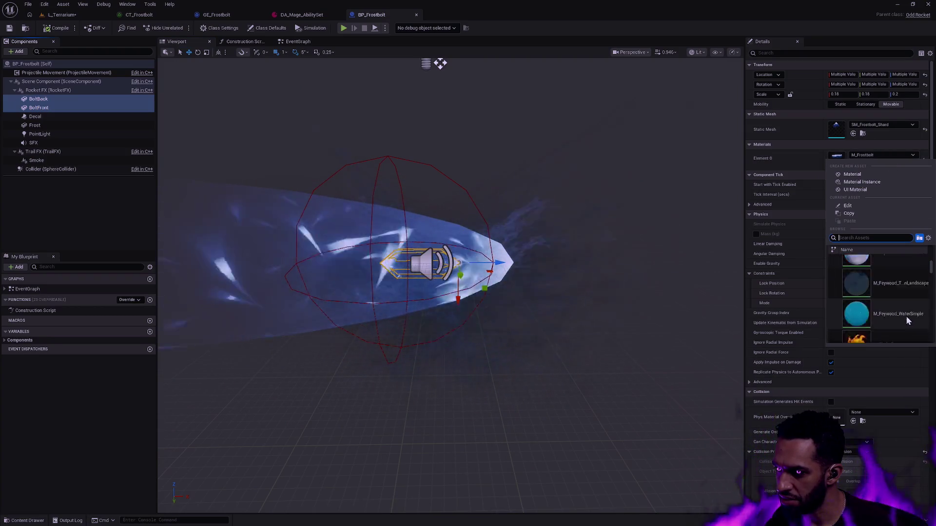
scroll(906, 304, "up", 1)
scroll(906, 306, "up", 1)
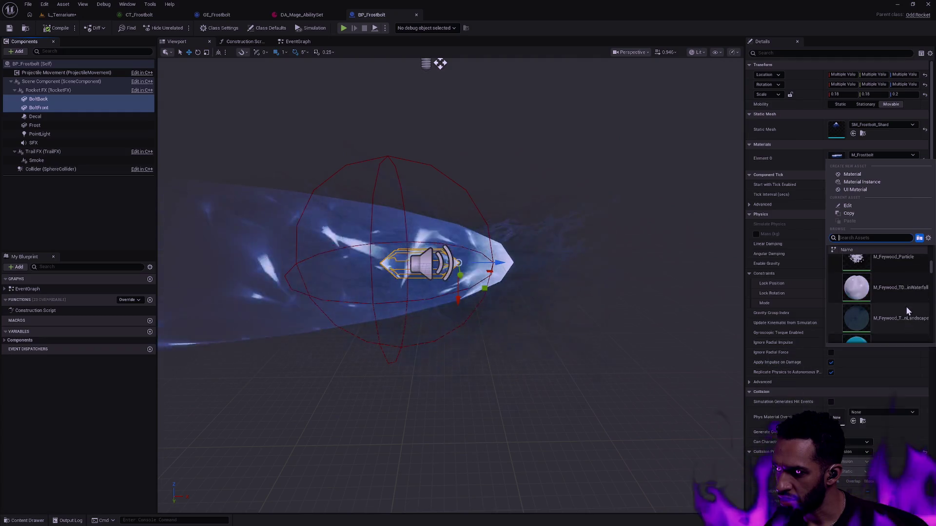
scroll(909, 307, "up", 1)
scroll(901, 321, "up", 2)
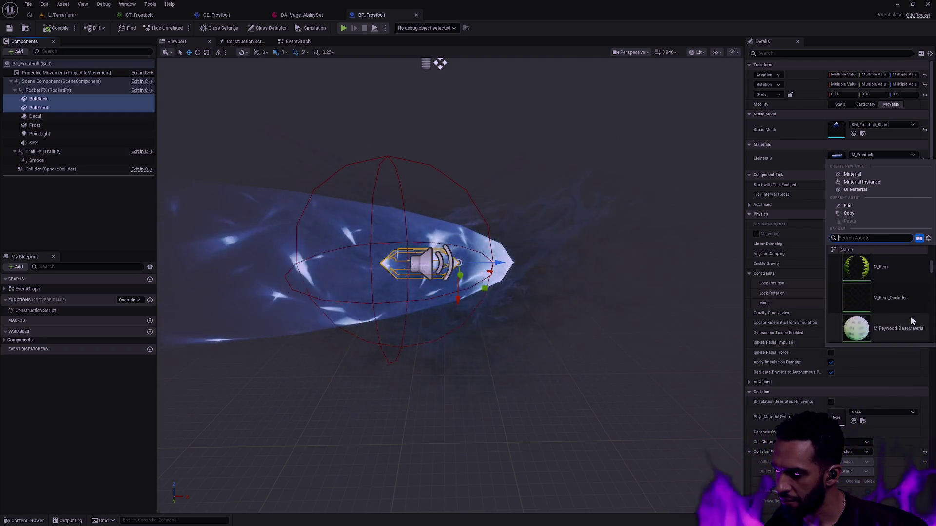
scroll(910, 316, "up", 1)
scroll(910, 312, "up", 1)
scroll(910, 313, "up", 1)
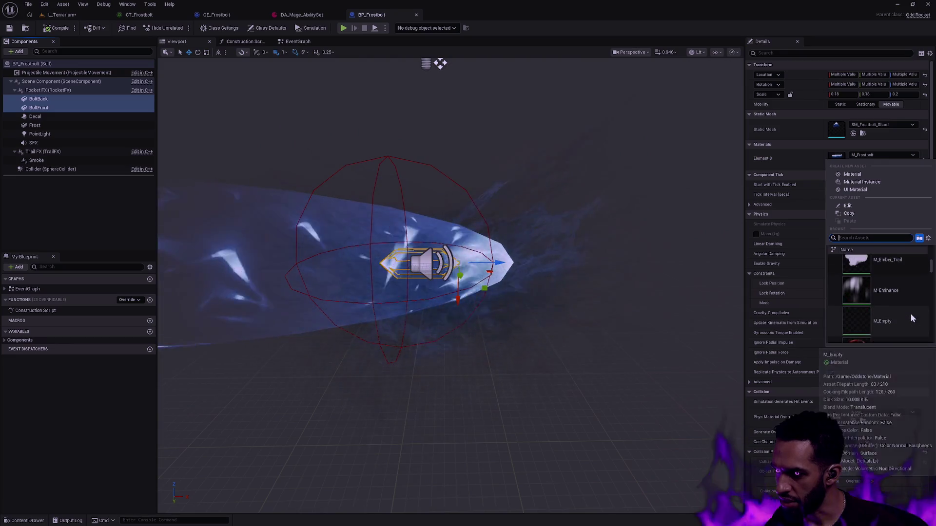
scroll(910, 314, "up", 1)
scroll(911, 314, "up", 1)
scroll(911, 313, "up", 1)
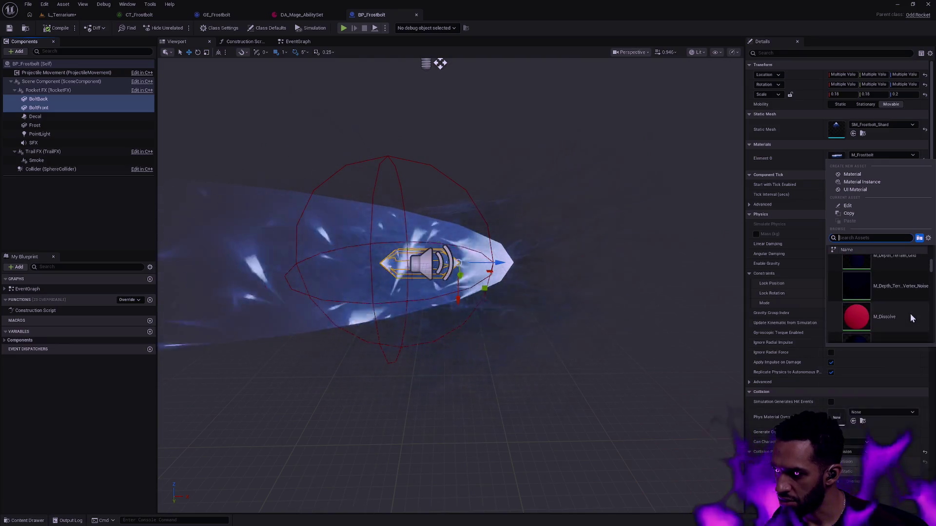
scroll(906, 314, "up", 1)
scroll(906, 314, "up", 1)
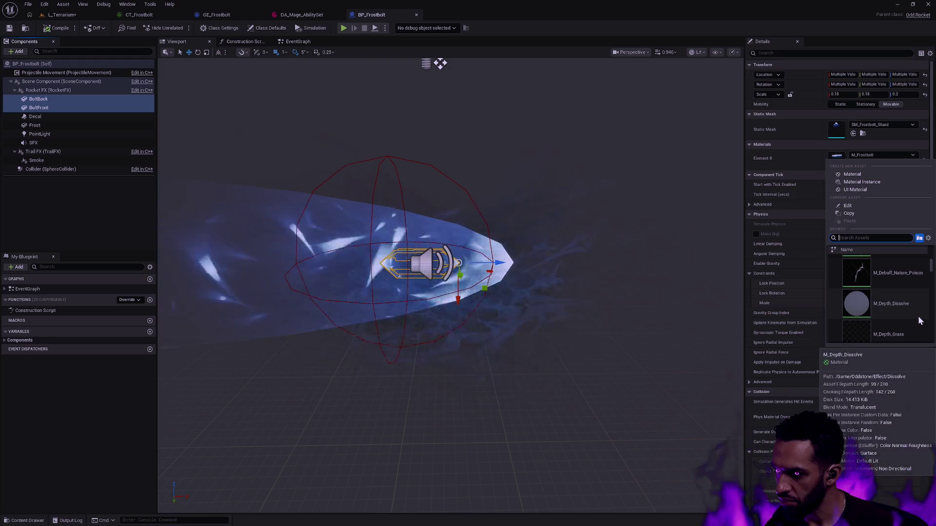
scroll(902, 307, "up", 1)
scroll(904, 307, "up", 1)
scroll(904, 308, "up", 1)
scroll(907, 310, "up", 1)
scroll(906, 310, "up", 1)
scroll(907, 310, "up", 1)
scroll(908, 309, "up", 1)
scroll(909, 311, "up", 1)
scroll(908, 310, "up", 1)
scroll(908, 311, "up", 1)
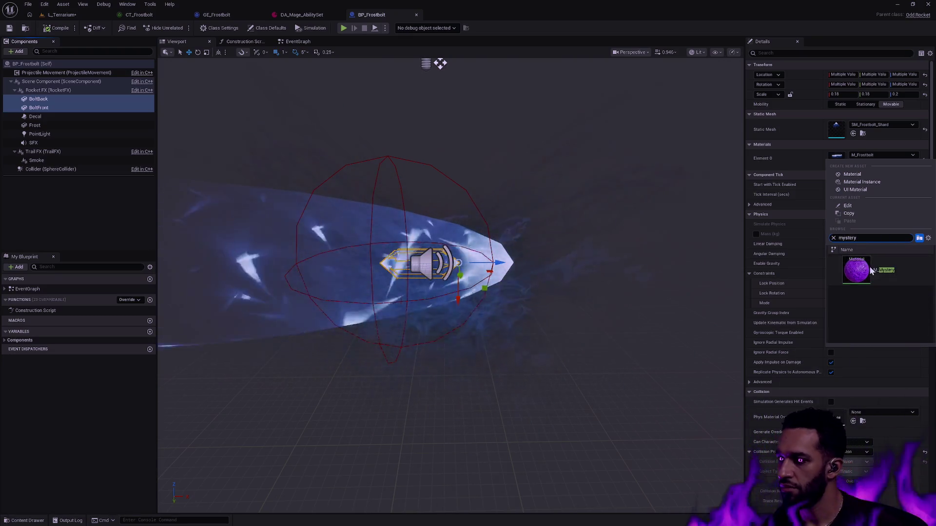
left_click(857, 264)
left_click(534, 157)
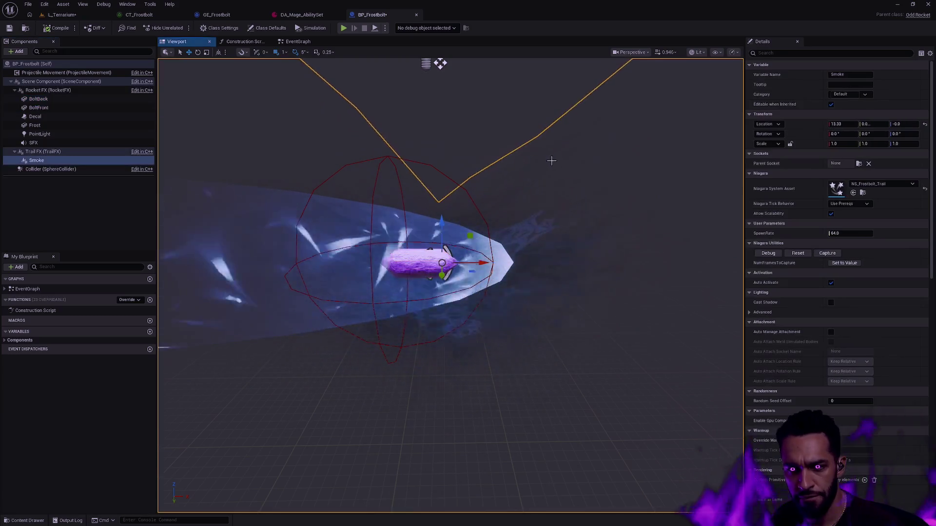
left_click(62, 15)
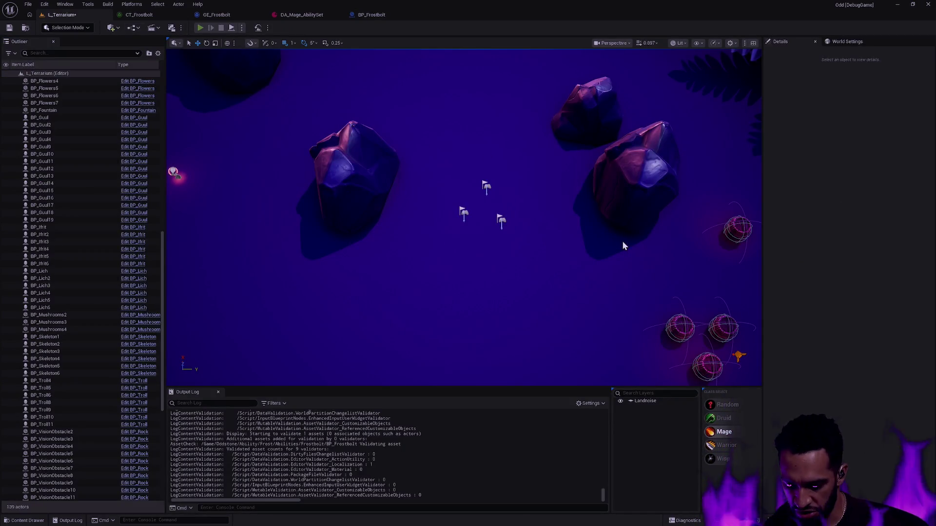
key("alt+p")
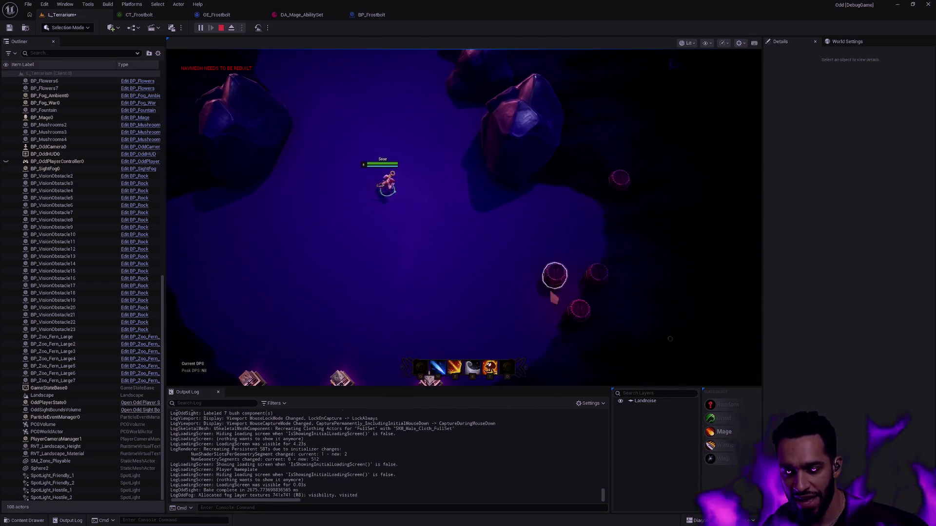
left_click(432, 208)
left_click(427, 196)
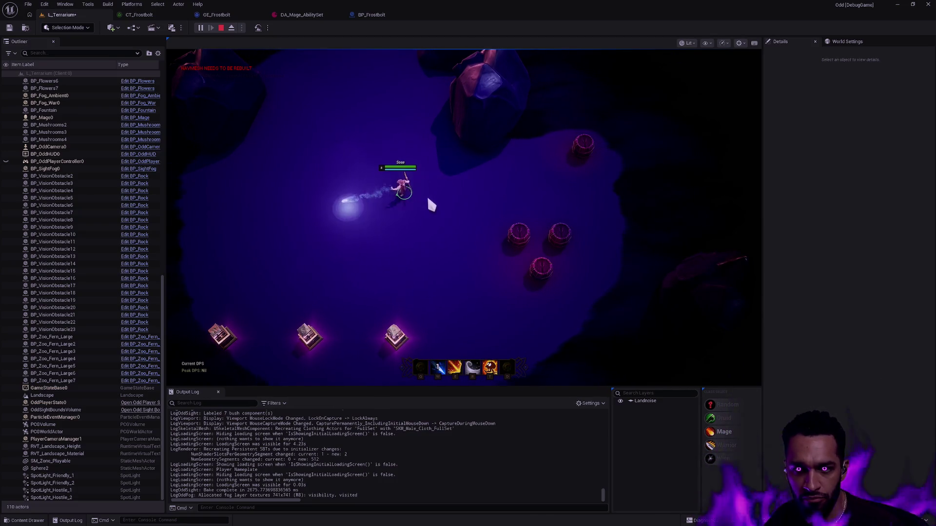
left_click(472, 206)
left_click(468, 205)
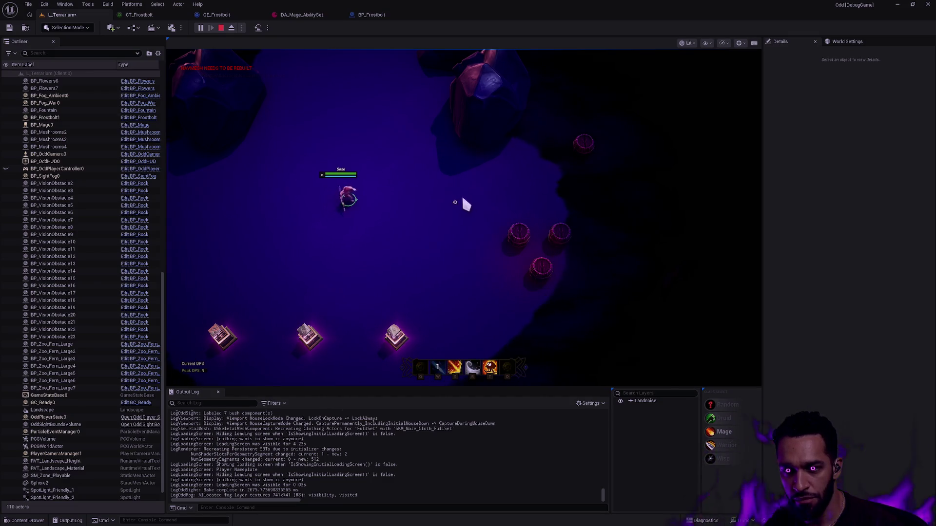
left_click(399, 209)
left_click(347, 199)
left_click(395, 206)
left_click(324, 202)
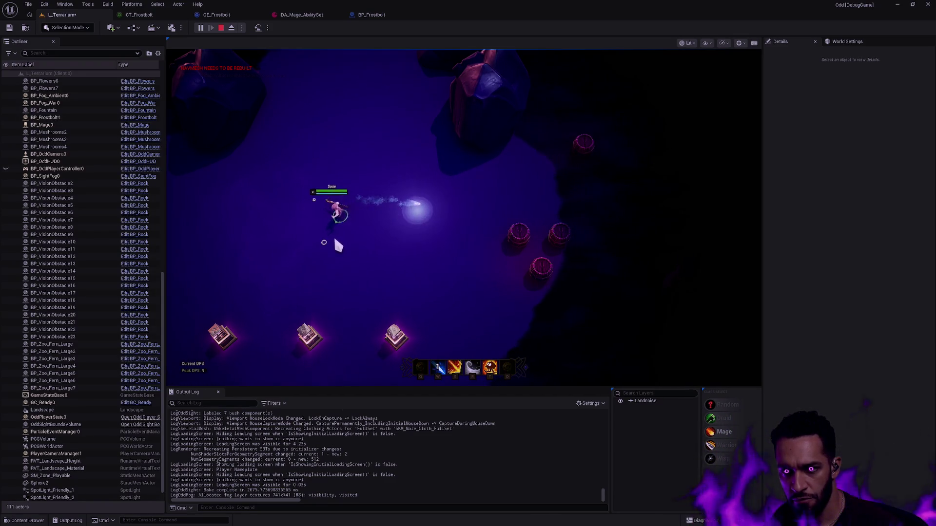
left_click(332, 238)
left_click(463, 254)
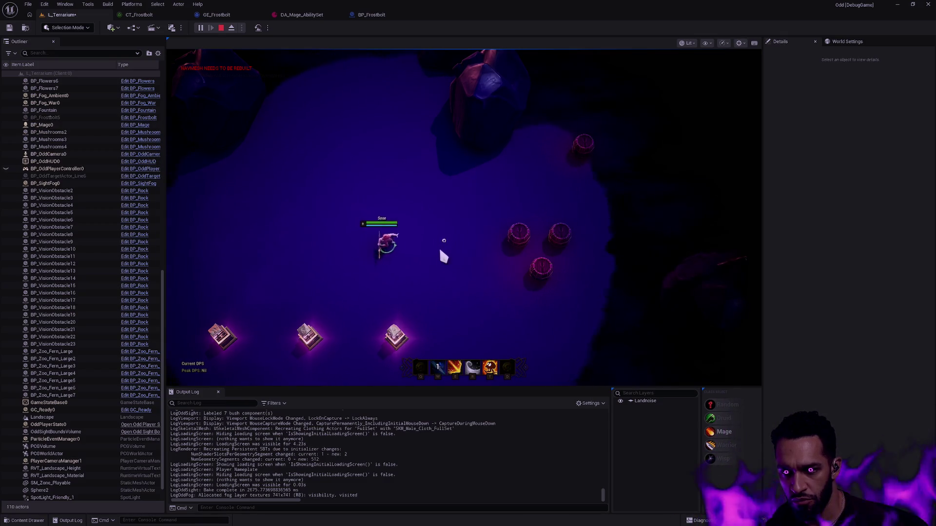
left_click(582, 241)
left_click(577, 248)
left_click(449, 184)
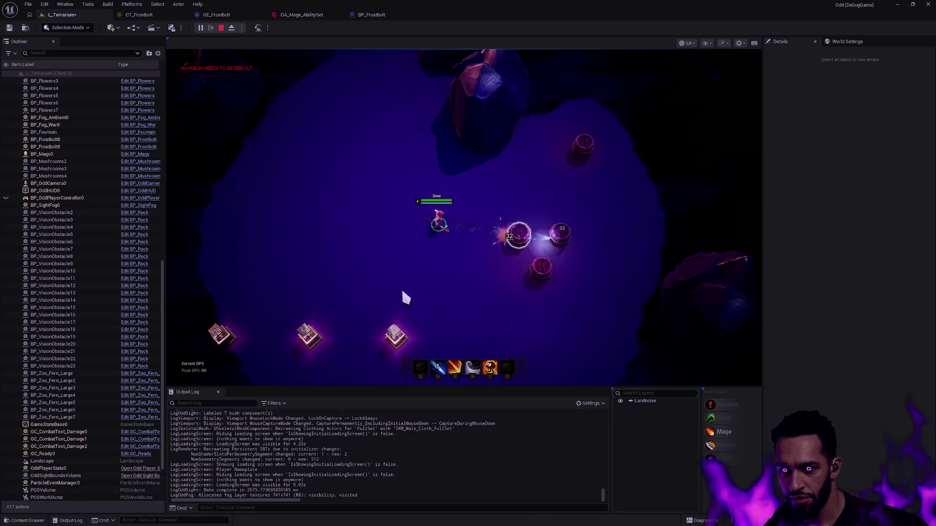
left_click(487, 224)
left_click(397, 205)
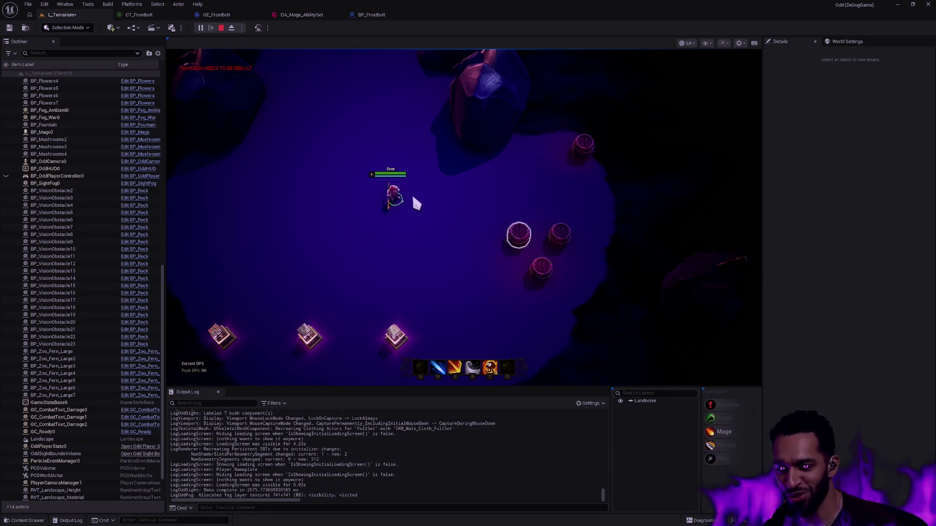
left_click(420, 260)
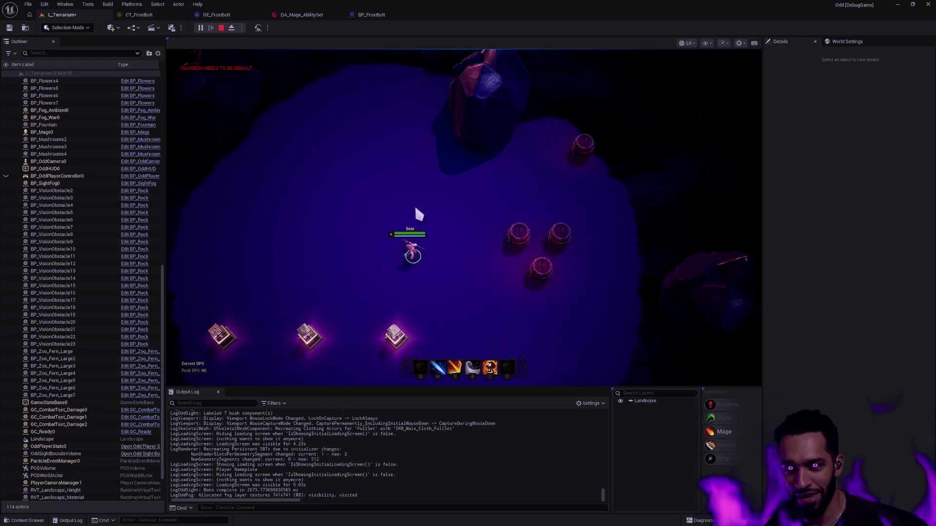
left_click(441, 241)
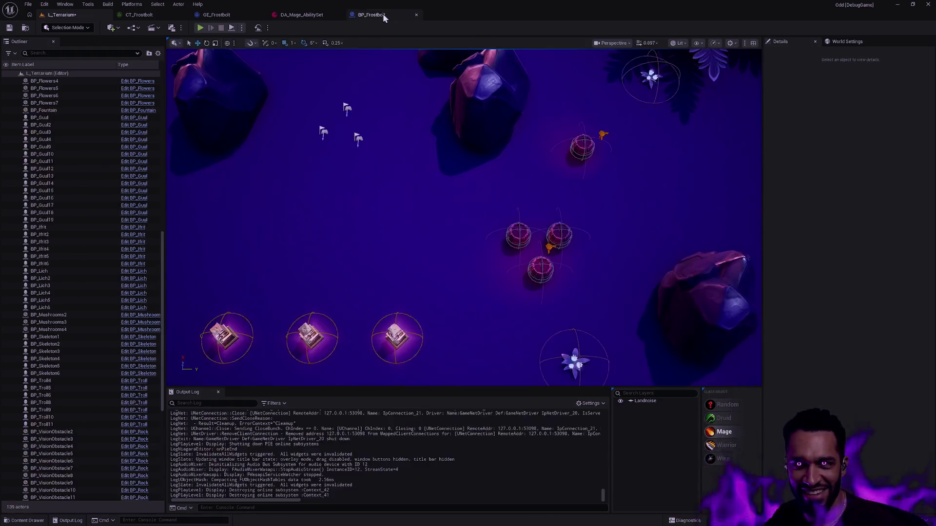
Clear the Smoke component's Niagara System Asset to None in BP_Frostbolt.
left_click(382, 14)
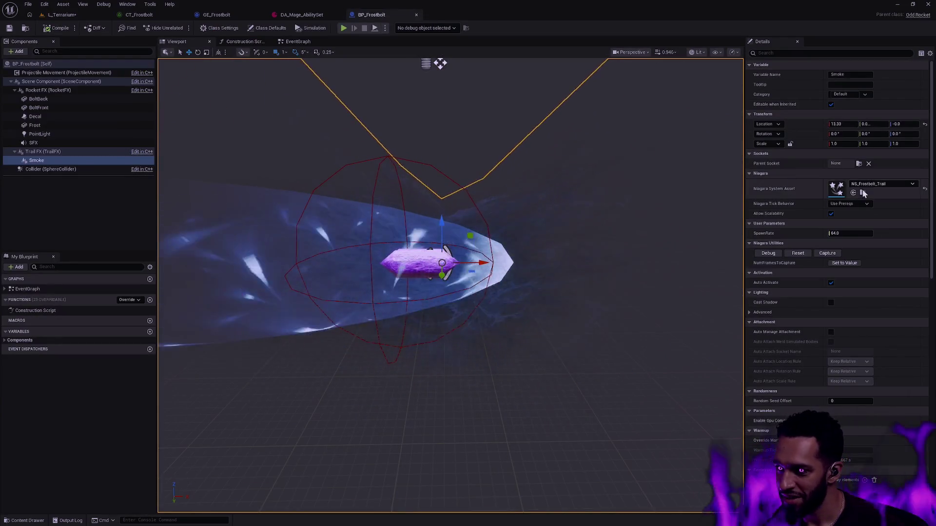
left_click(924, 190)
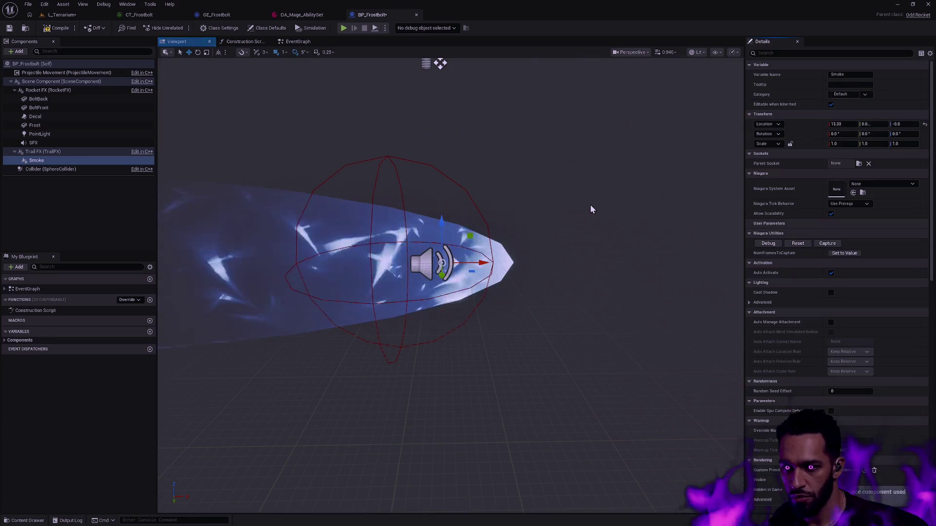
left_click(550, 256)
left_click_drag(549, 253, 512, 292)
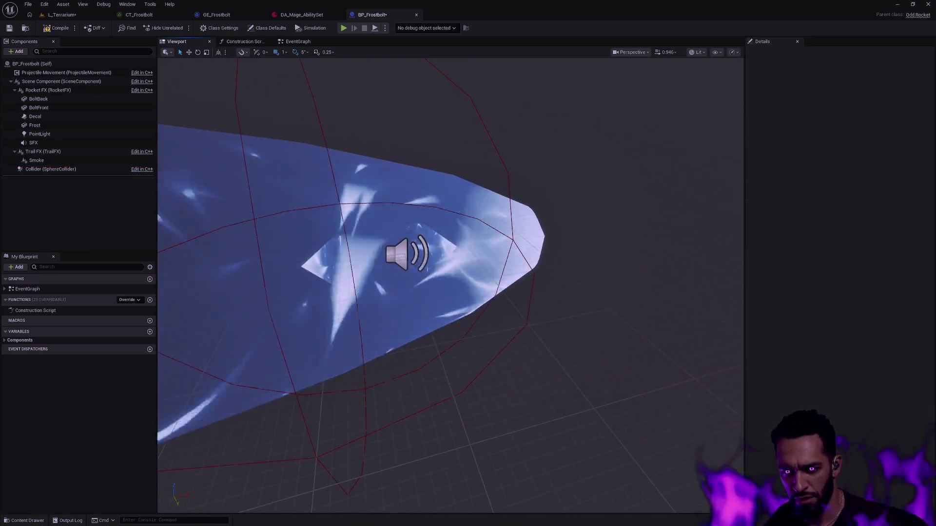
left_click_drag(512, 293, 468, 278)
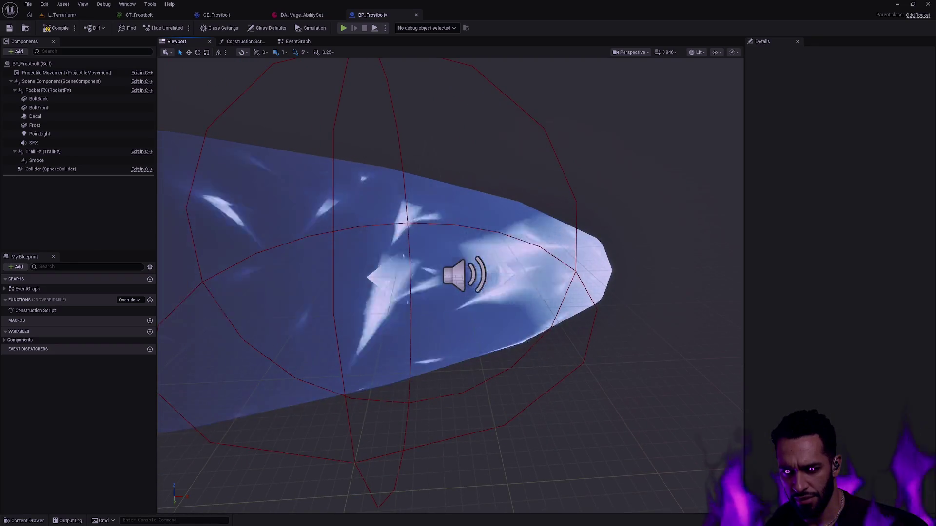
scroll(466, 216, "down", 5)
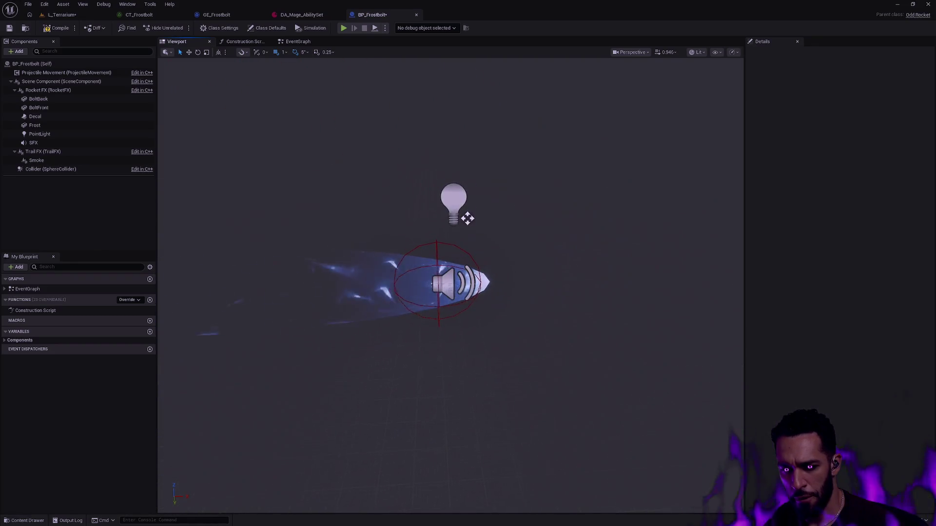
scroll(467, 217, "up", 5)
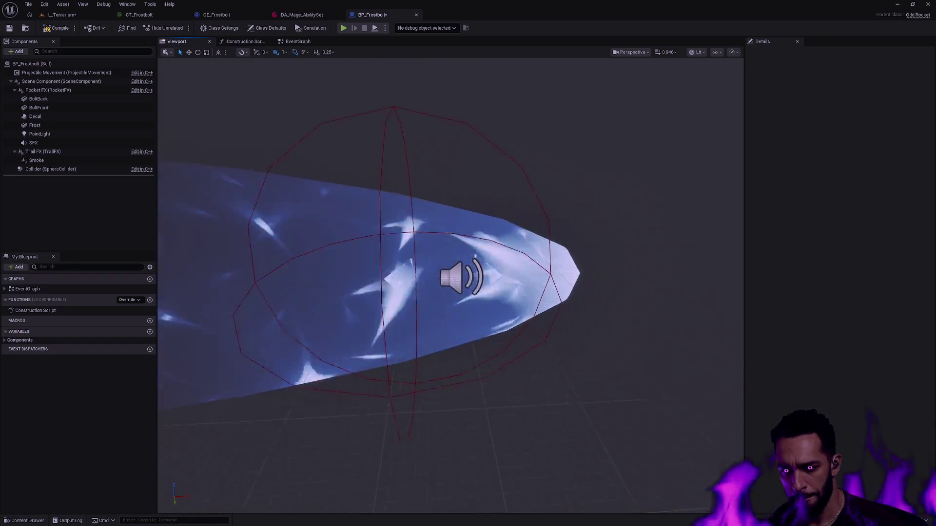
Apply the teal water material to both BoltFront and BoltBack shards.
left_click(44, 107)
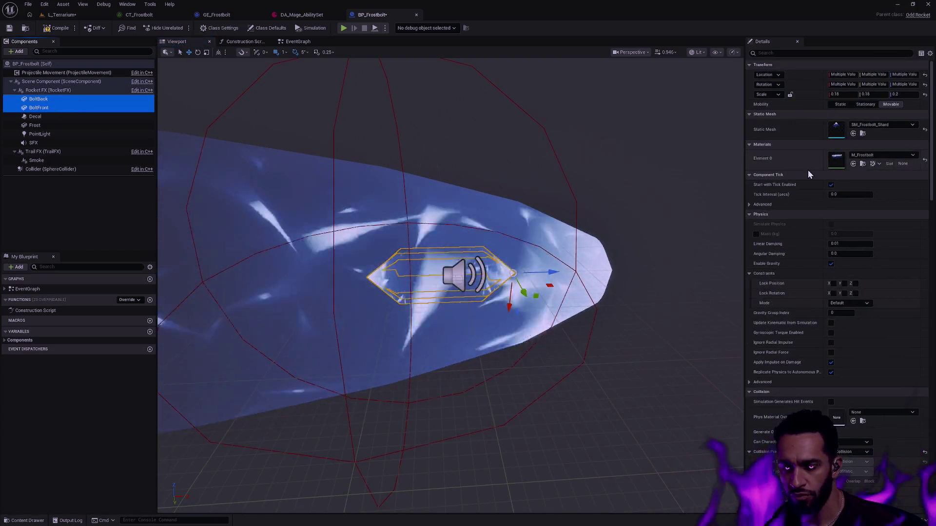
left_click(878, 155)
scroll(900, 292, "up", 2)
scroll(906, 297, "up", 2)
scroll(899, 294, "up", 2)
scroll(908, 292, "down", 2)
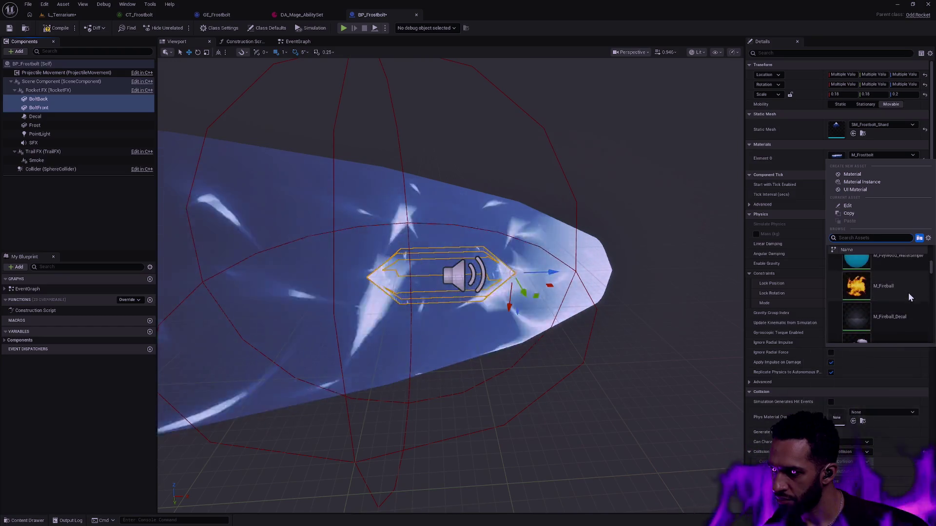
scroll(909, 292, "down", 2)
left_click(912, 324)
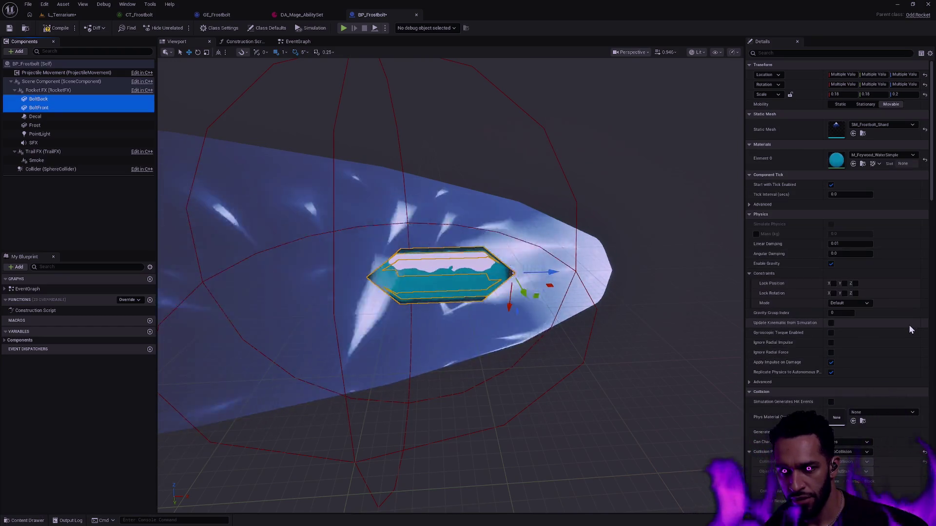
left_click(644, 229)
left_click_drag(644, 229, 460, 372)
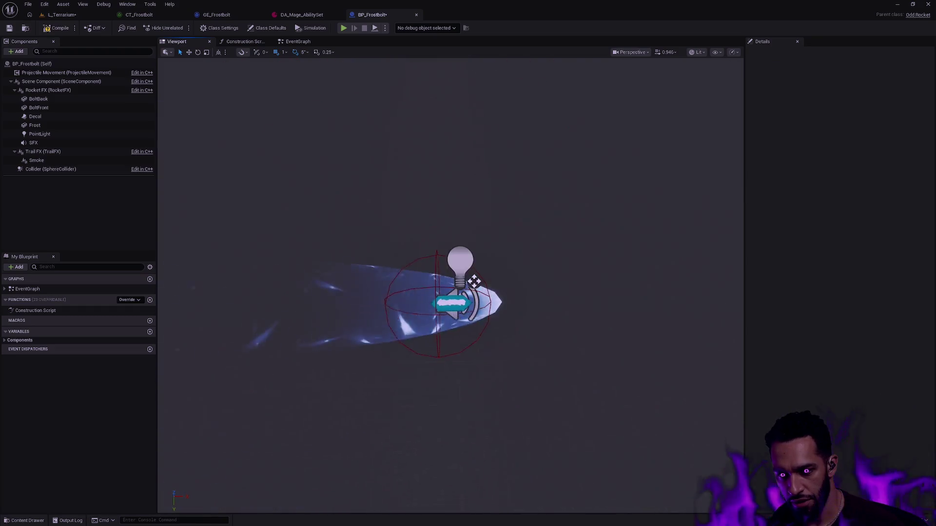
scroll(451, 286, "up", 5)
scroll(451, 285, "down", 3)
scroll(450, 285, "down", 2)
scroll(450, 286, "up", 4)
scroll(450, 285, "down", 2)
scroll(451, 285, "up", 4)
scroll(451, 286, "down", 5)
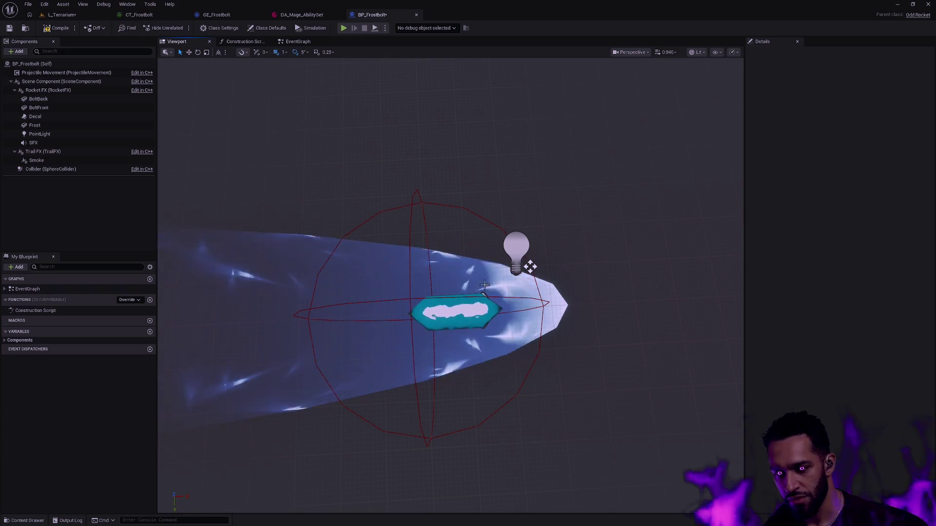
left_click(76, 106)
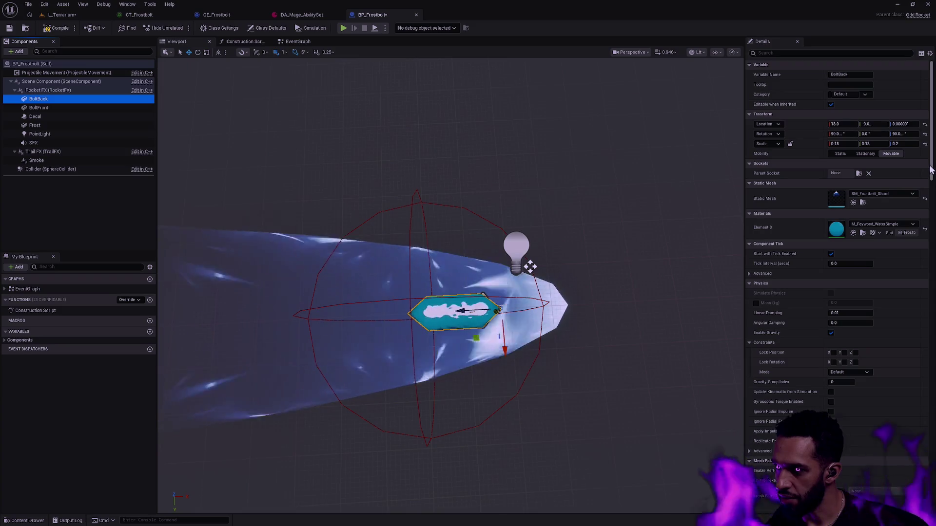
left_click_drag(930, 161, 933, 320)
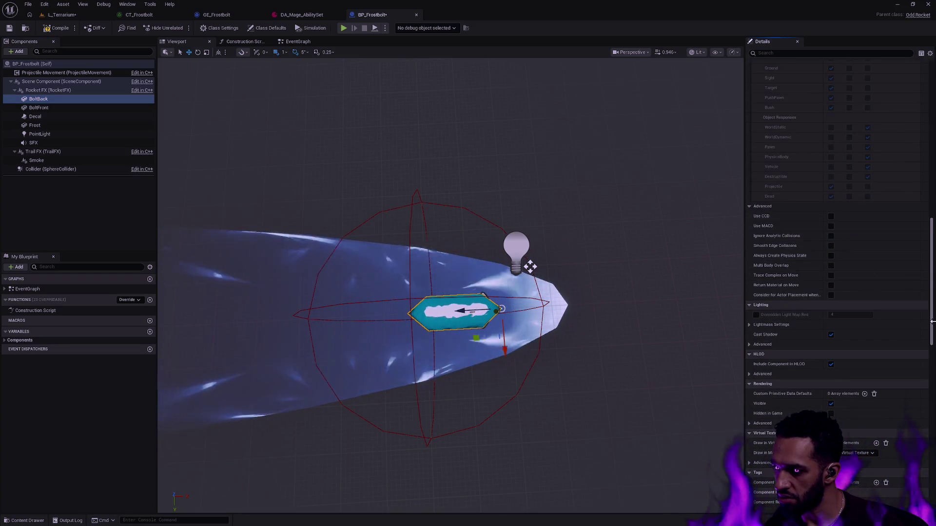
Uncheck Visible on BoltBack, compile BP_Frostbolt and return to L_Terrarium.
left_click(831, 403)
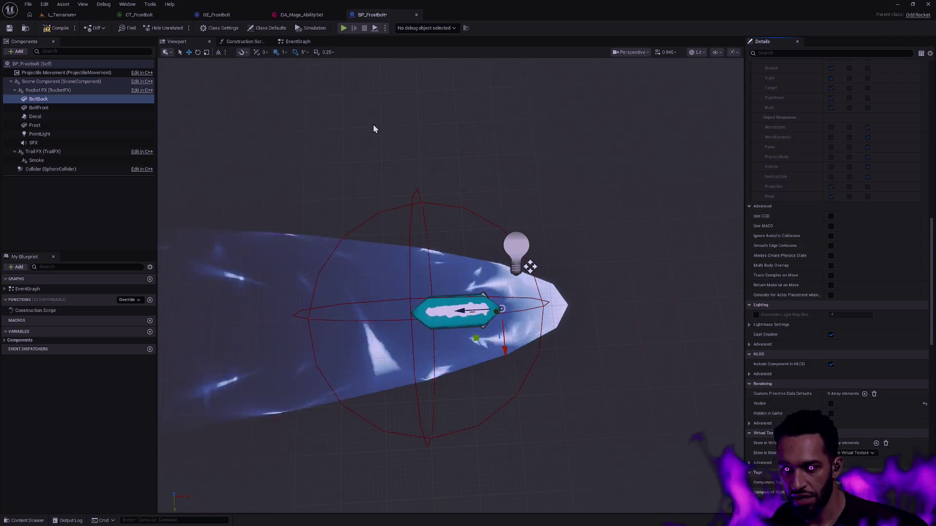
left_click(62, 30)
left_click_drag(438, 292, 439, 242)
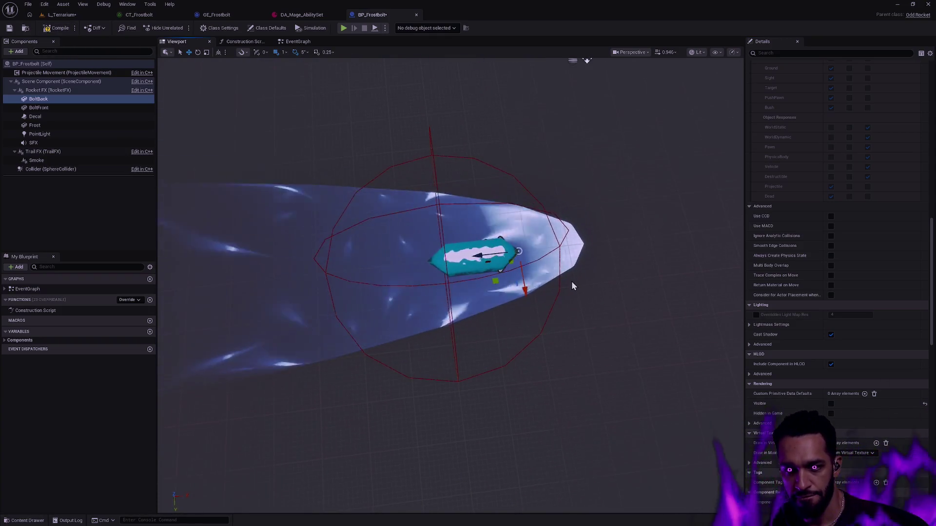
left_click(58, 15)
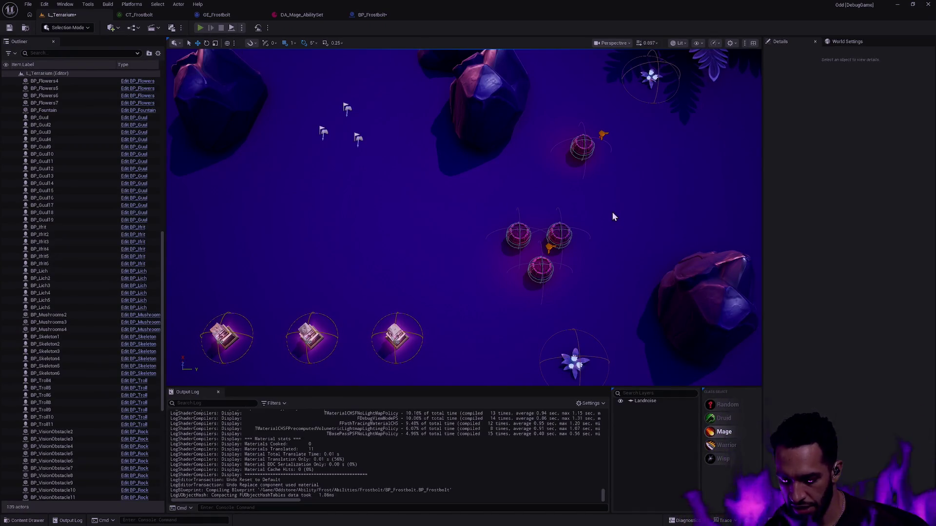
Play-test firing a few teal-shard frostbolts with Q and clicks, then return to BP_Frostbolt.
key("alt+p")
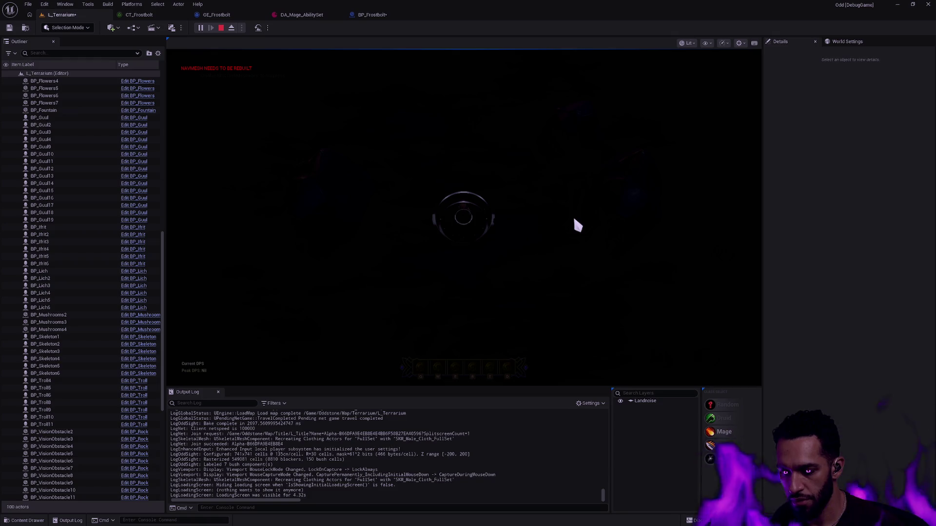
key("q")
right_click(524, 236)
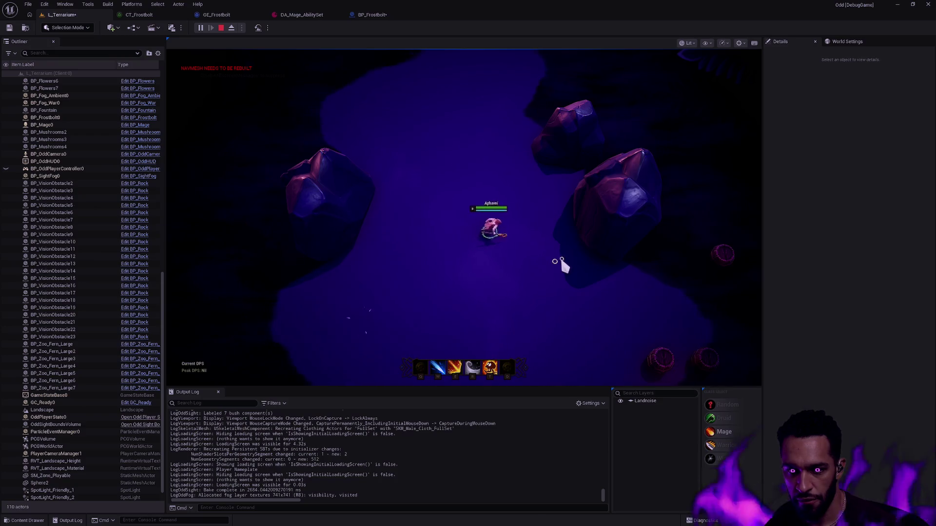
left_click(458, 255)
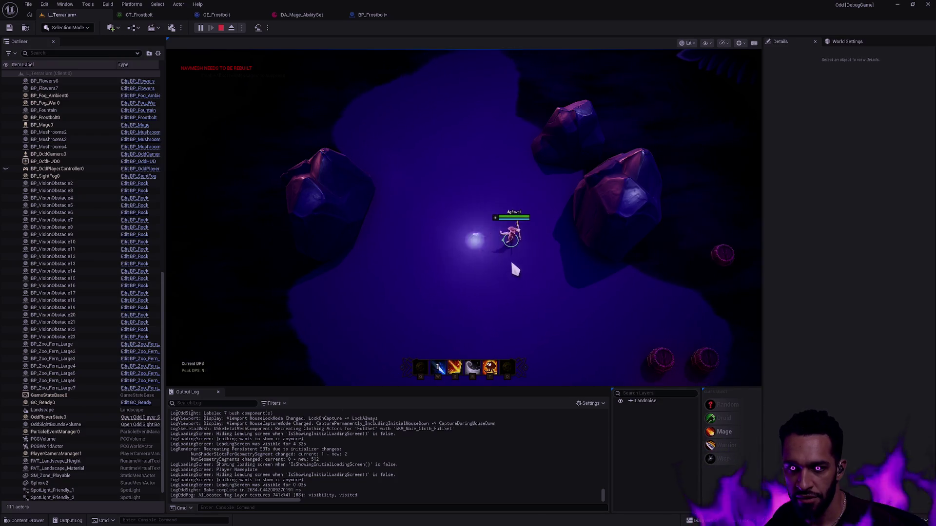
right_click(423, 262)
key("q")
left_click(606, 323)
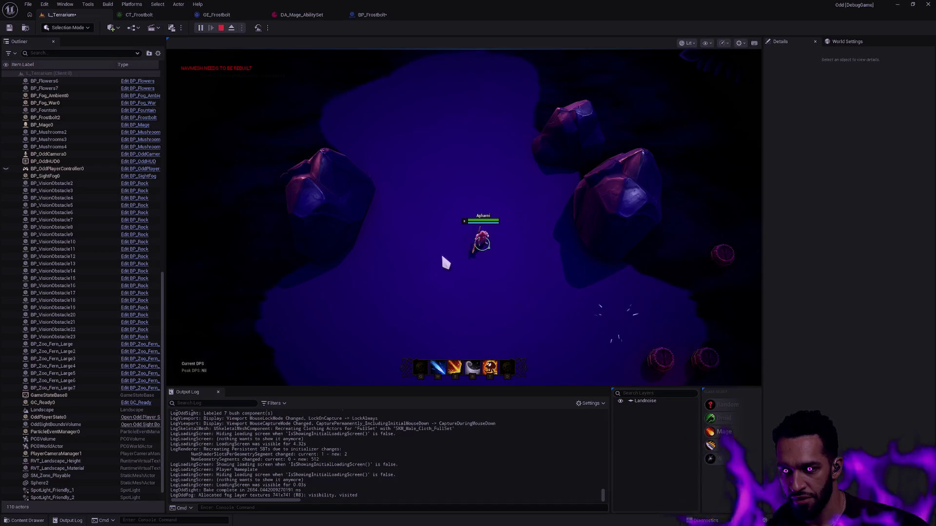
left_click(372, 14)
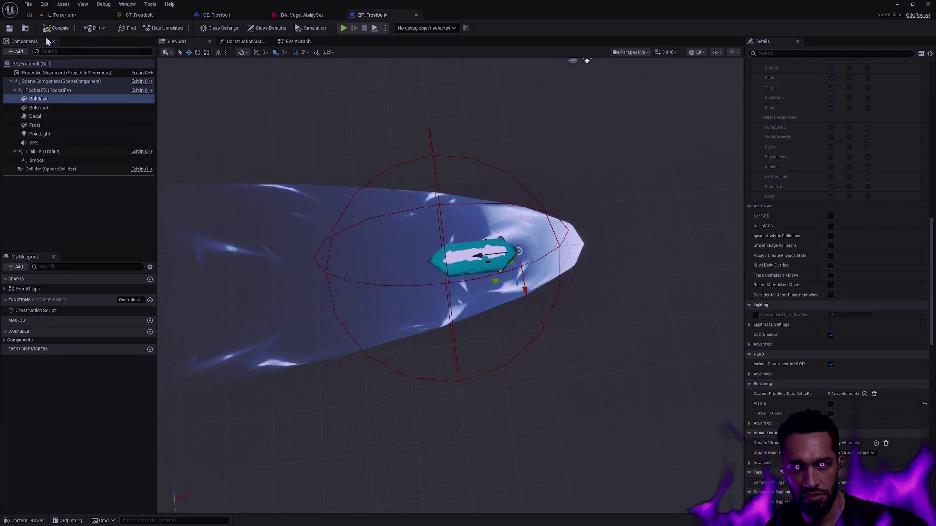
Focus on Frostbolt's PointLight, then open BP_Fireball through the asset search.
left_click(65, 135)
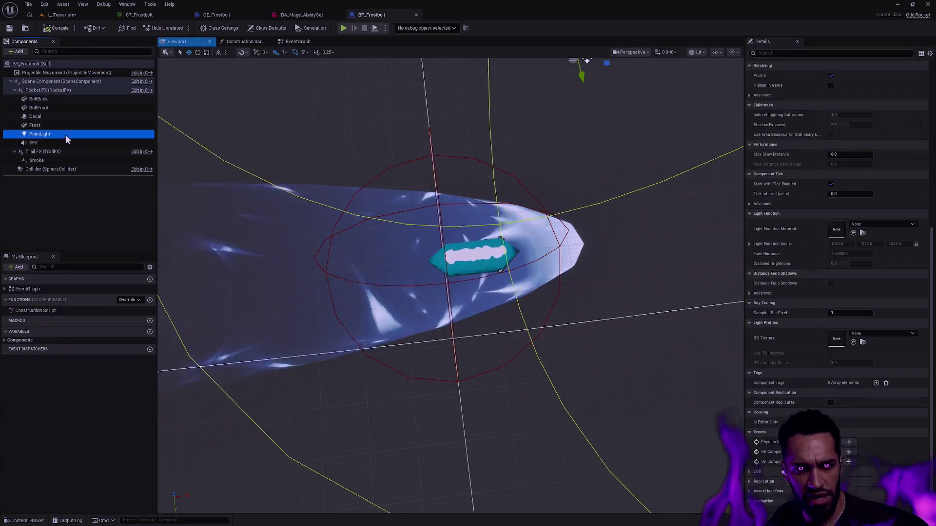
key("f")
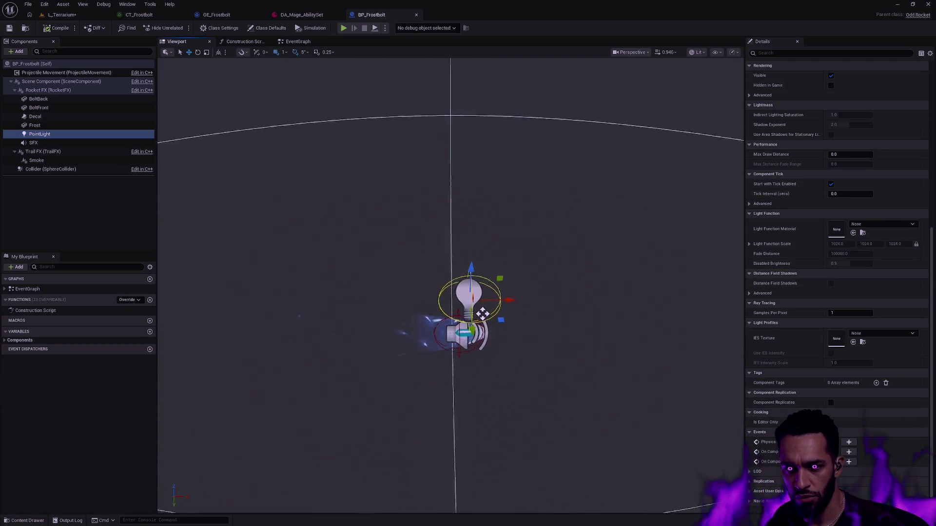
scroll(488, 303, "down", 5)
scroll(443, 270, "down", 3)
scroll(442, 270, "down", 2)
key("ctrl+p")
type("BP_Fr")
double_click(368, 153)
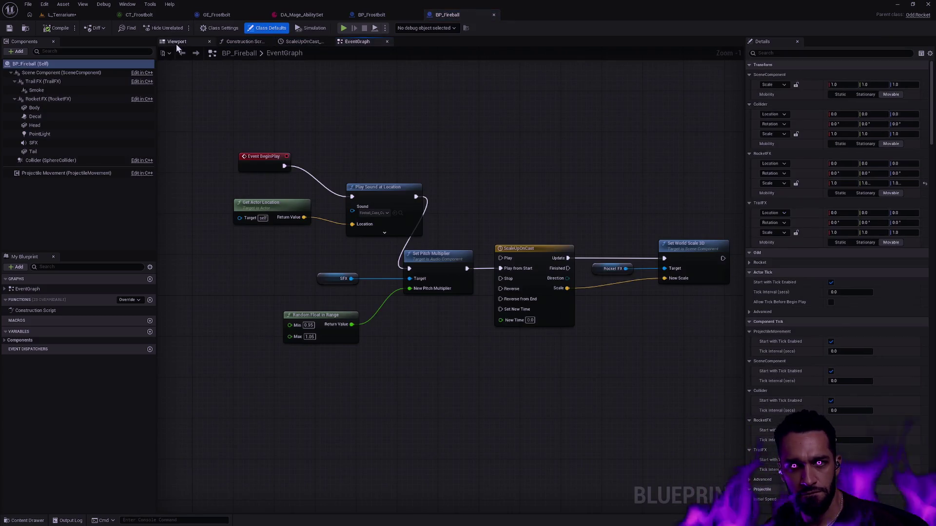
Inspect BP_Fireball's orange 50000-intensity PointLight in its preview, then return to BP_Frostbolt.
left_click(177, 44)
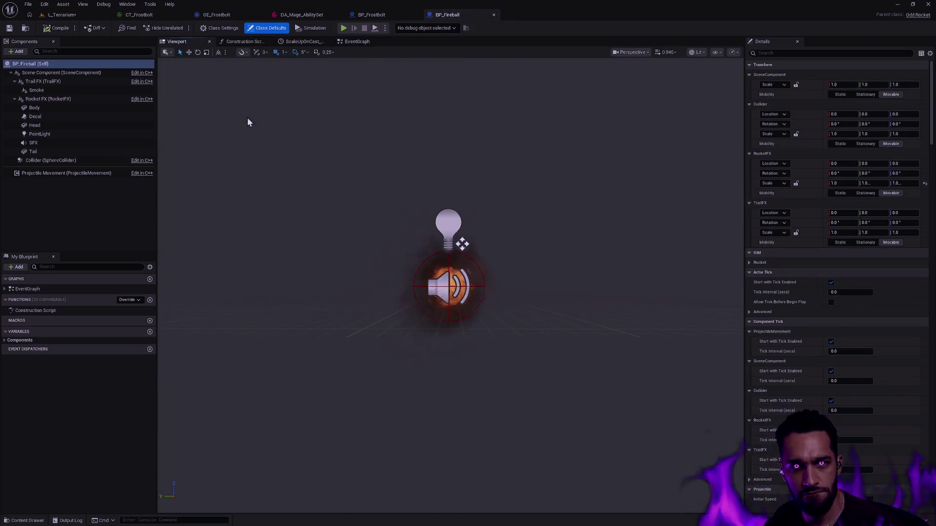
mouse_move(422, 192)
left_mouse_down()
mouse_move(544, 214)
mouse_move(502, 205)
left_mouse_up()
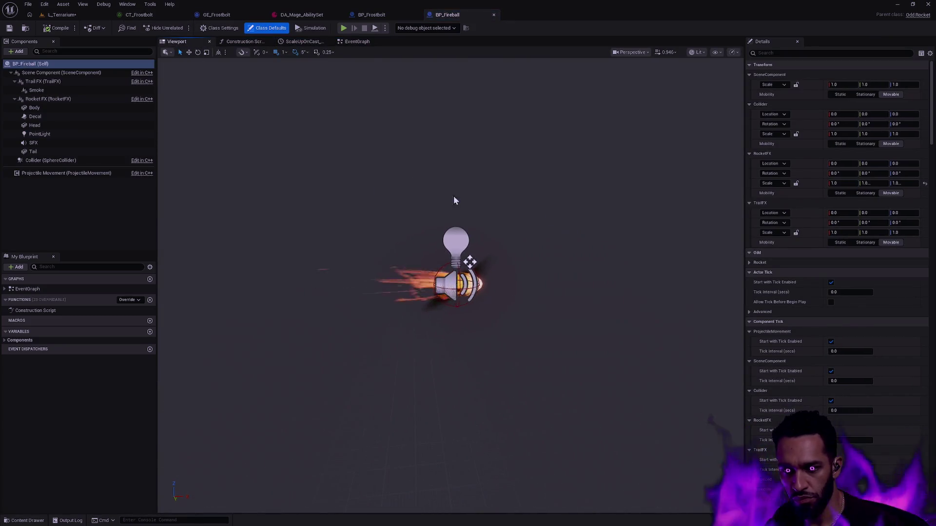
left_click(39, 133)
scroll(451, 285, "down", 5)
scroll(451, 285, "up", 2)
scroll(451, 285, "up", 2)
scroll(450, 285, "up", 2)
mouse_move(451, 286)
left_mouse_down()
mouse_move(406, 275)
mouse_move(439, 280)
left_mouse_up()
scroll(440, 286, "up", 2)
scroll(439, 285, "up", 2)
scroll(439, 286, "up", 2)
scroll(439, 285, "up", 1)
left_click_drag(439, 280, 653, 199)
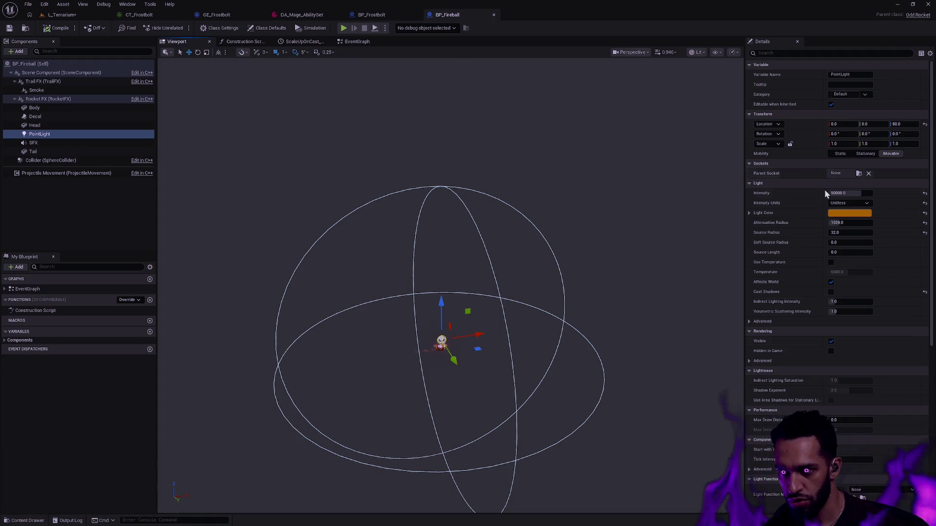
left_click(373, 15)
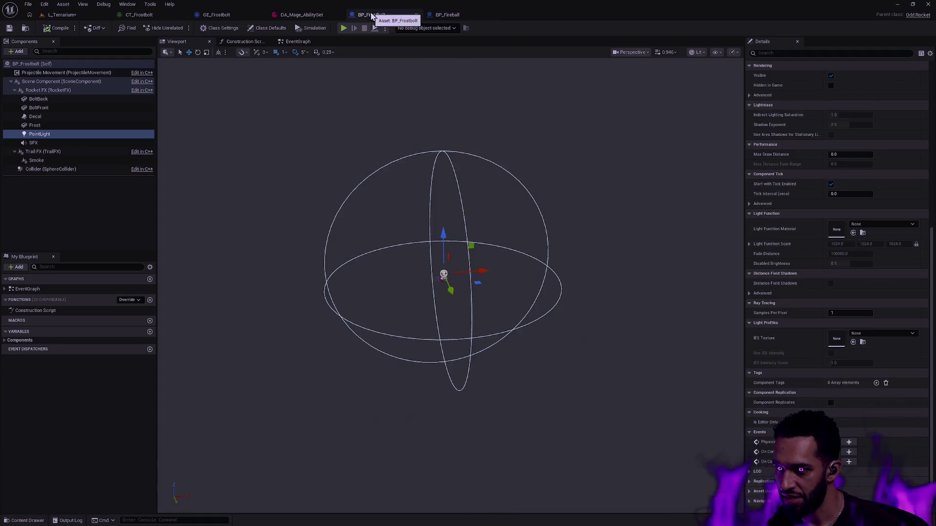
scroll(932, 253, "up", 10)
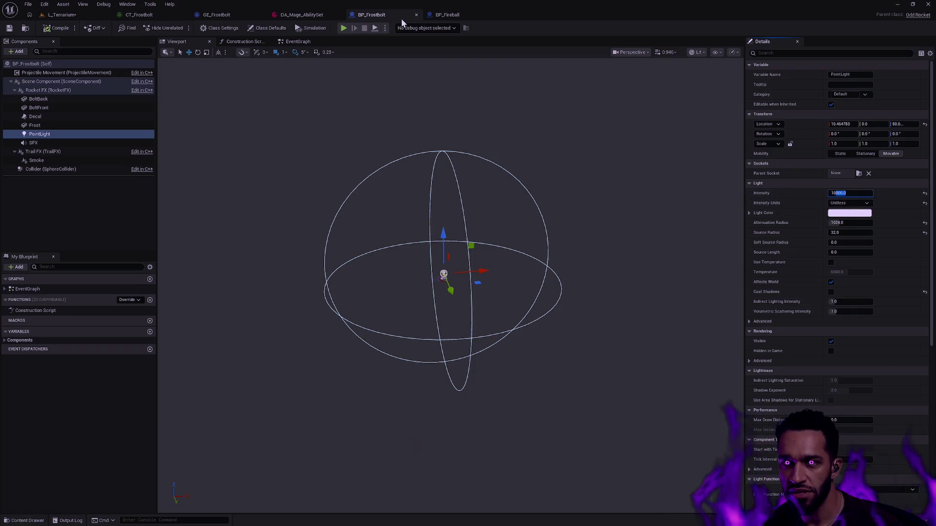
Compare with BP_Fireball and glance over Frostbolt's event graph before returning to its viewport.
left_click(447, 15)
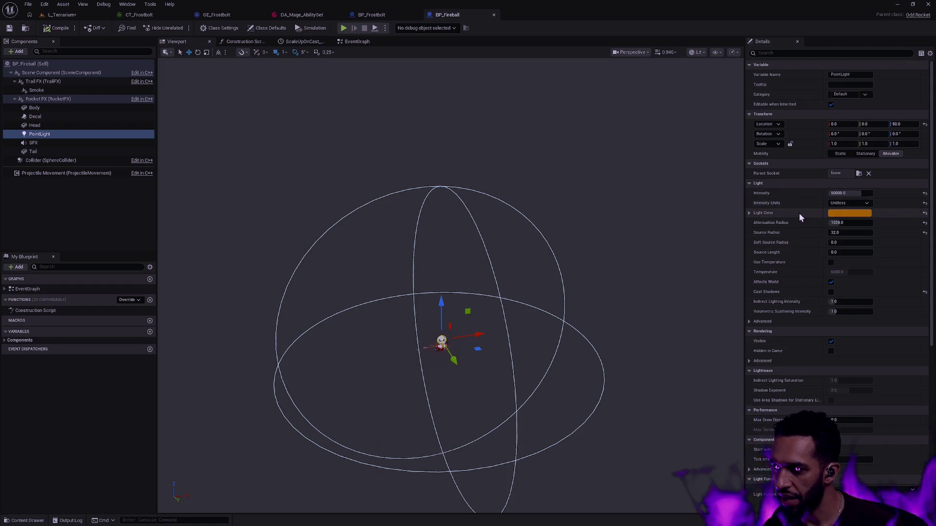
left_click(379, 15)
left_click(298, 42)
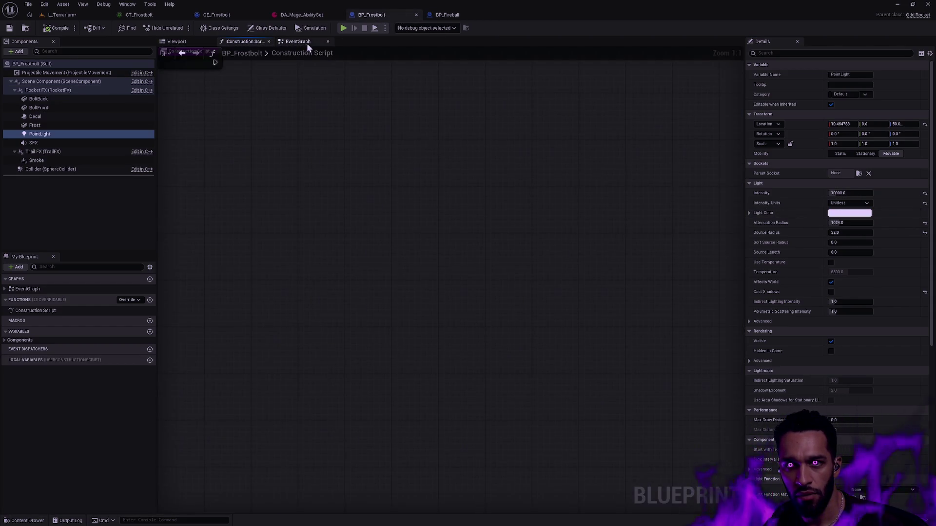
mouse_move(340, 123)
left_mouse_down()
mouse_move(499, 126)
mouse_move(314, 139)
left_mouse_up()
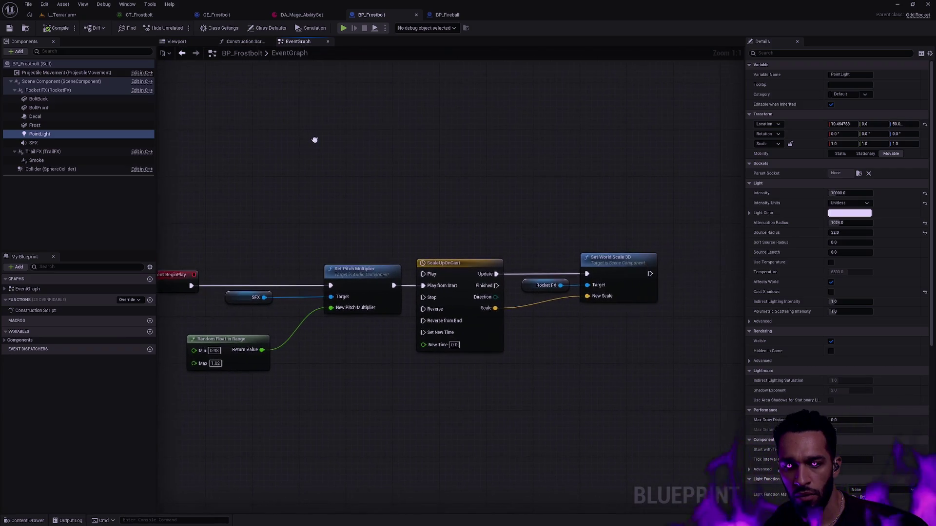
left_click(191, 42)
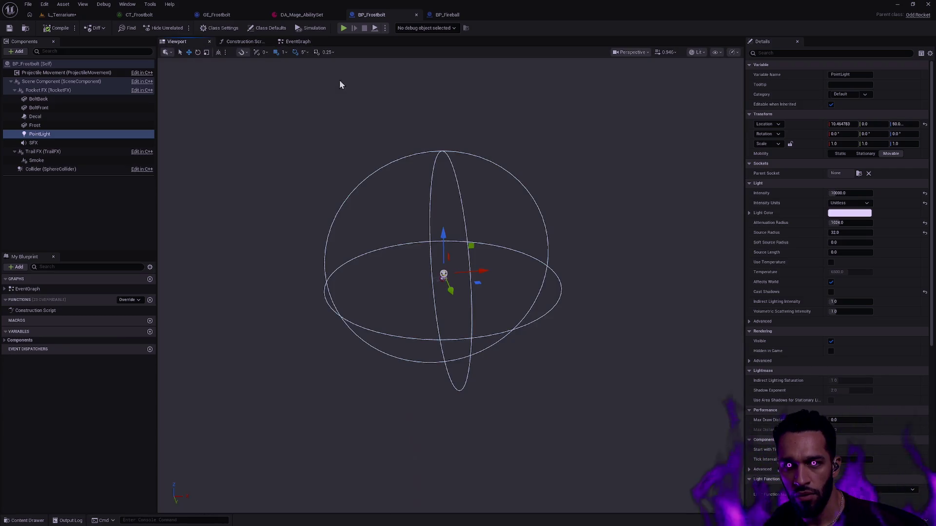
Reset the point light colour, then set it to a blue hue and return to L_Terrarium.
left_click(788, 212, "shift")
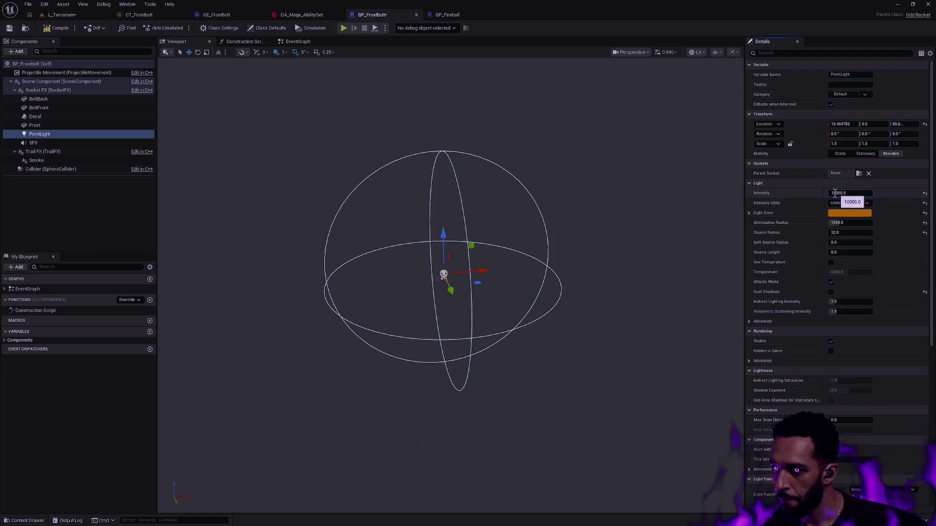
type("5")
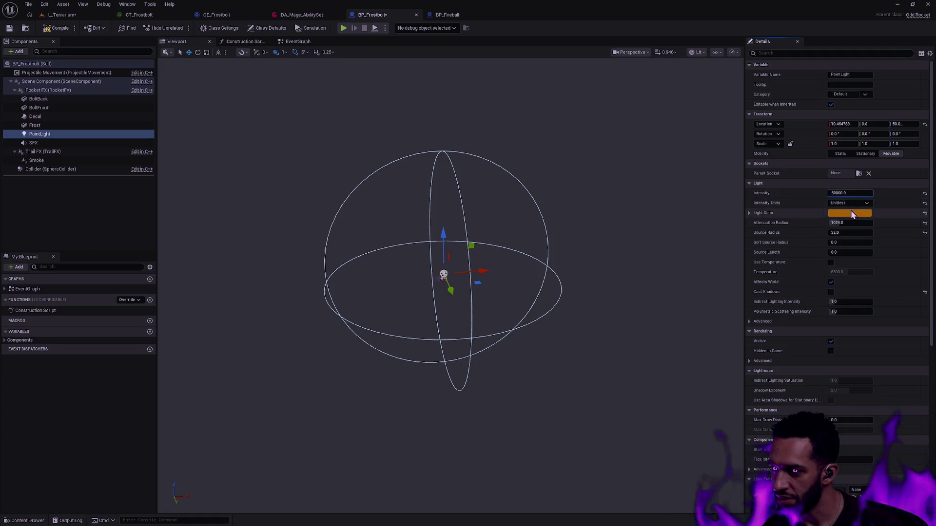
left_click(850, 213)
left_click_drag(782, 315, 799, 314)
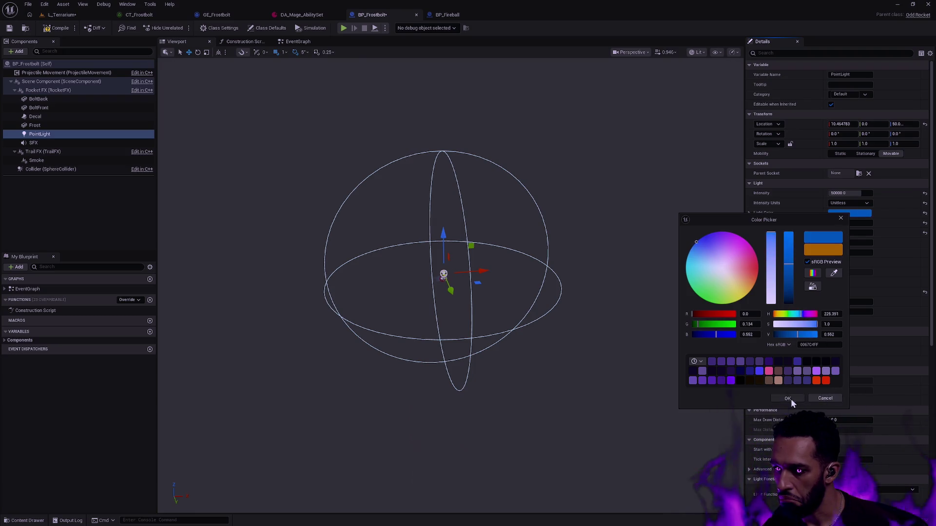
left_click(789, 399)
left_click(62, 15)
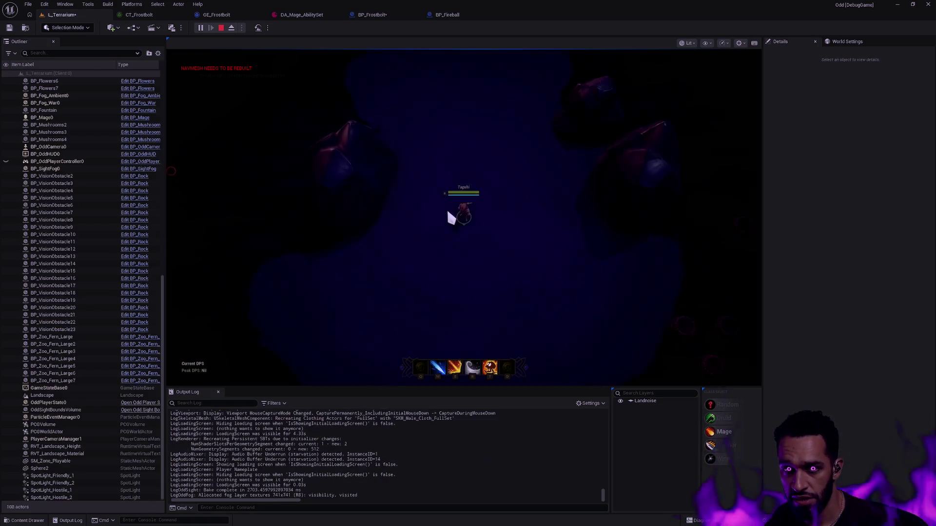
Move the mage and cast the blue Frostbolt a few times, stop play and return to BP_Frostbolt.
right_click(315, 262)
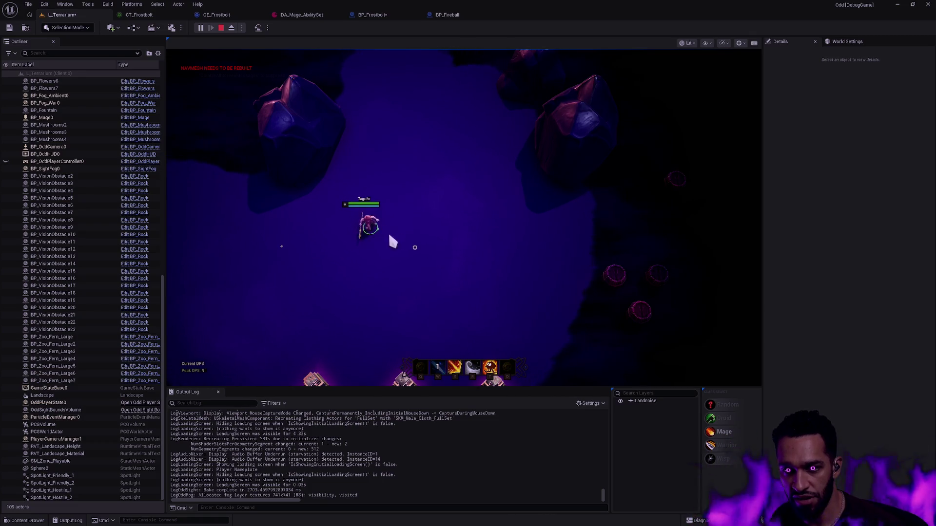
key("w")
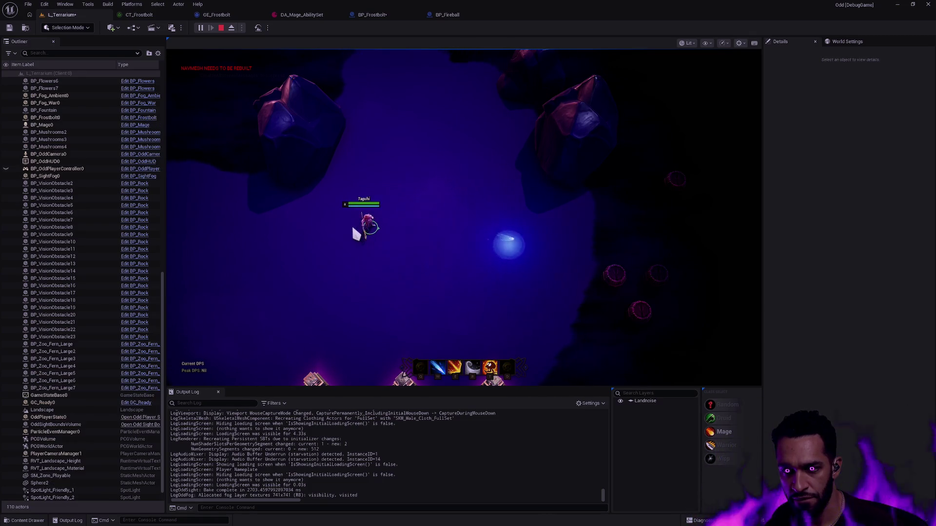
right_click(511, 305)
key("q")
left_click(339, 190)
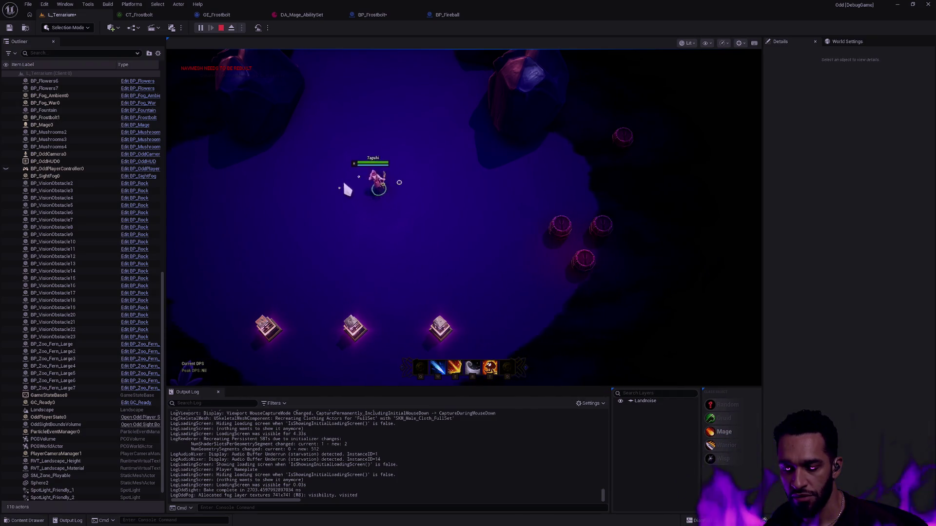
key("Escape")
left_click(370, 15)
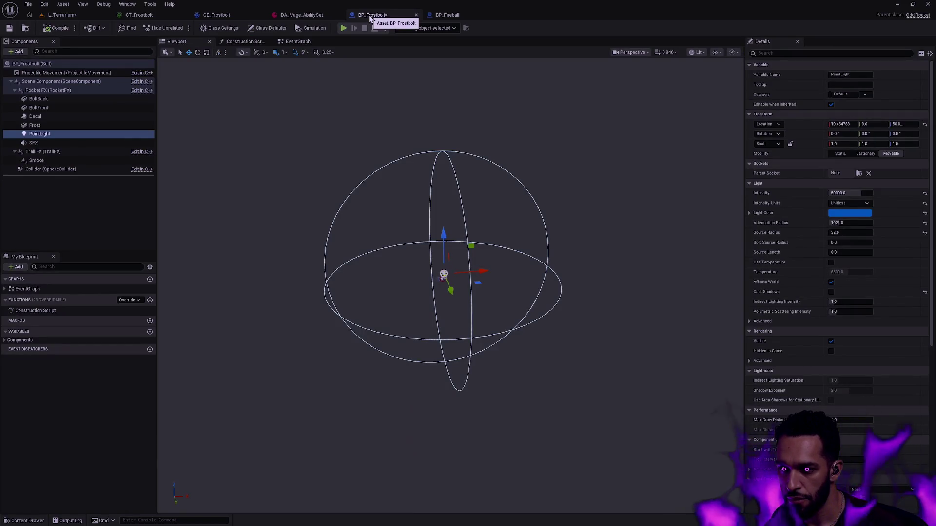
Flip between BP_Fireball and BP_Frostbolt repeatedly to compare the orange and blue point lights.
left_click(450, 15)
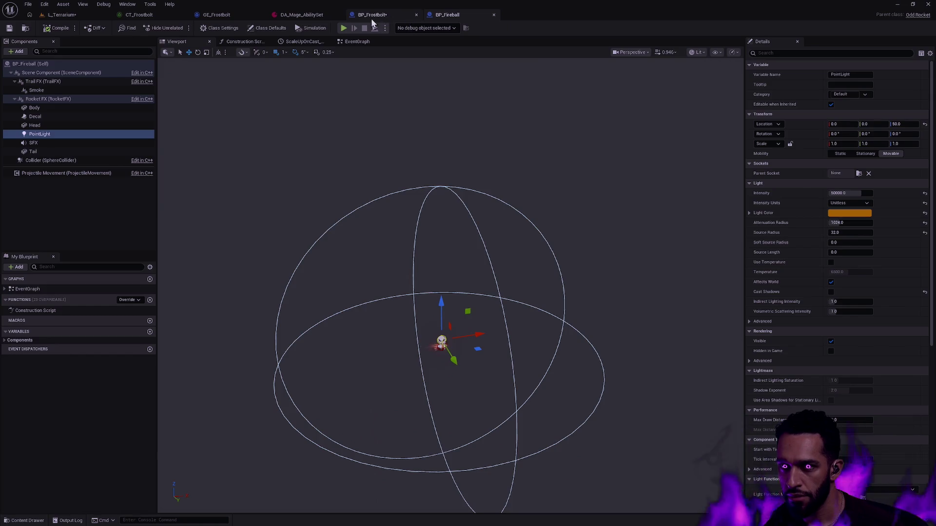
left_click(378, 16)
left_click(462, 17)
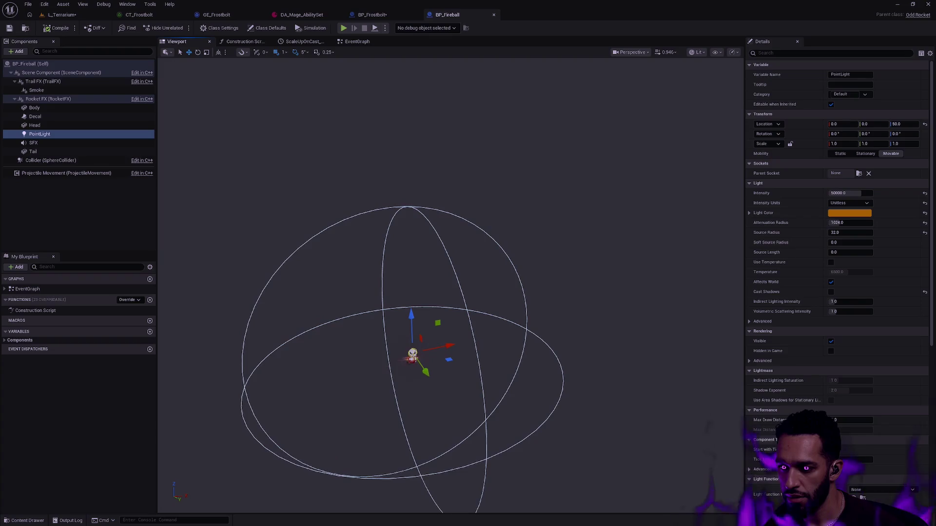
left_click(373, 16)
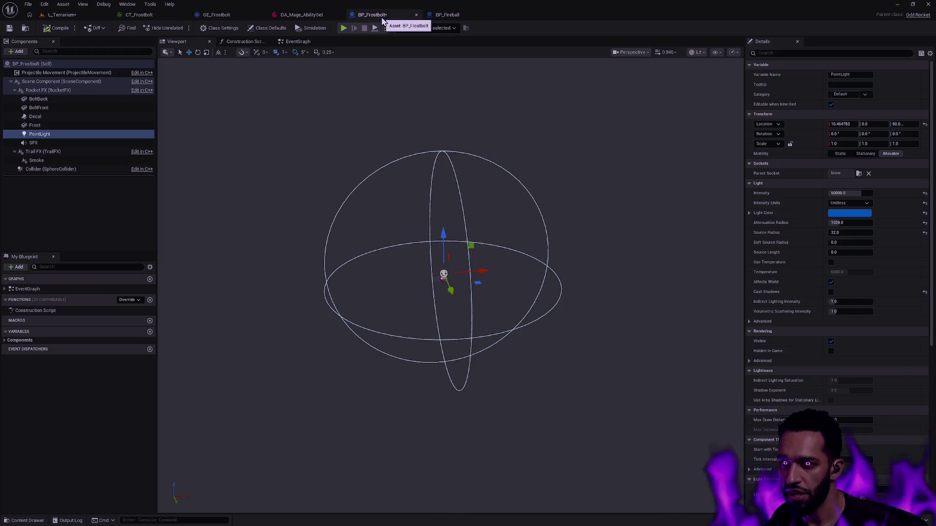
left_click(463, 14)
left_click(378, 16)
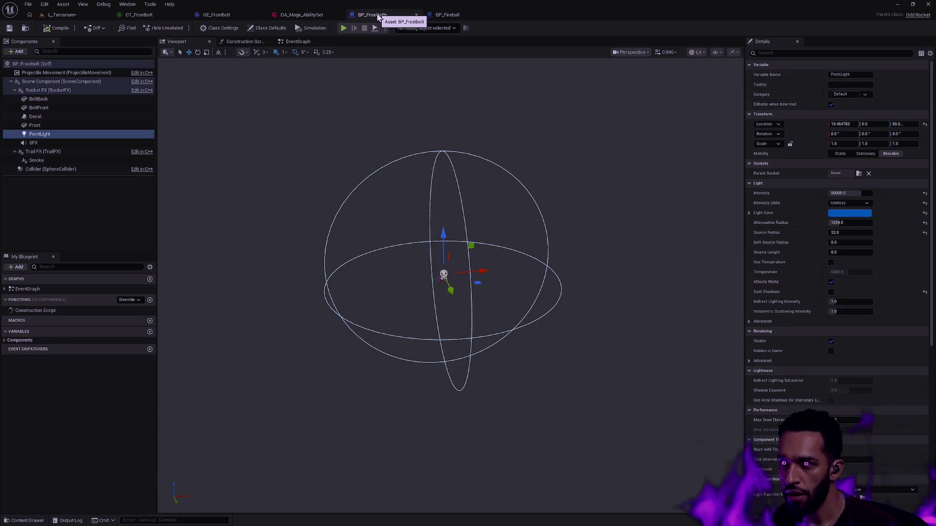
left_click(446, 16)
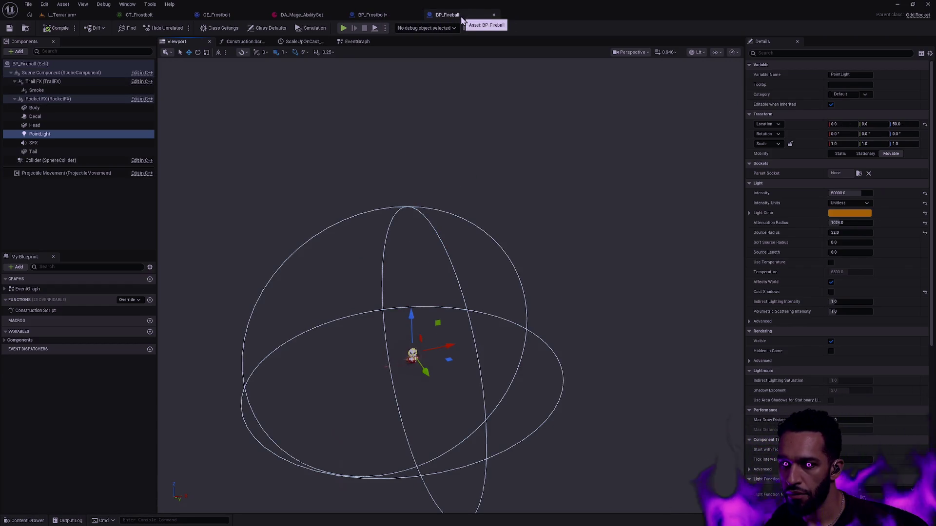
scroll(470, 234, "up", 2)
scroll(460, 231, "up", 2)
scroll(449, 229, "up", 3)
scroll(437, 225, "up", 3)
left_click(369, 14)
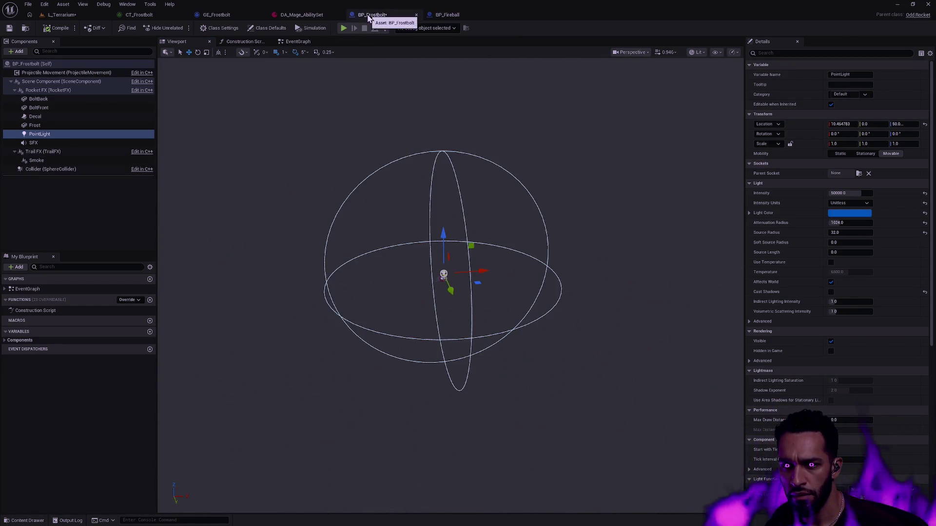
scroll(452, 267, "up", 2)
scroll(446, 267, "up", 3)
scroll(439, 267, "down", 4)
scroll(428, 266, "down", 2)
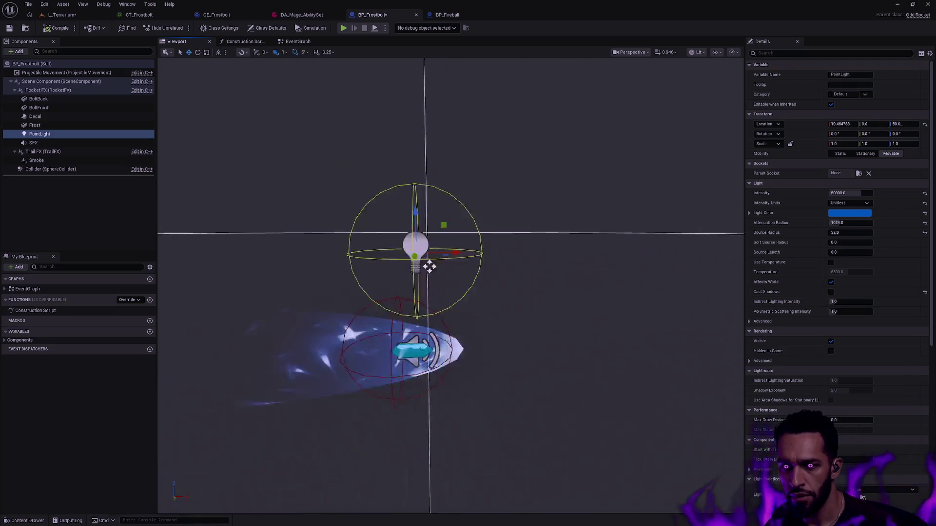
scroll(439, 278, "down", 3)
scroll(553, 315, "down", 2)
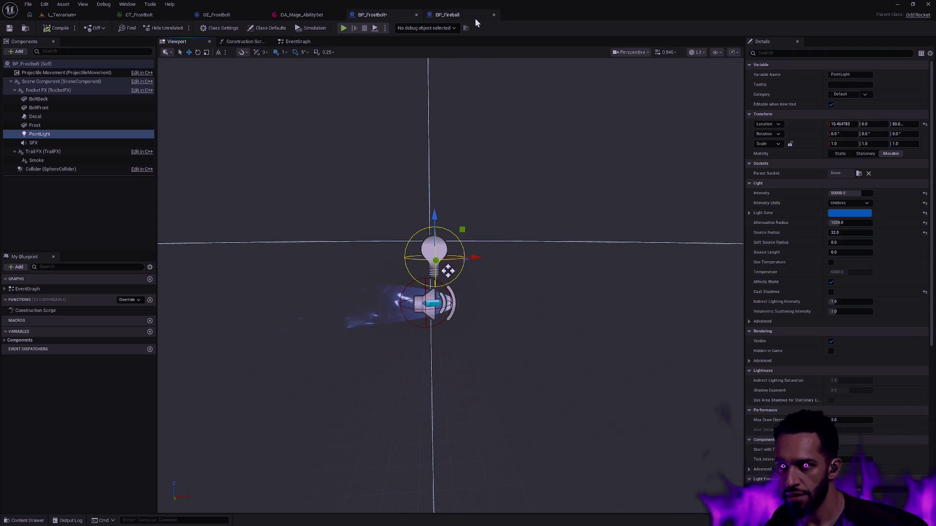
After a last look at BP_Fireball, set Frostbolt's point light X location to 0.
left_click(459, 16)
left_click(371, 15)
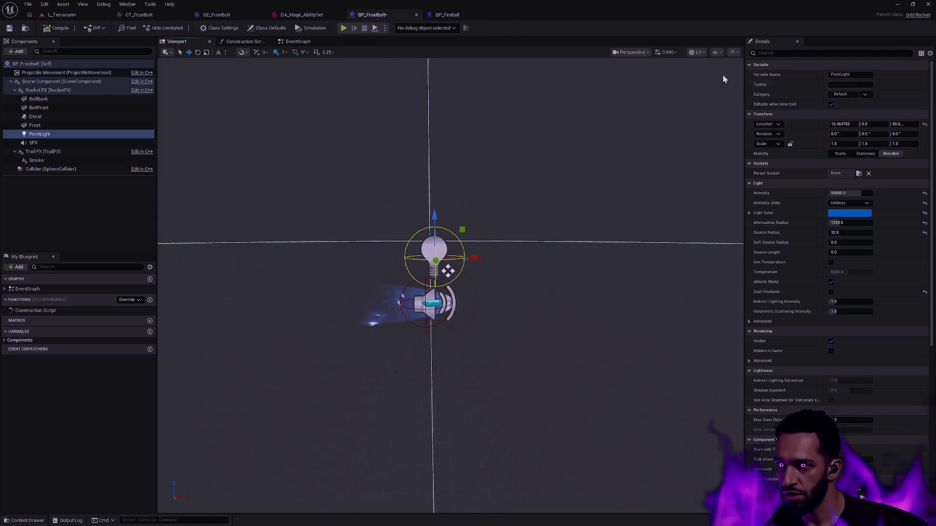
left_click(843, 123)
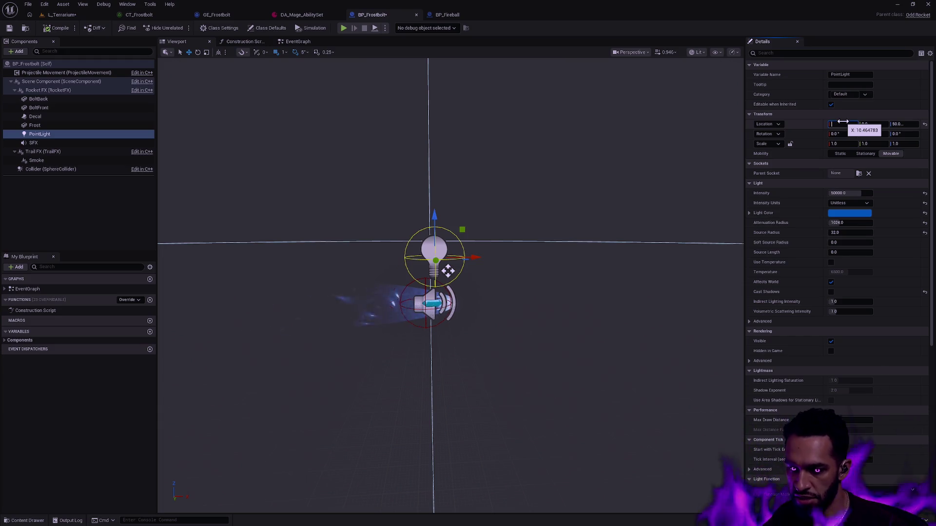
type("0")
key("Return")
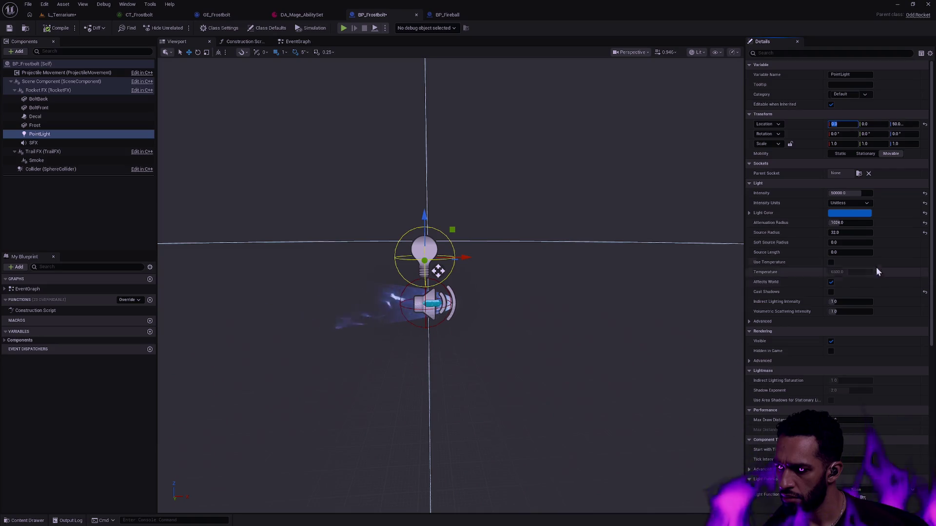
Set the light's attenuation radius to 512 and intensity to 10000, then bring up L_Terrarium.
left_click(848, 192)
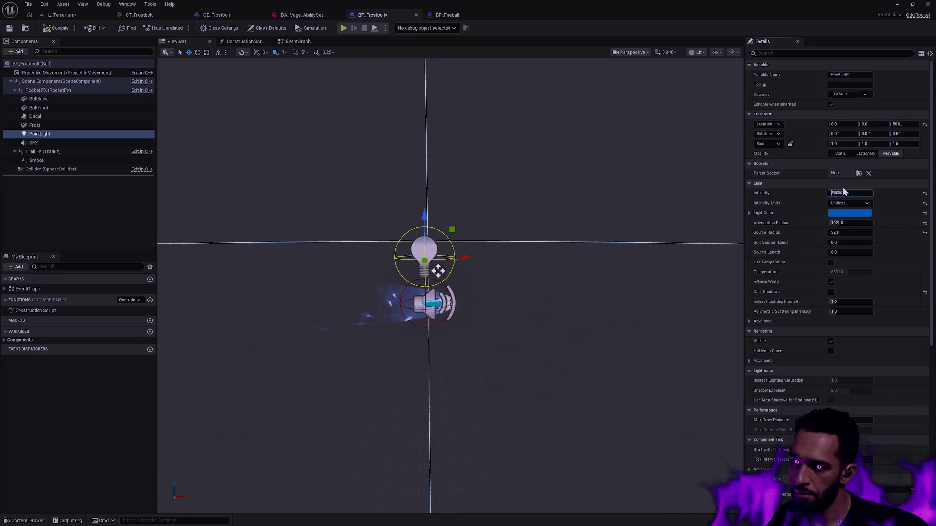
left_click(853, 222)
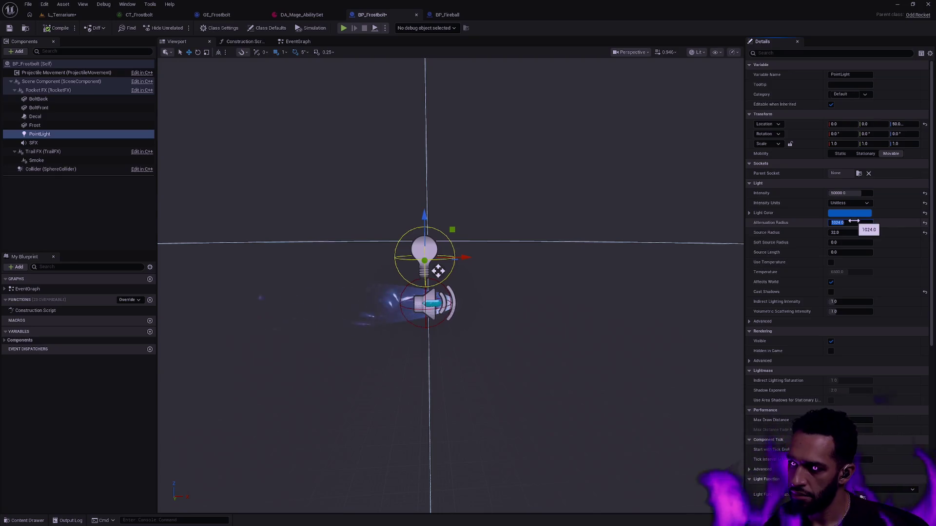
type("512")
left_click(839, 192)
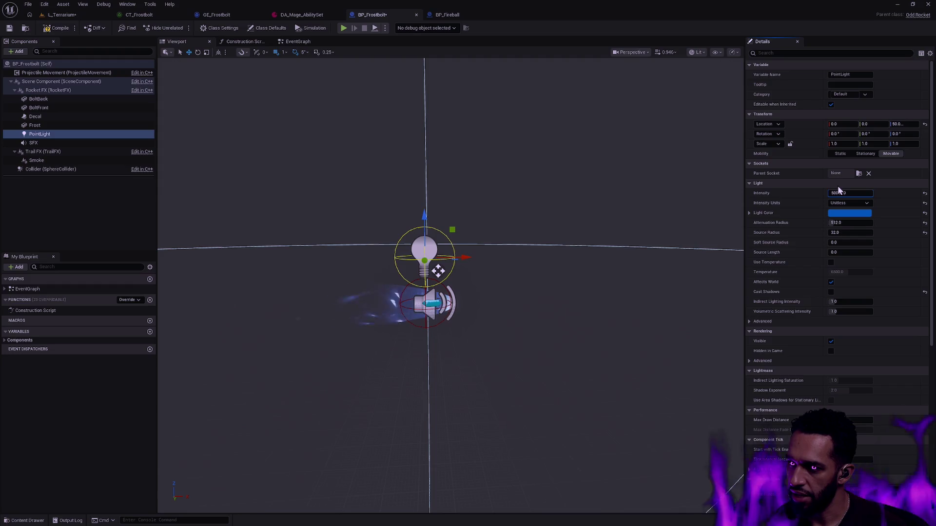
type("10000")
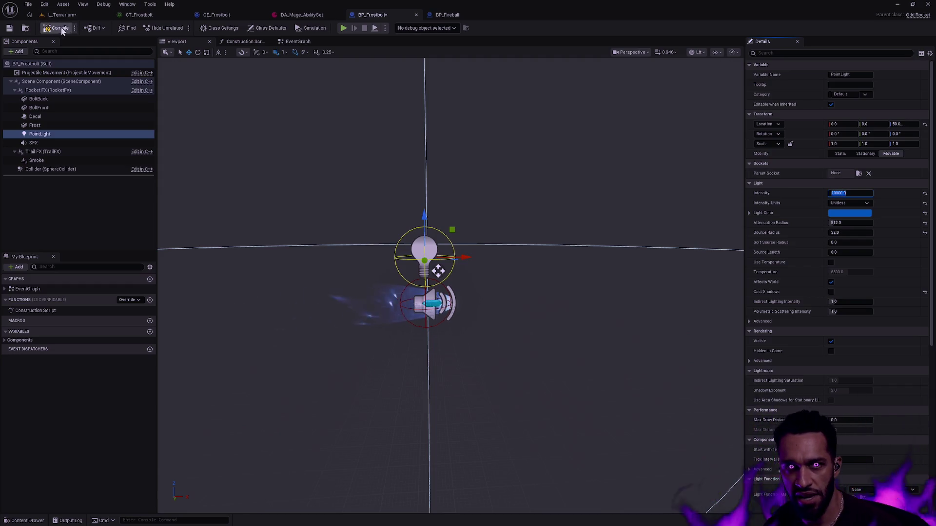
key("Return")
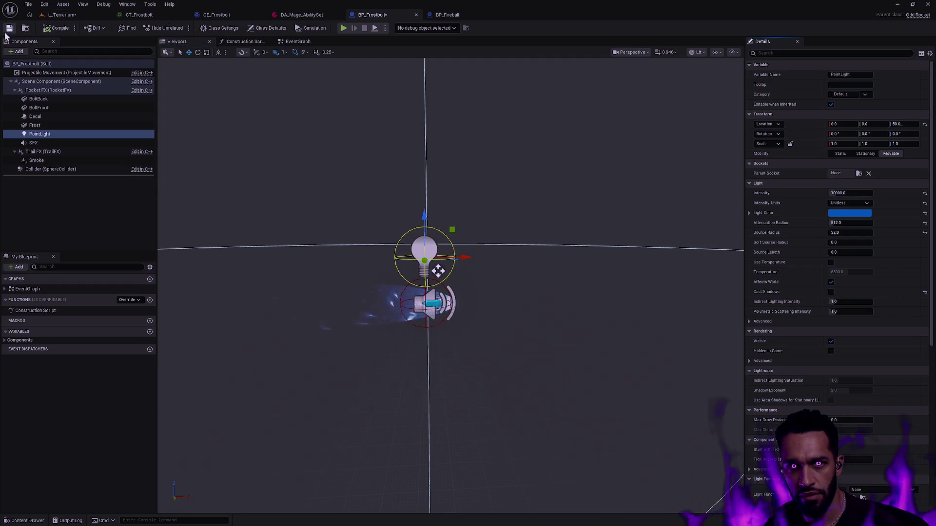
left_click(73, 13)
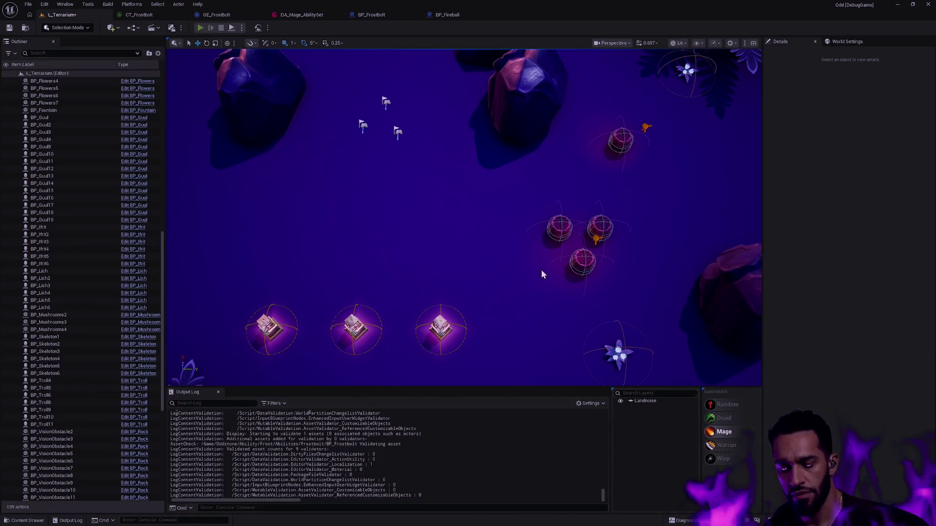
Play L_Terrarium, walk the Mage around and cast two frostbolts toward a nearby spot.
key("alt+p")
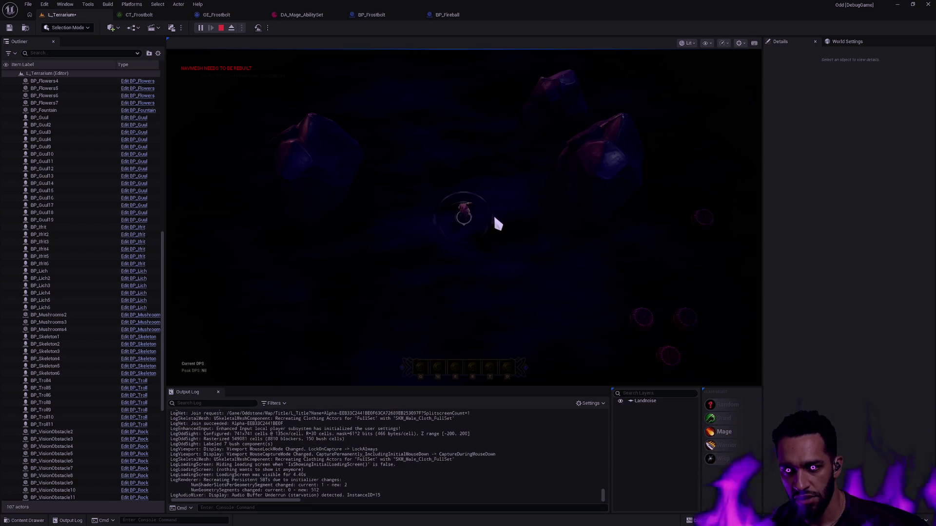
right_click(434, 259)
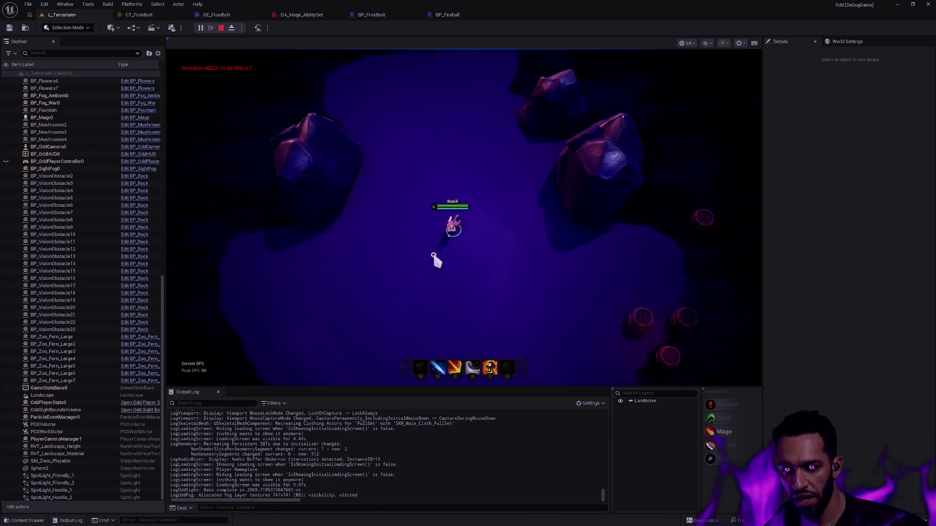
right_click(372, 260)
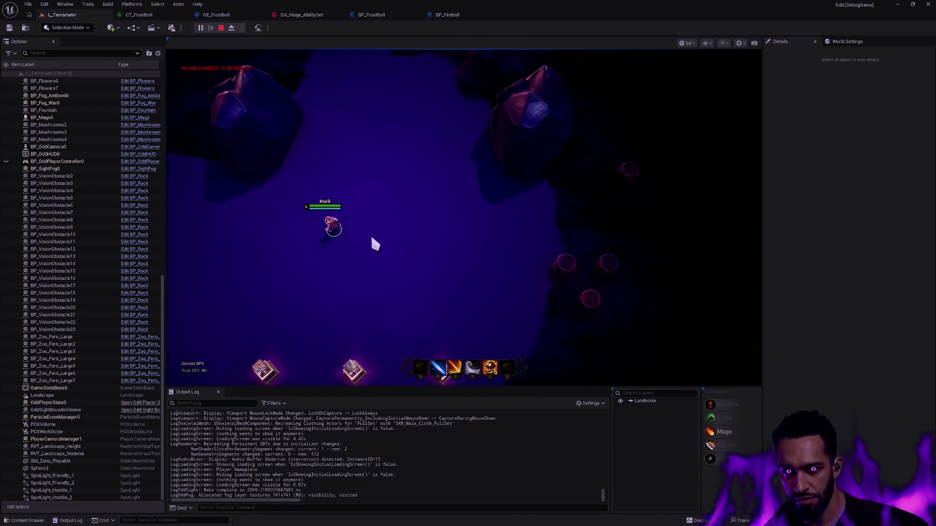
right_click(367, 249)
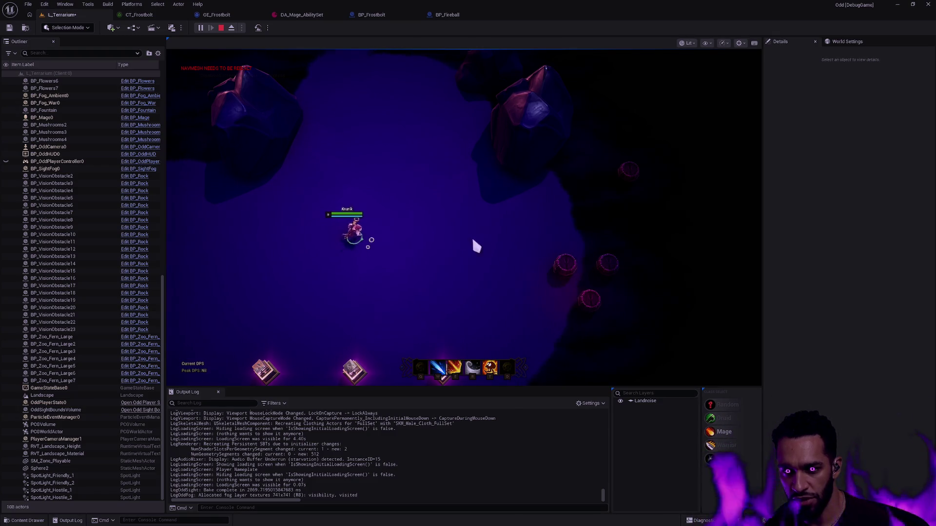
left_click(500, 243)
left_click(520, 250)
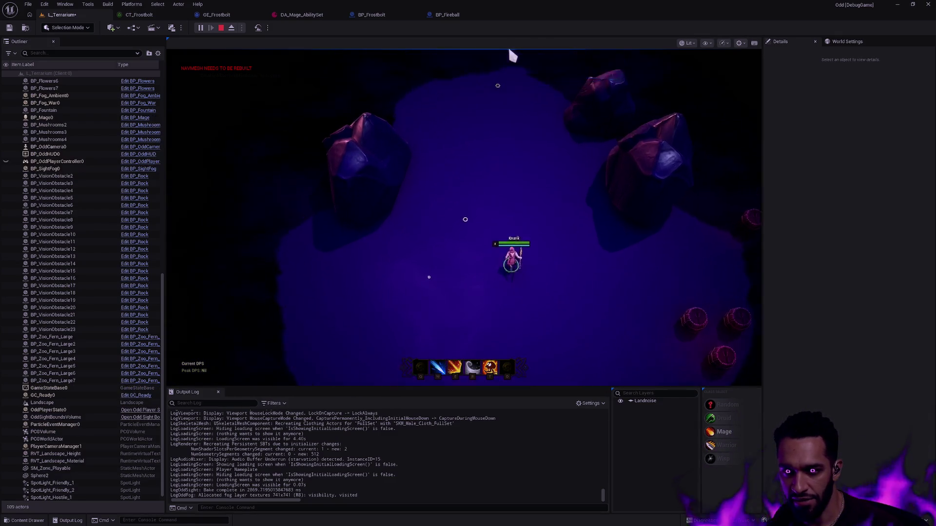
left_click(575, 232)
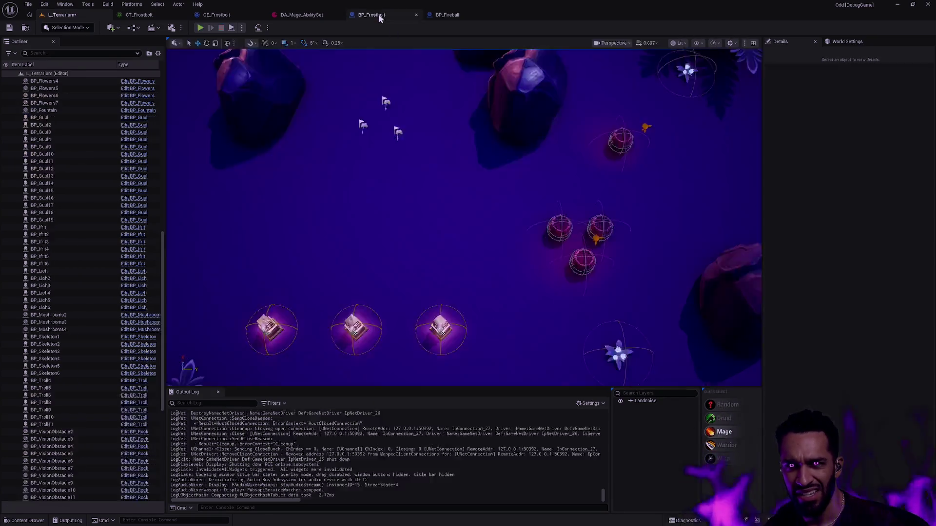
Compare the Decal component of BP_Frostbolt against BP_Fireball's.
left_click(373, 15)
left_click(73, 117)
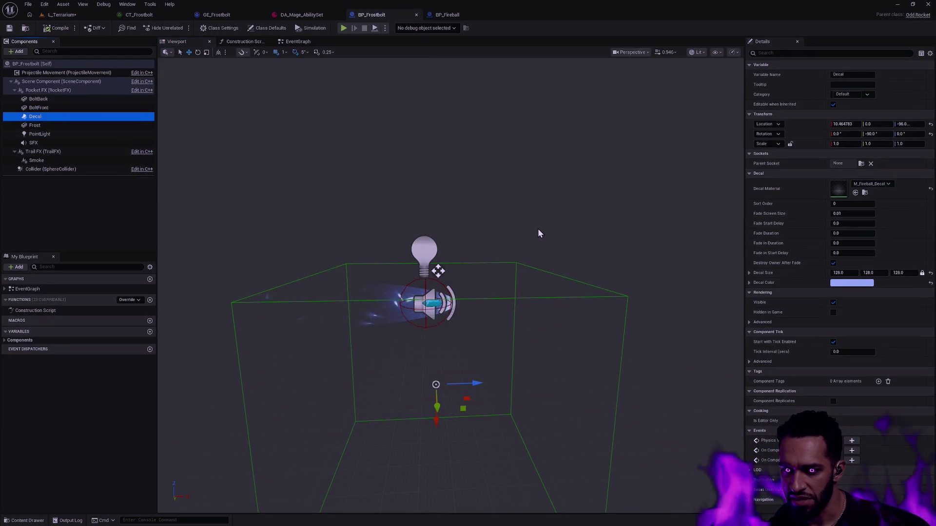
left_click(448, 15)
left_click(70, 117)
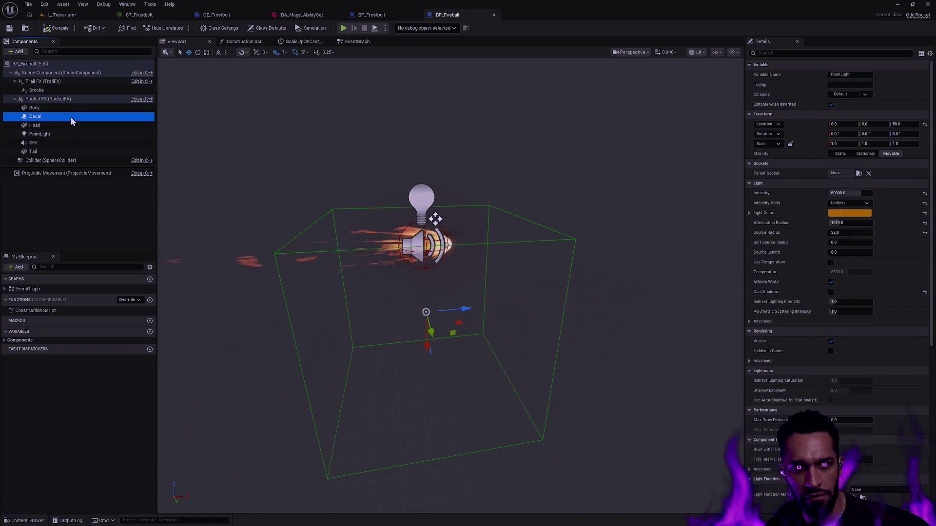
Flip between both blueprints and compare their PointLight settings, ending on BP_Fireball's 1024 radius.
left_click(377, 16)
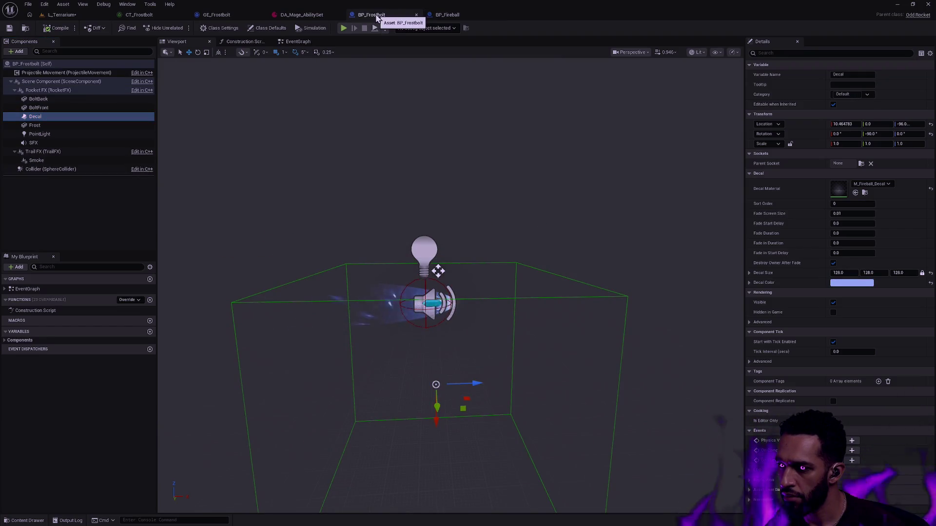
left_click(459, 16)
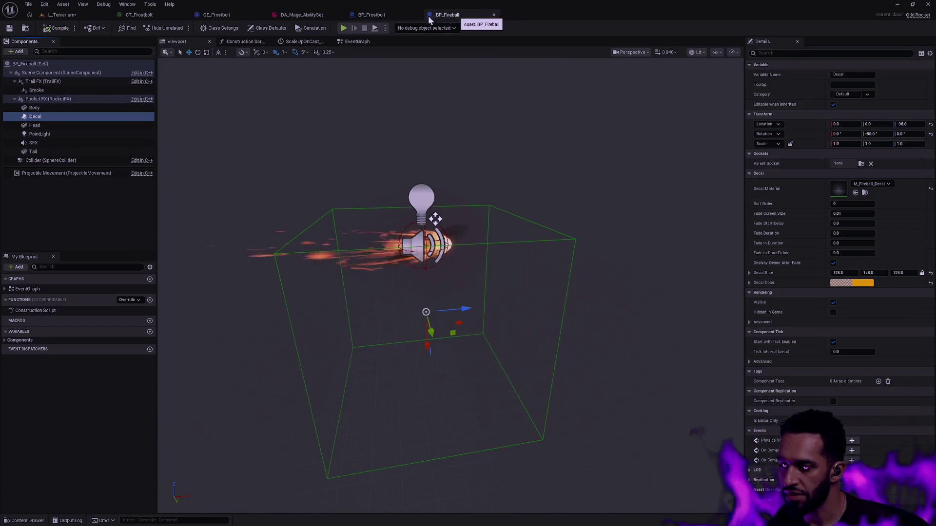
left_click(372, 16)
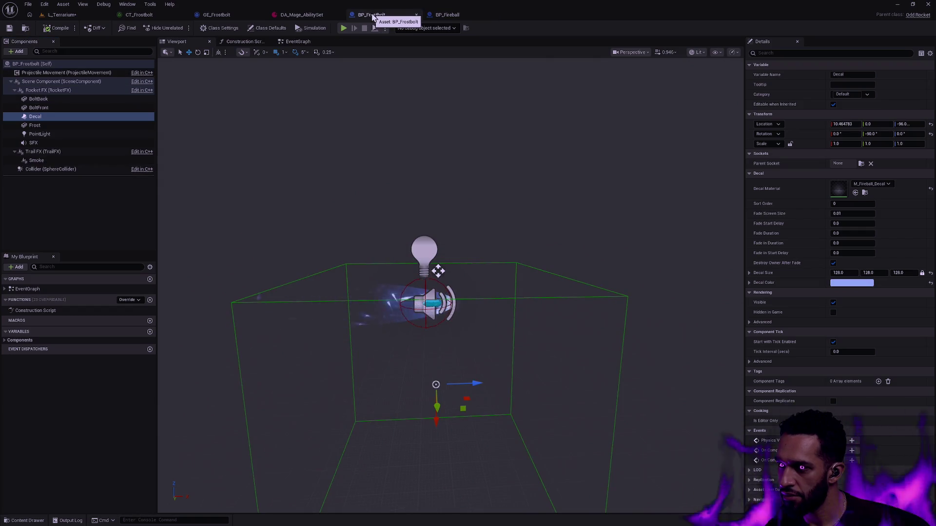
left_click(460, 17)
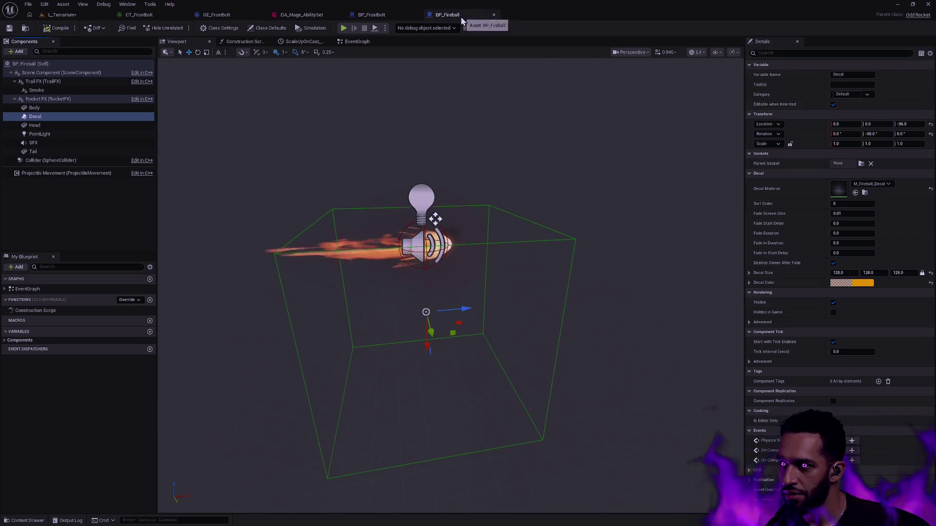
left_click(411, 17)
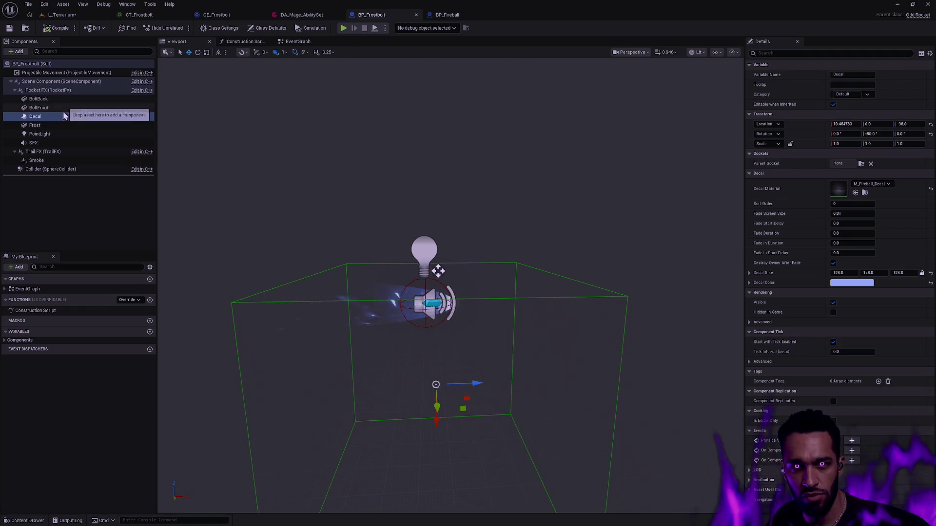
left_click(59, 134)
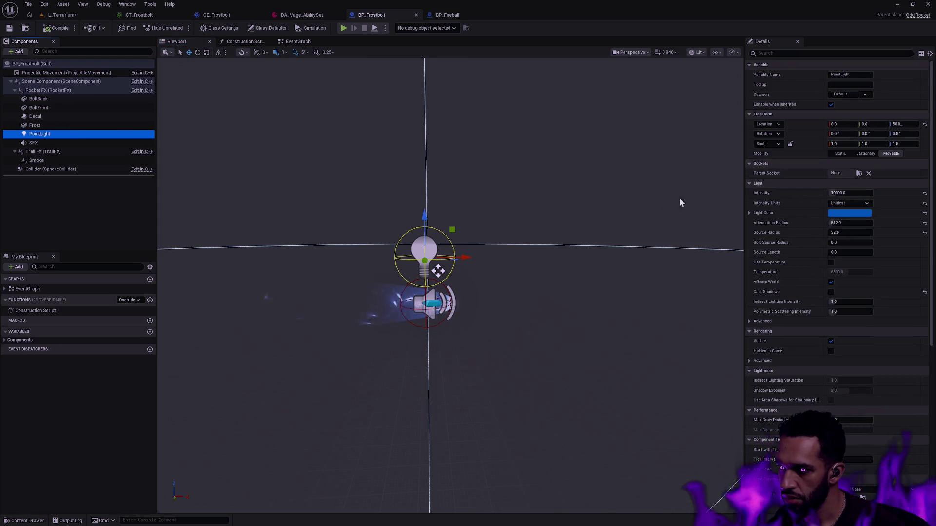
left_click(447, 15)
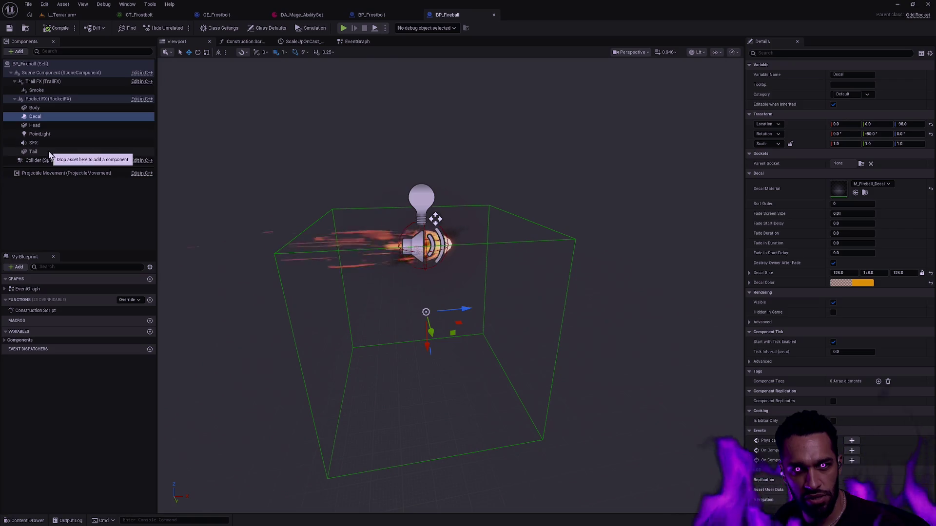
left_click(49, 134)
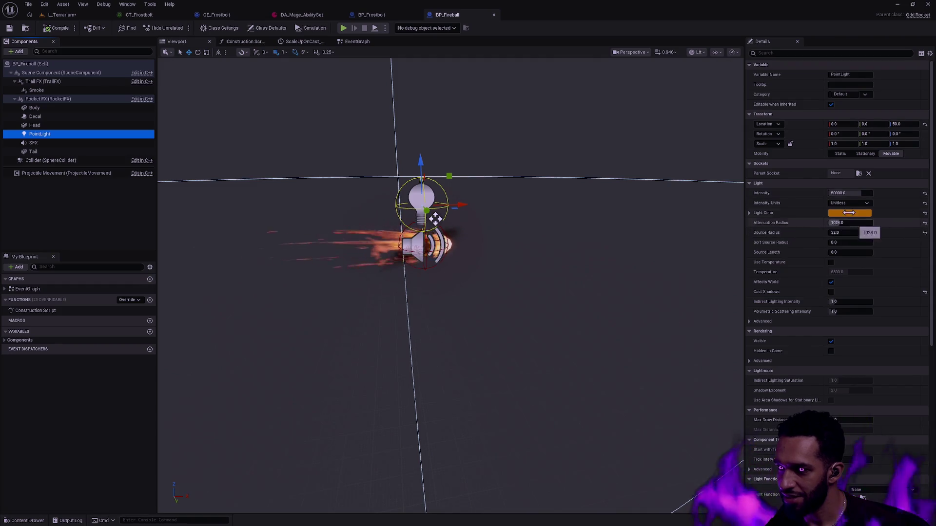
Set BP_Frostbolt's PointLight intensity to 50000 and attenuation radius to 1024.
left_click(372, 14)
left_click(864, 193)
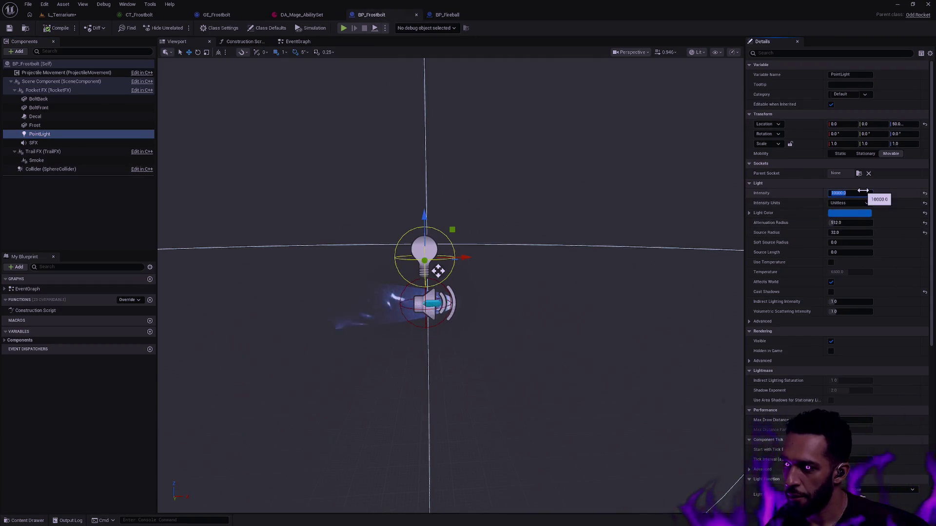
key("Return")
left_click(860, 223)
type("1024")
key("Return")
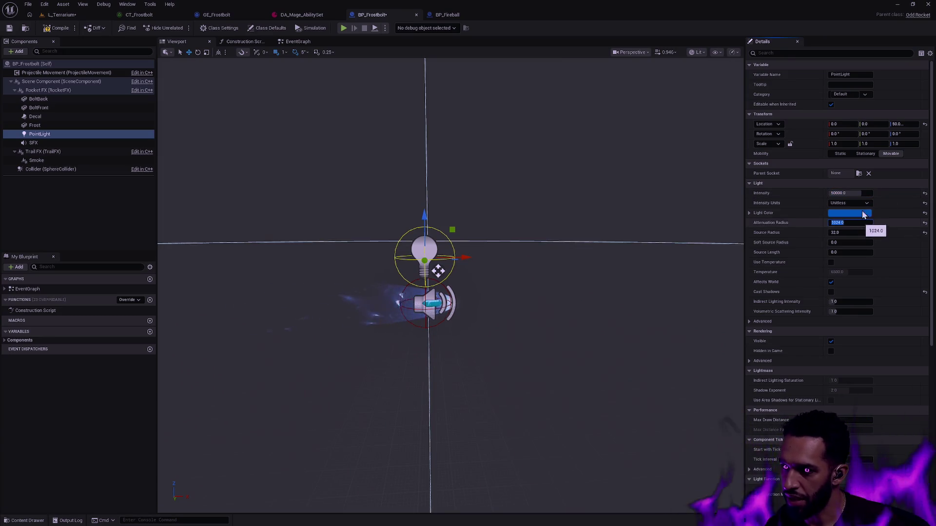
left_click(56, 27)
Review BP_Fireball's Tail, SFX and Decal components, then BP_Frostbolt's Decal.
left_click(447, 14)
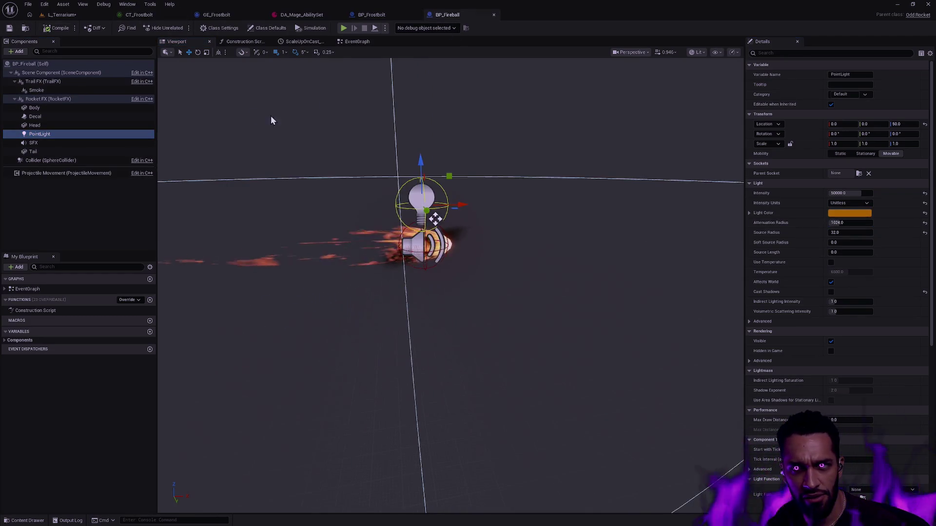
left_click(79, 152)
left_click(77, 143)
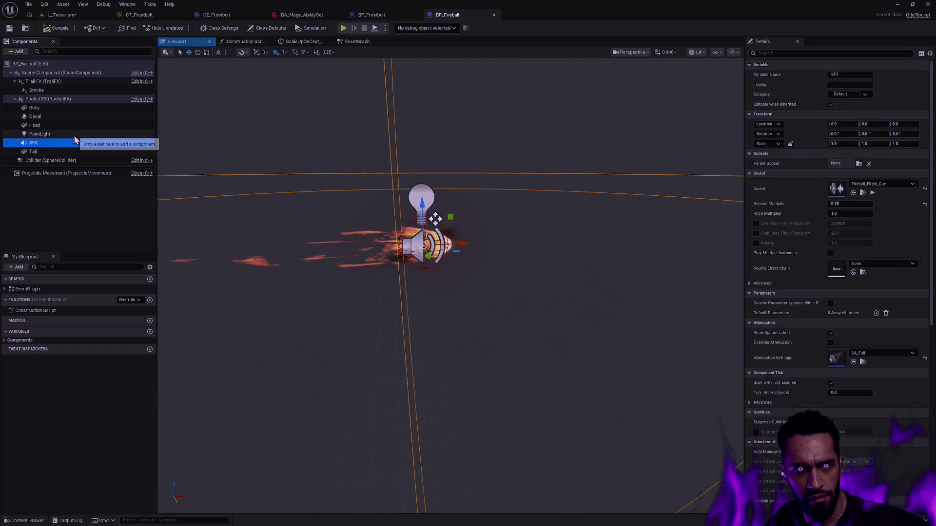
left_click(73, 117)
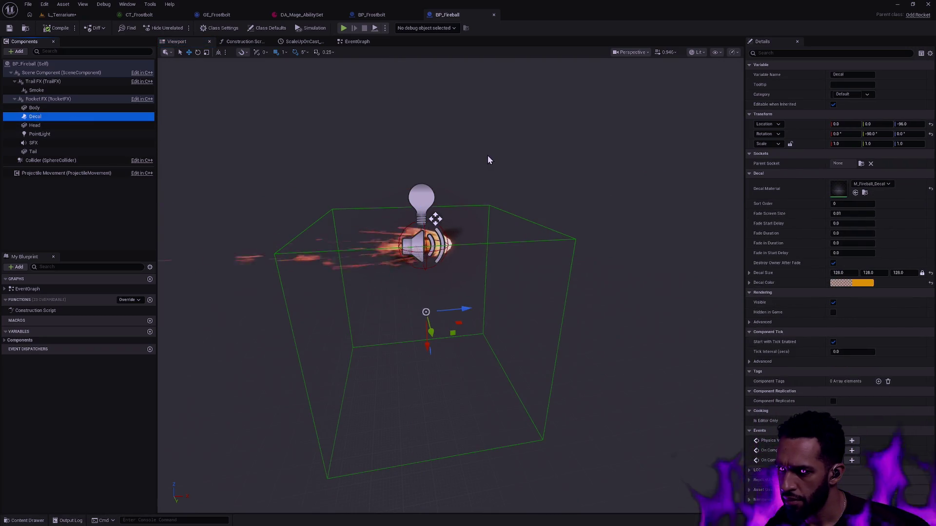
left_click(372, 15)
left_click(78, 116)
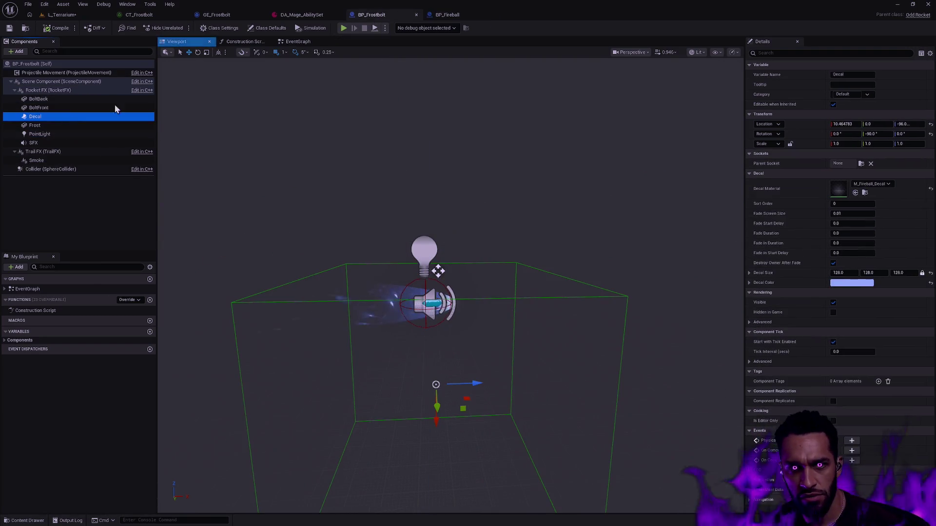
Compare the decal settings of BP_Frostbolt and BP_Fireball side by side.
left_click(456, 15)
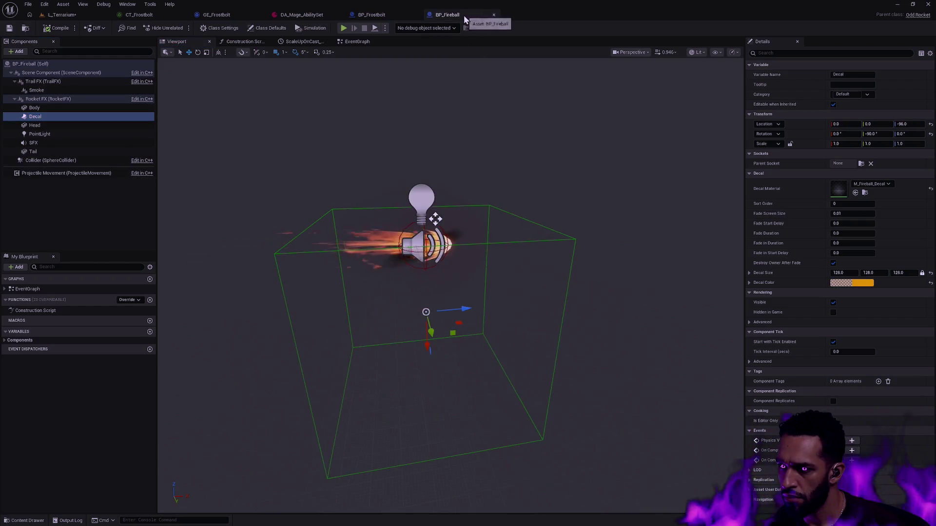
left_click(380, 17)
mouse_move(447, 15)
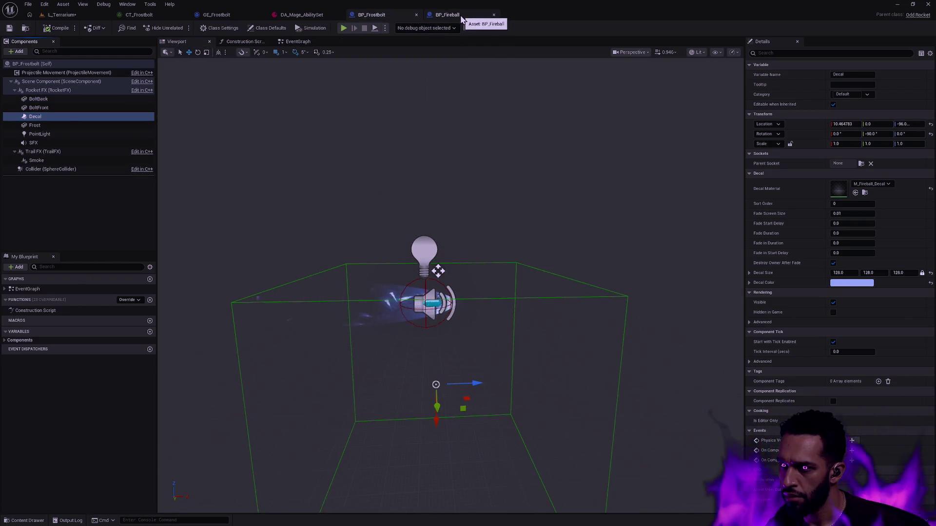
left_click(461, 16)
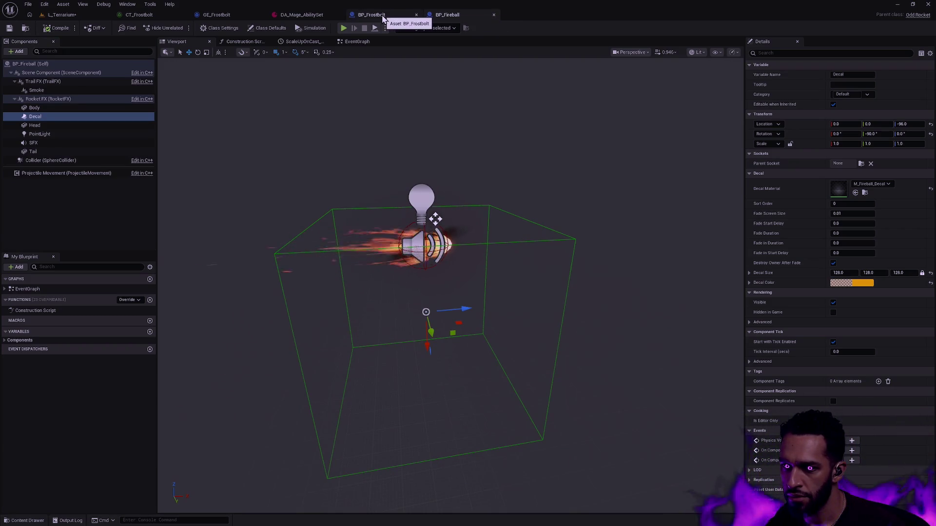
left_click(384, 16)
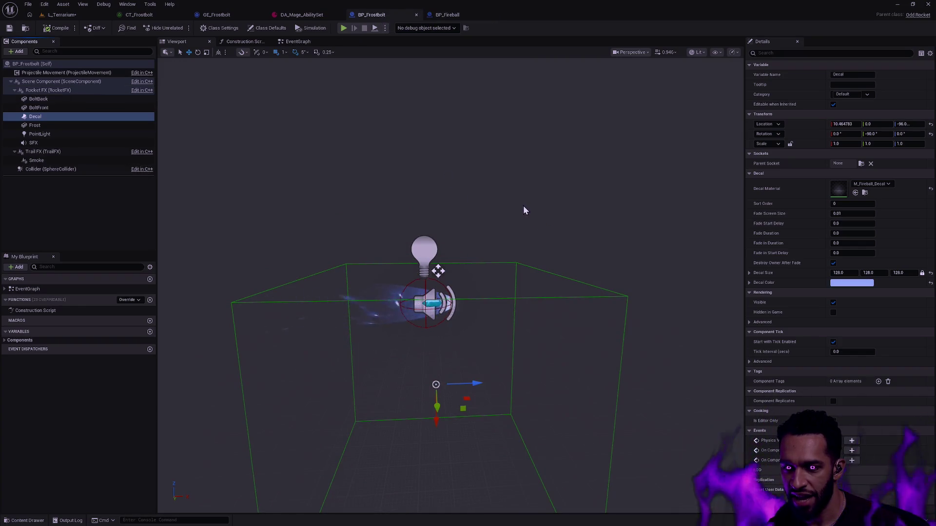
Set the Frostbolt decal's X location to 0, checking it against the Fireball's.
left_click(842, 124)
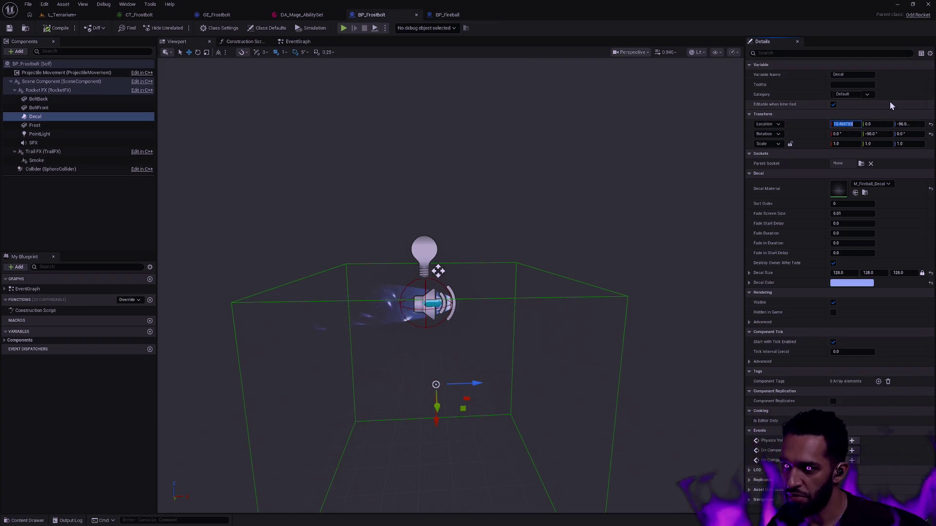
type("0")
key("Return")
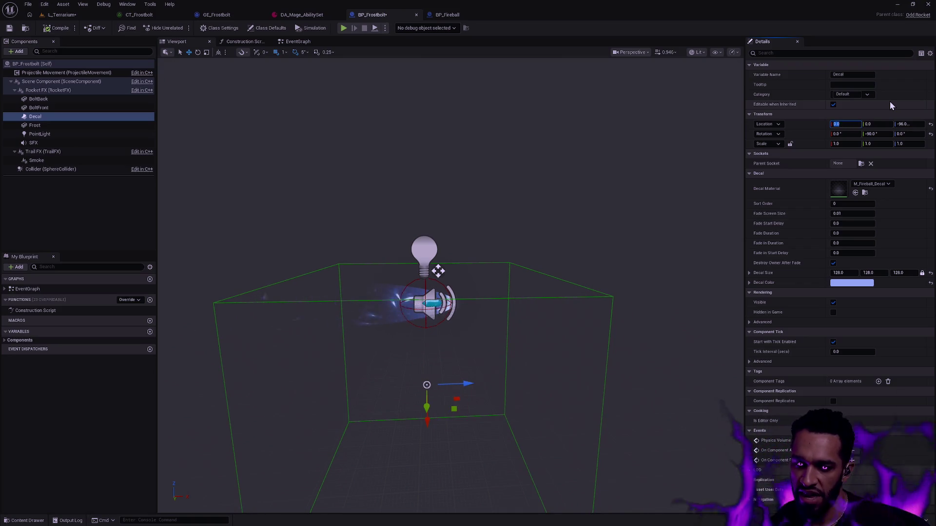
type("10")
key("Return")
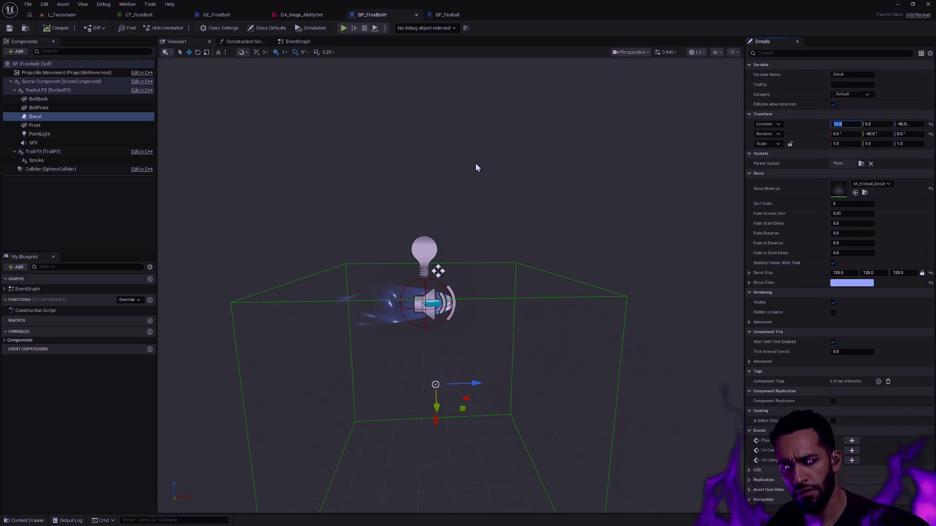
left_click(445, 14)
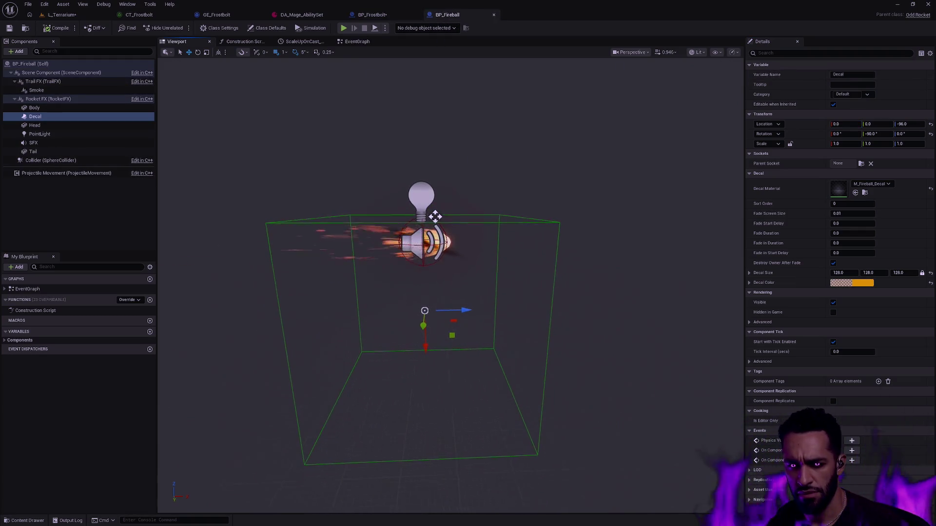
left_click(373, 15)
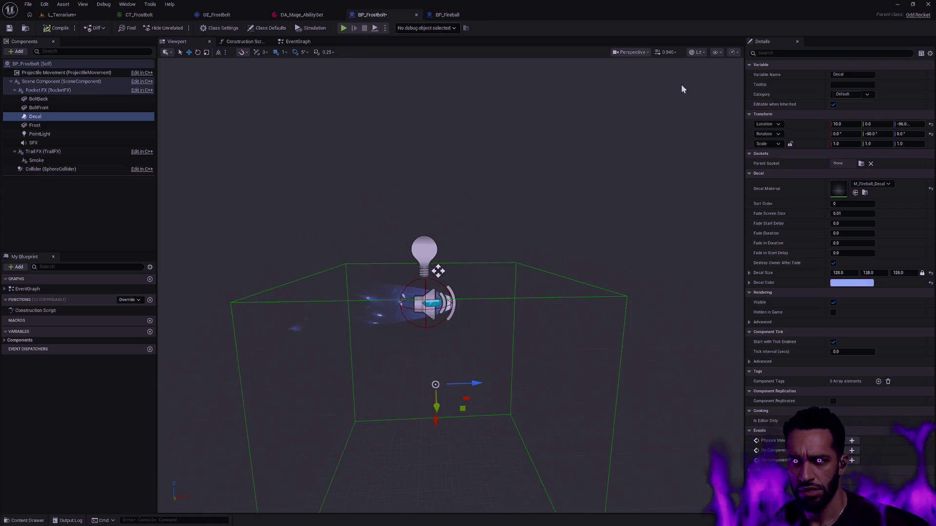
left_click(841, 123)
type("0")
key("Return")
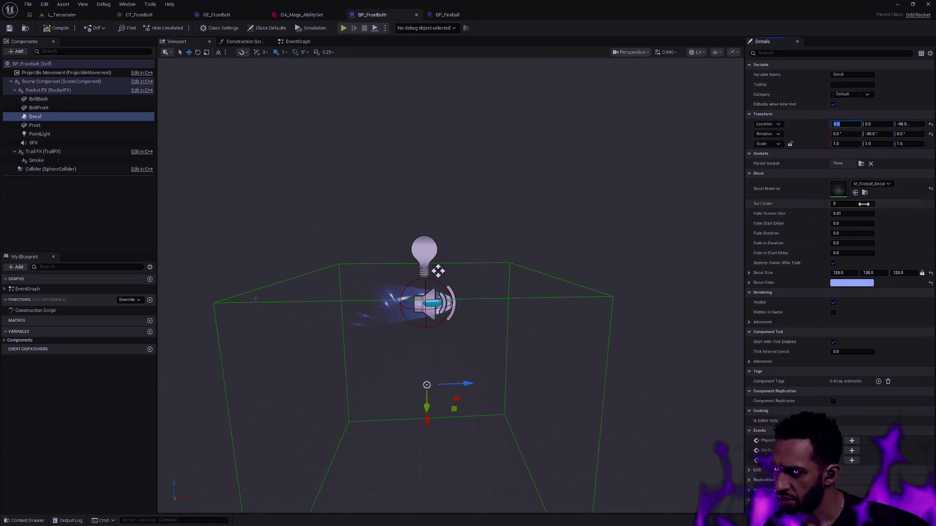
Give the Frostbolt decal colour an alpha of 0.2 to match the Fireball decal.
left_click(468, 19)
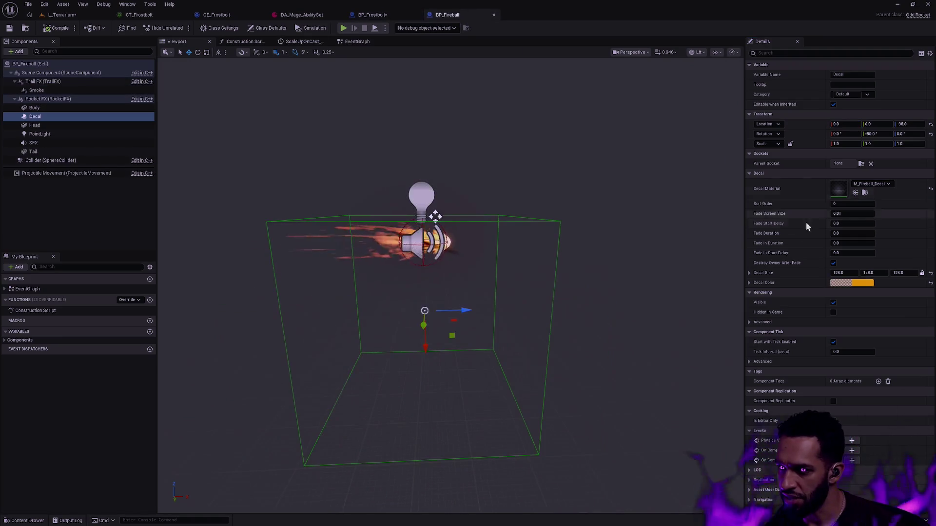
left_click(750, 283)
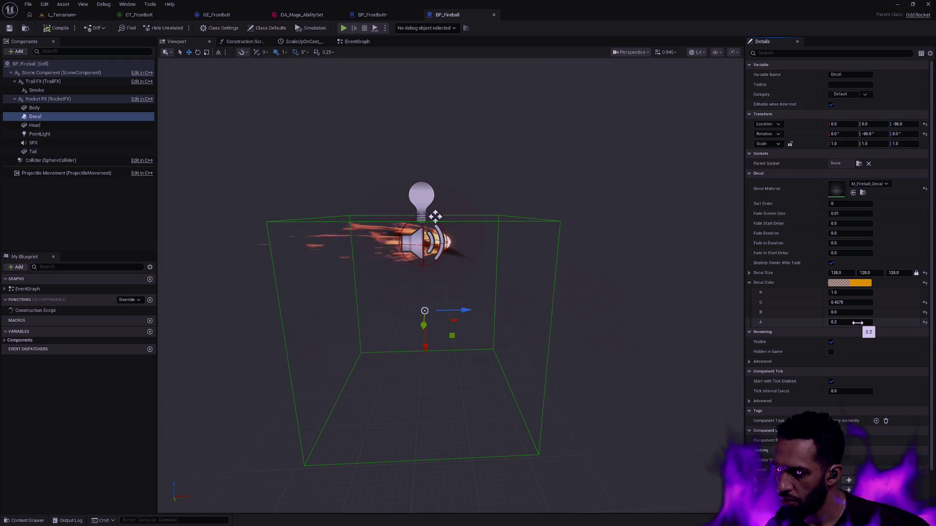
left_click(371, 14)
left_click(751, 283)
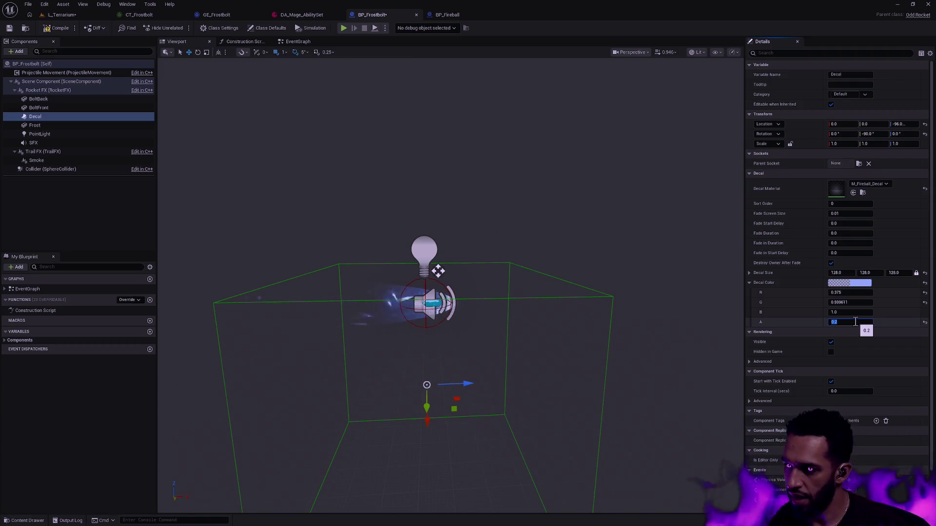
type("0.2")
key("Return")
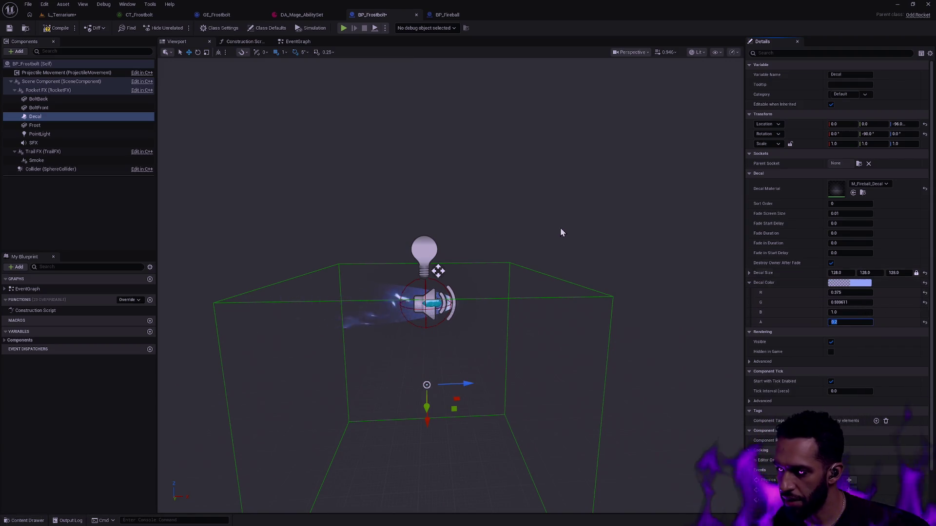
left_click(10, 29)
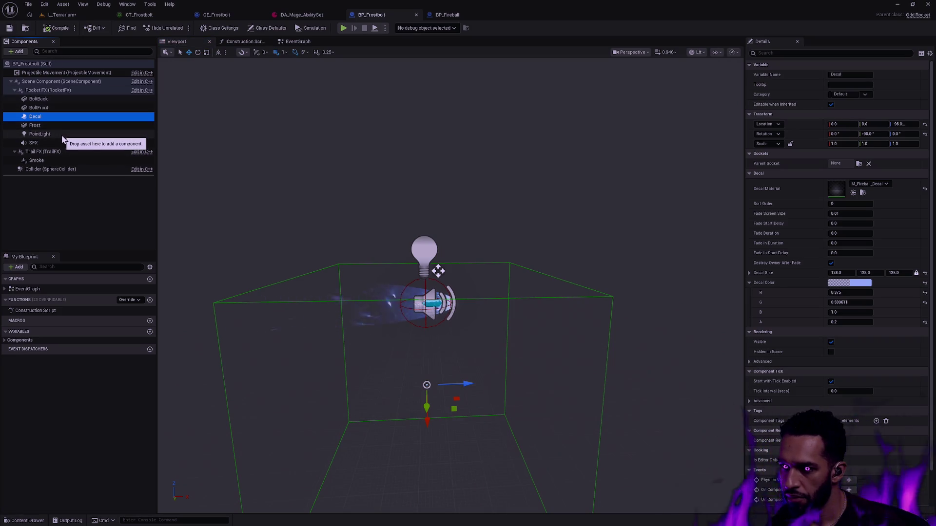
left_click(791, 284)
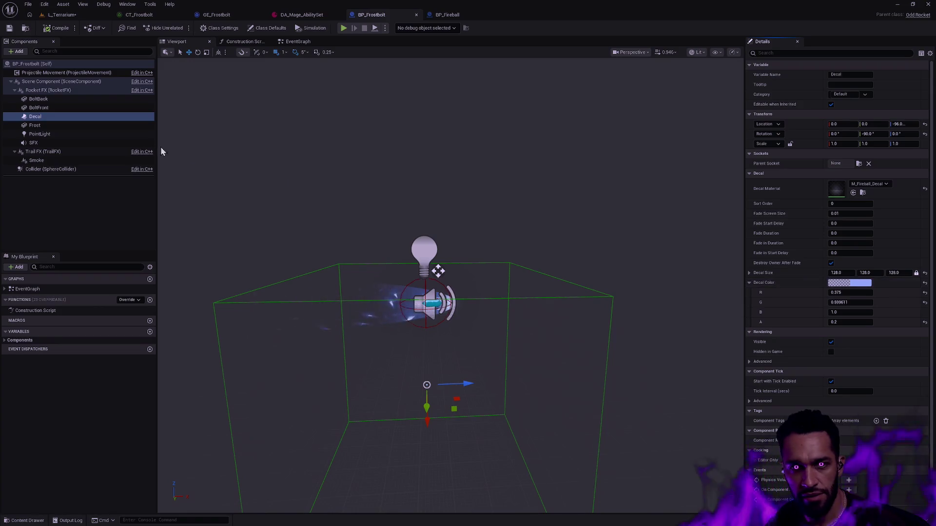
Pick a lighter, softer blue for BP_Frostbolt's PointLight colour and accept it.
left_click(83, 135)
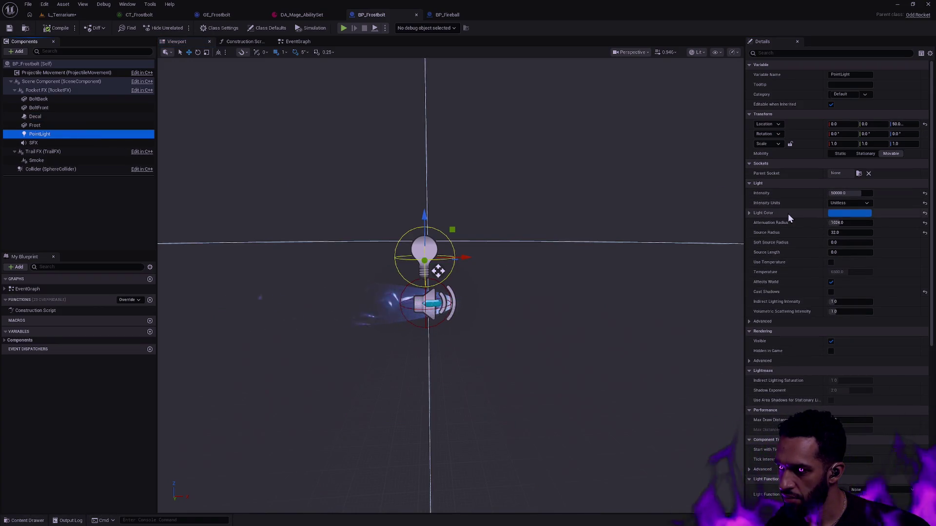
left_click(850, 215)
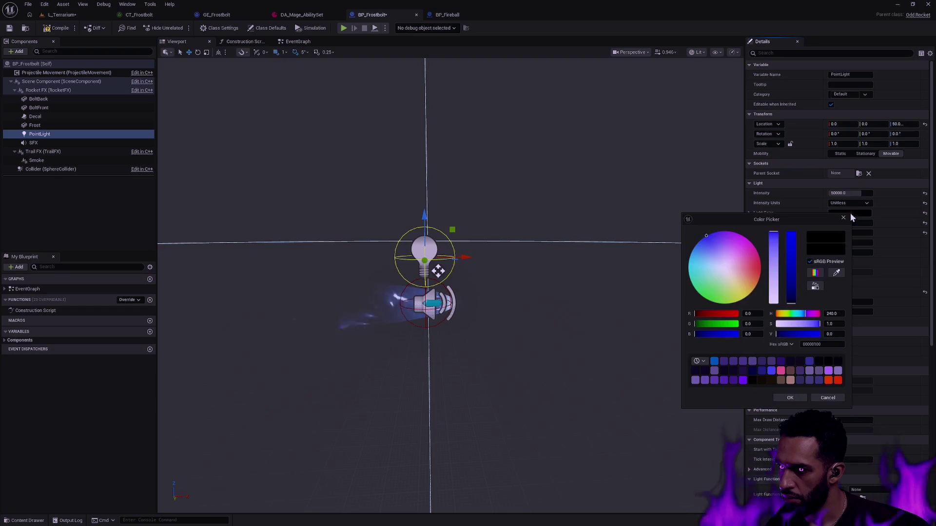
left_click(822, 398)
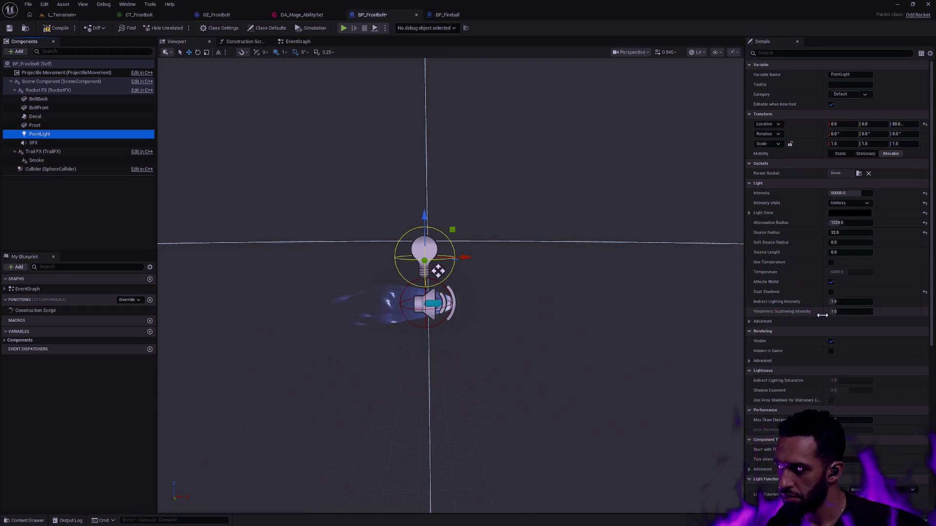
left_click(841, 214)
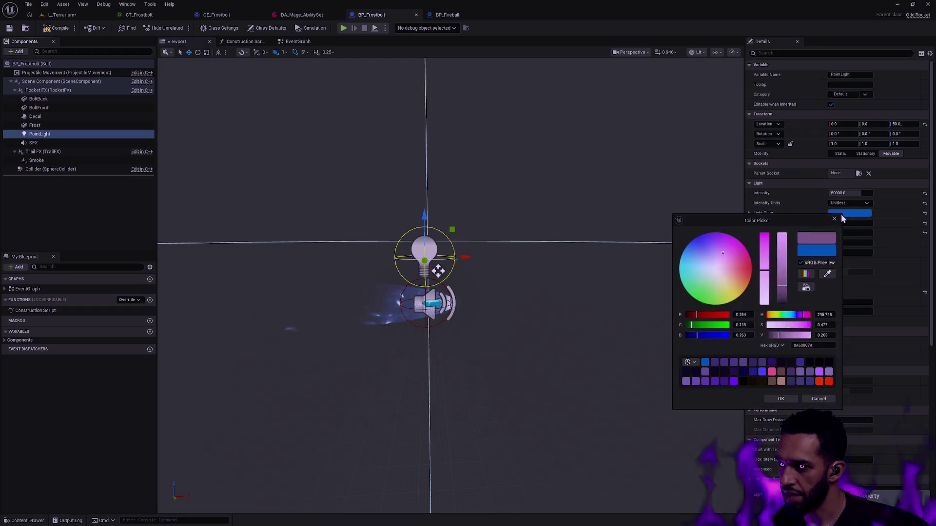
left_click(689, 246)
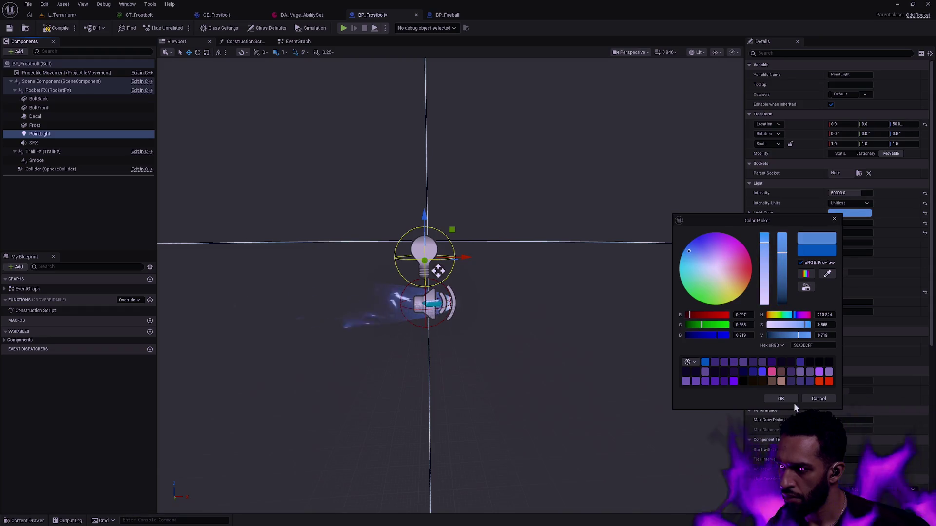
left_click(780, 399)
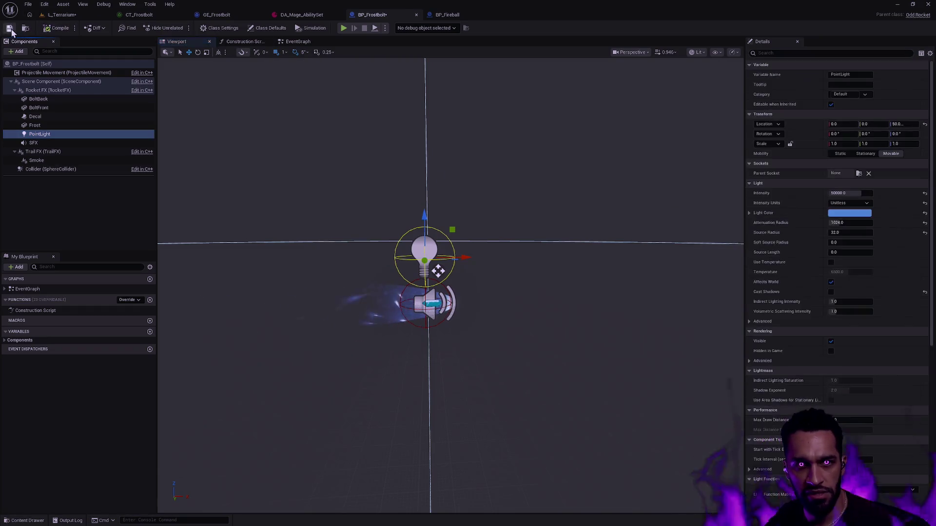
left_click(62, 15)
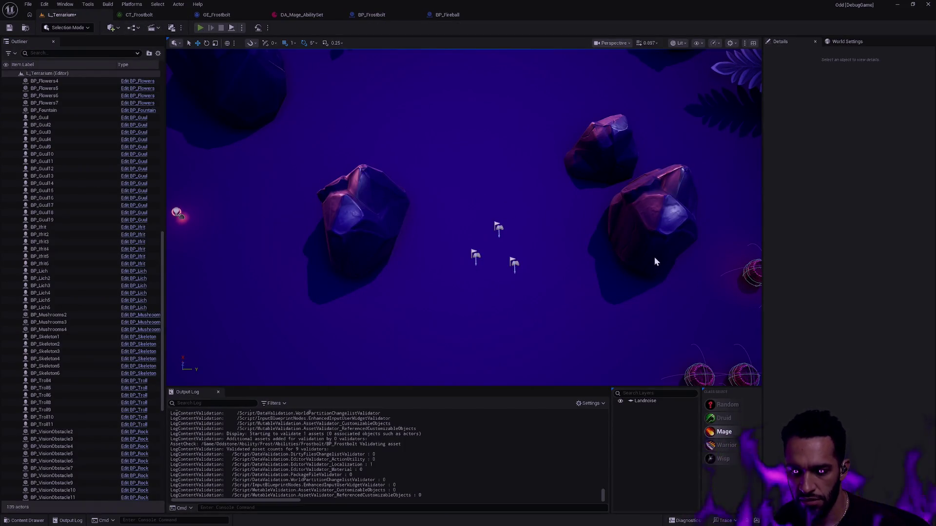
Play L_Terrarium, move the Mage around and cast frostbolts with hotkey 1.
key("alt+p")
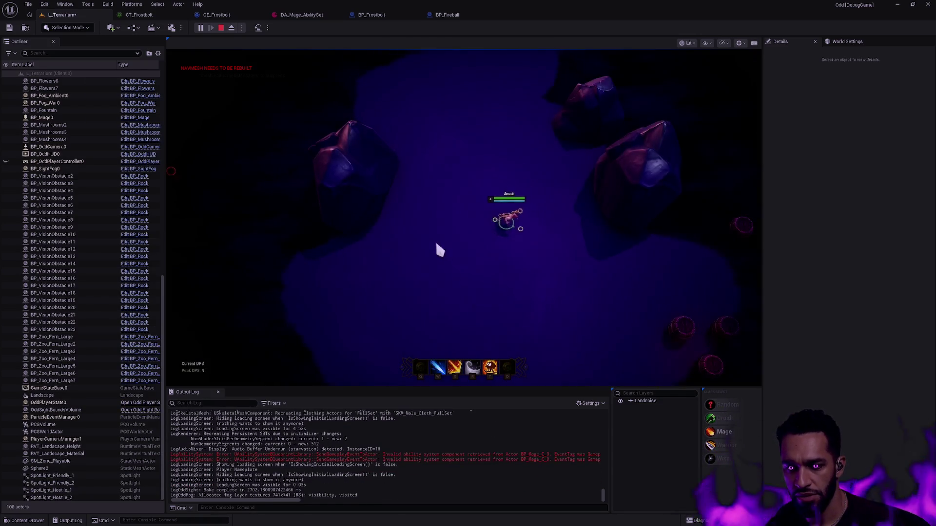
left_click(476, 245)
left_click(505, 264)
left_click(563, 256)
key("1")
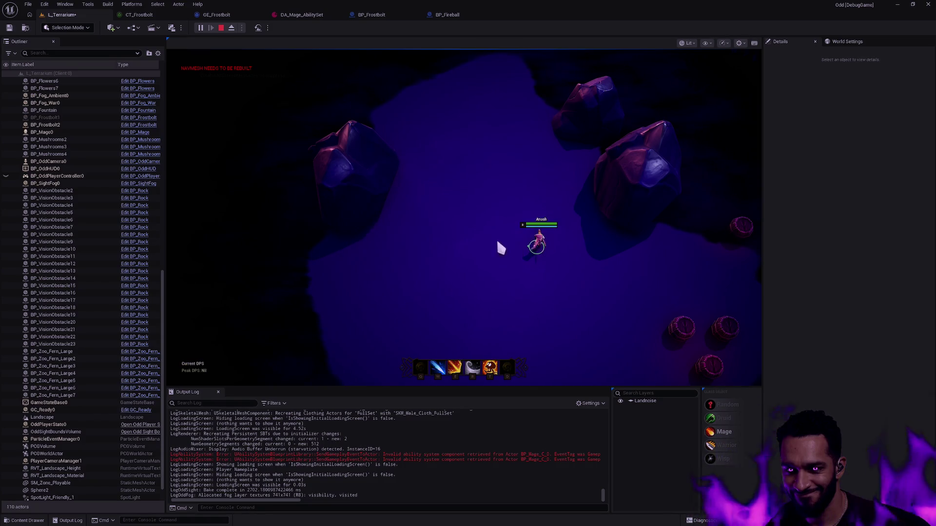
key("1")
left_click(541, 259)
left_click(424, 235)
left_click(588, 208)
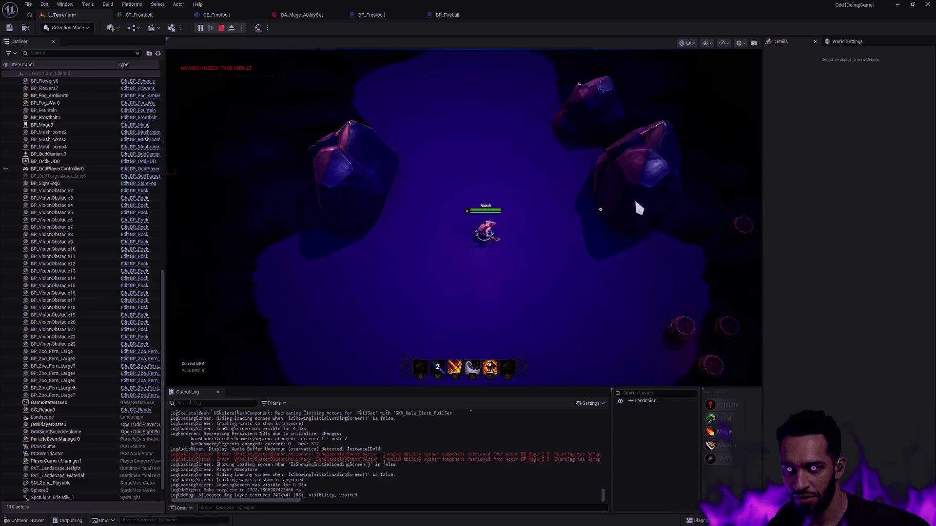
left_click(526, 229)
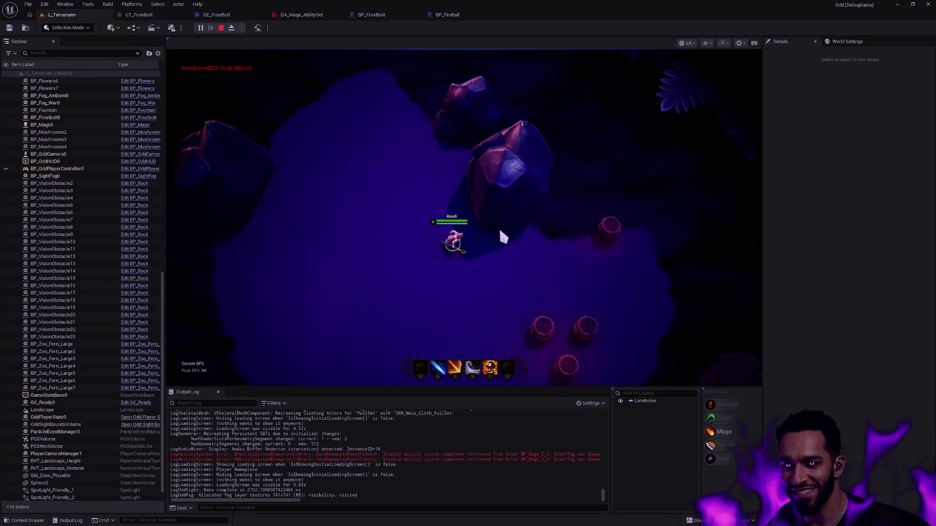
left_click(451, 231)
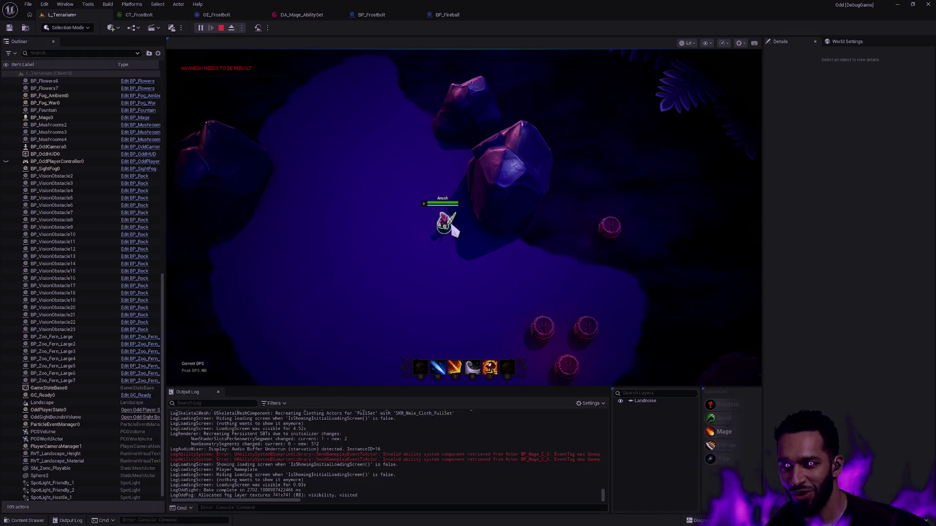
left_click(550, 252)
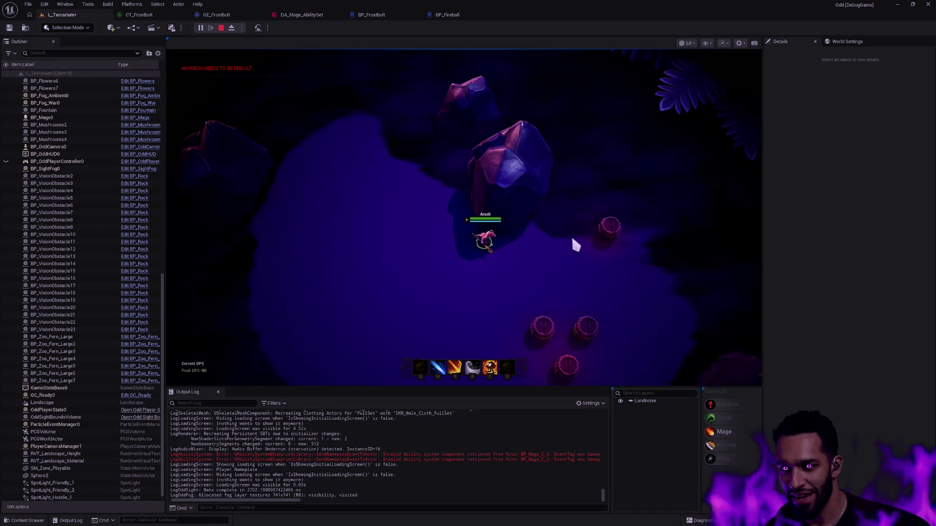
left_click(456, 229)
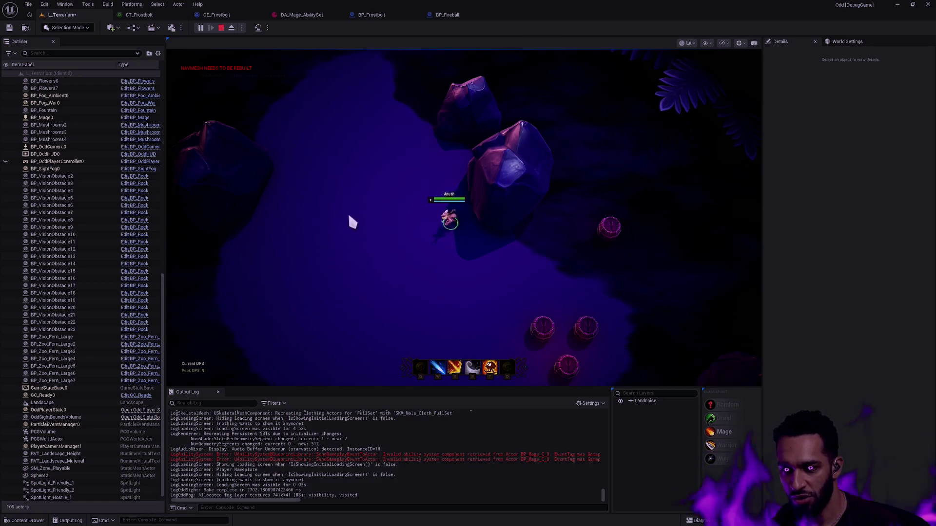
Fire the second ability and aimed W skillshots at the barrels, then return to BP_Frostbolt.
key("2")
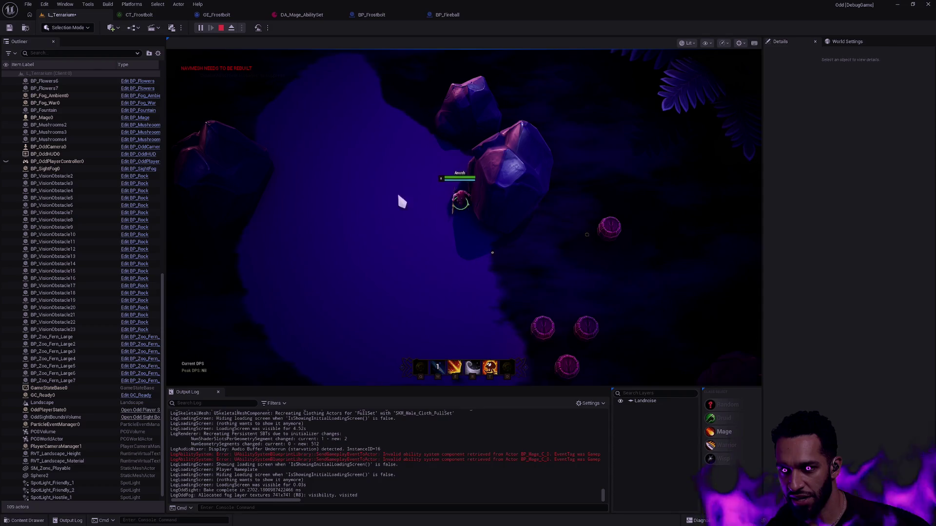
left_click(513, 319)
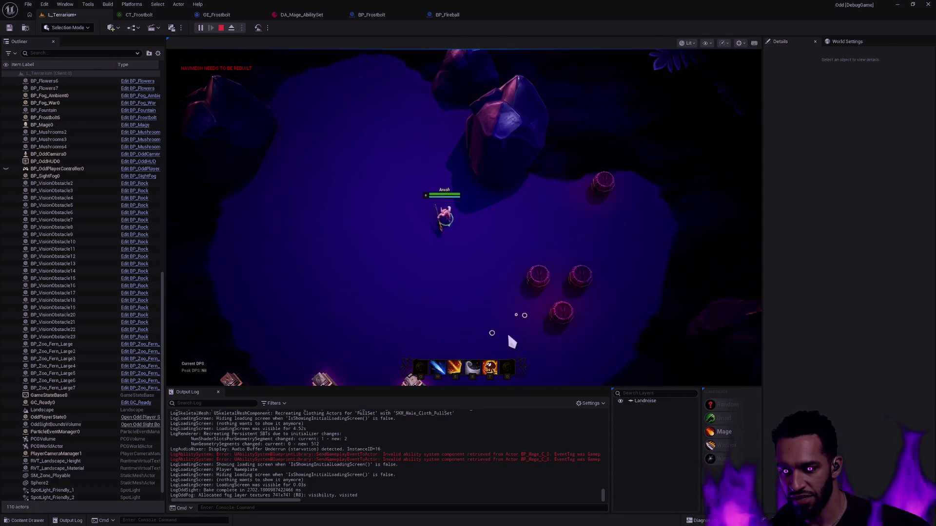
left_click(457, 318)
left_click(483, 252)
key("w")
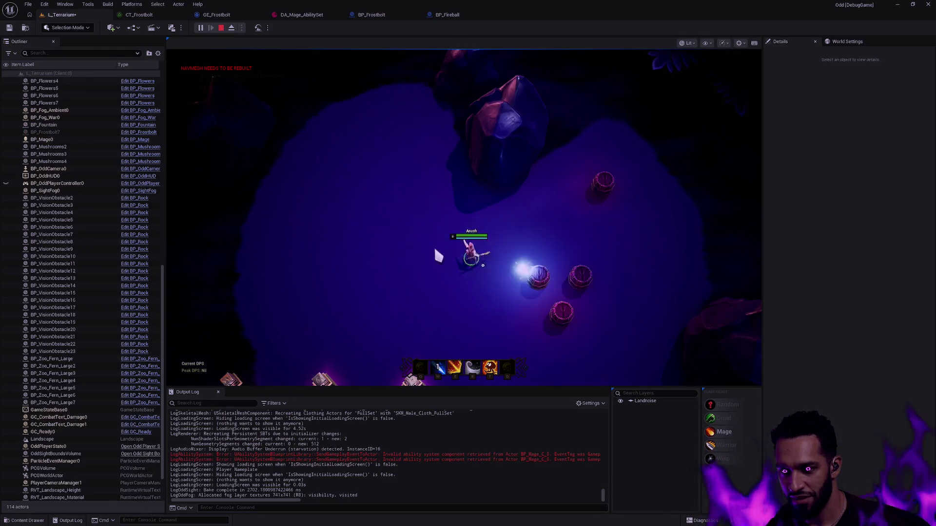
left_click(397, 157)
key("w")
left_click(577, 235)
left_click(330, 255)
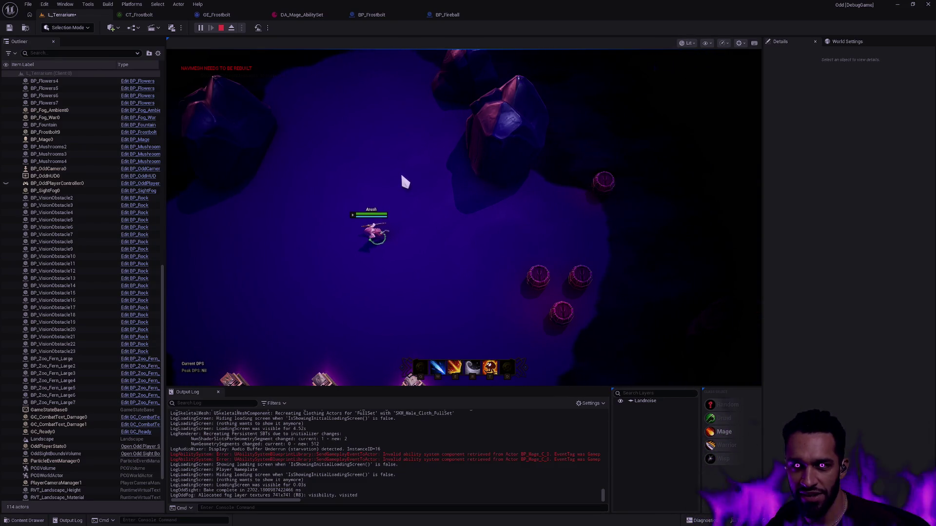
left_click(388, 14)
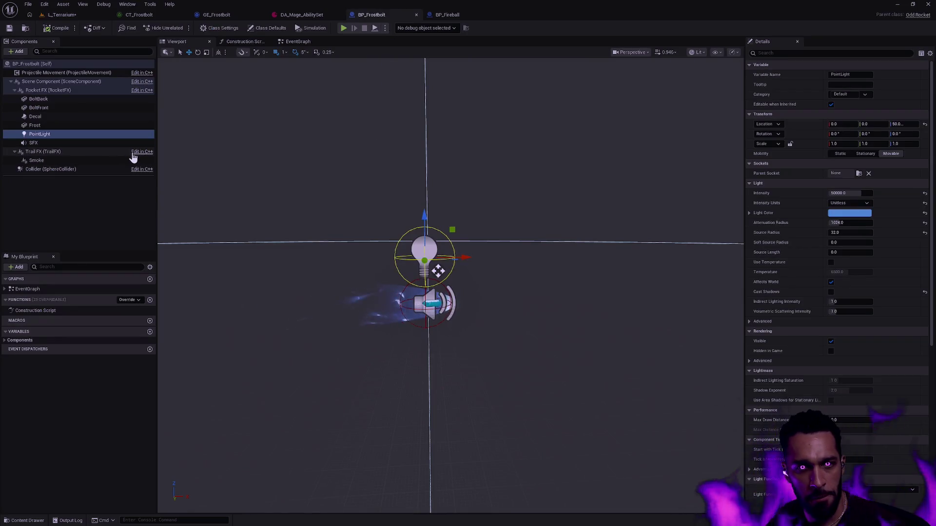
Open M_Fireball_Decal from the Content Drawer and show its colour, gradient and multiply nodes.
left_click(54, 116)
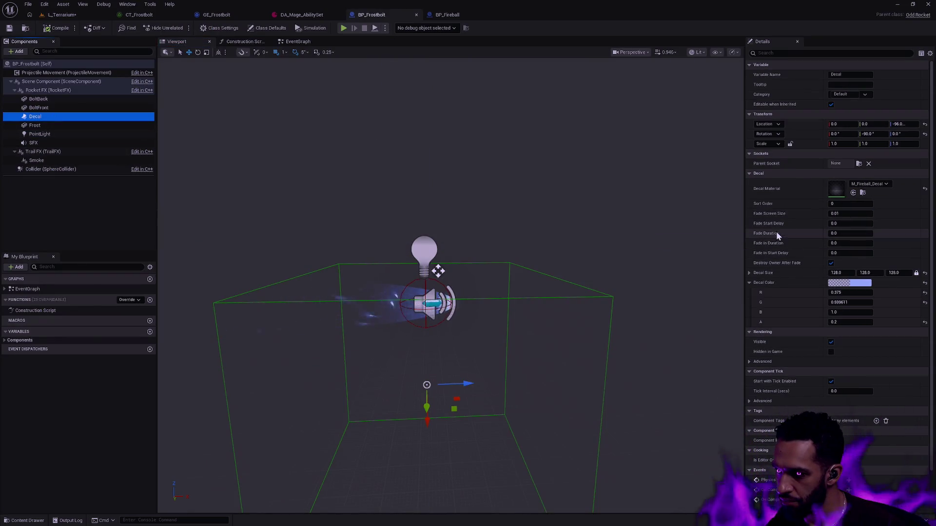
left_click(863, 193)
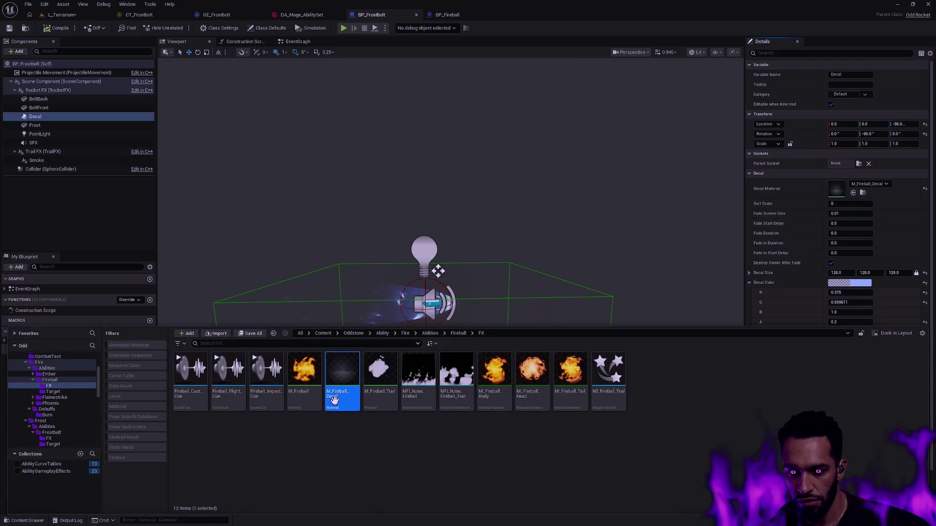
double_click(357, 392)
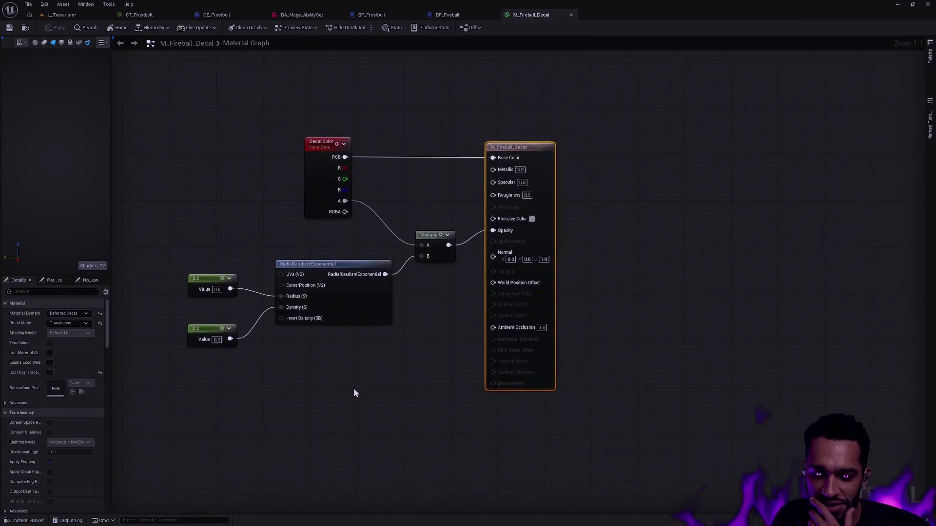
left_click_drag(112, 65, 194, 64)
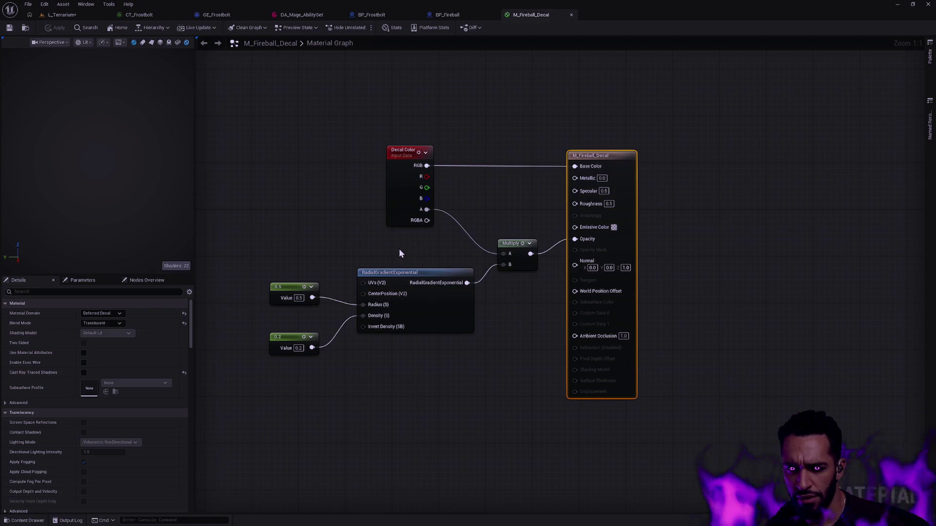
key("ctrl+space")
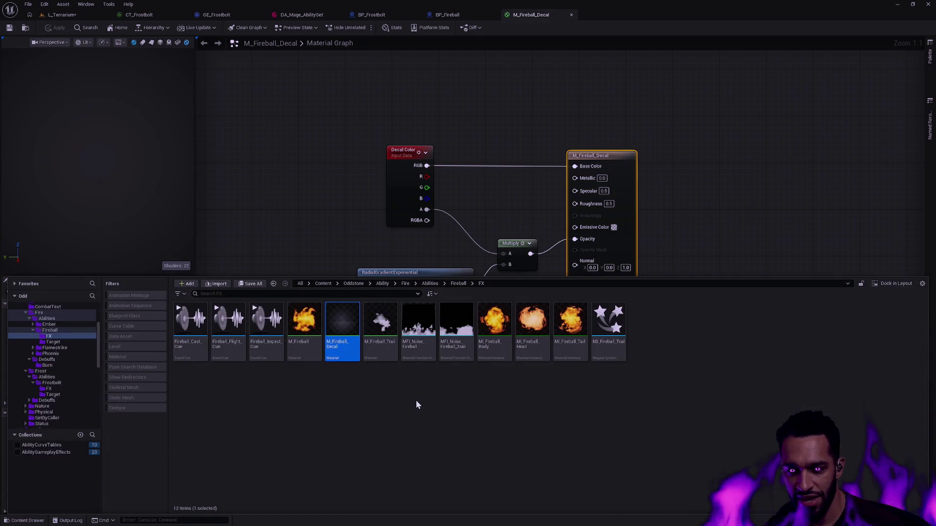
scroll(417, 398, "up", 2, "ctrl")
scroll(420, 401, "up", 1, "ctrl")
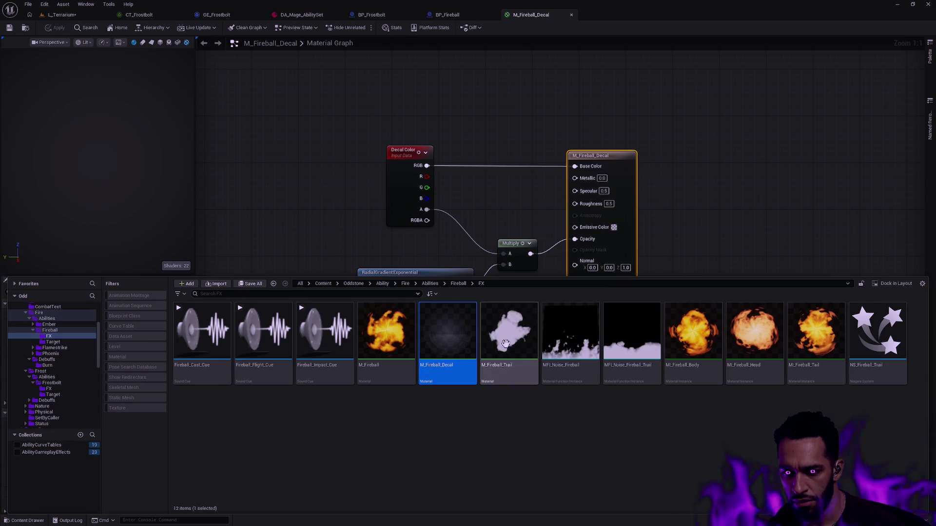
left_click(679, 200)
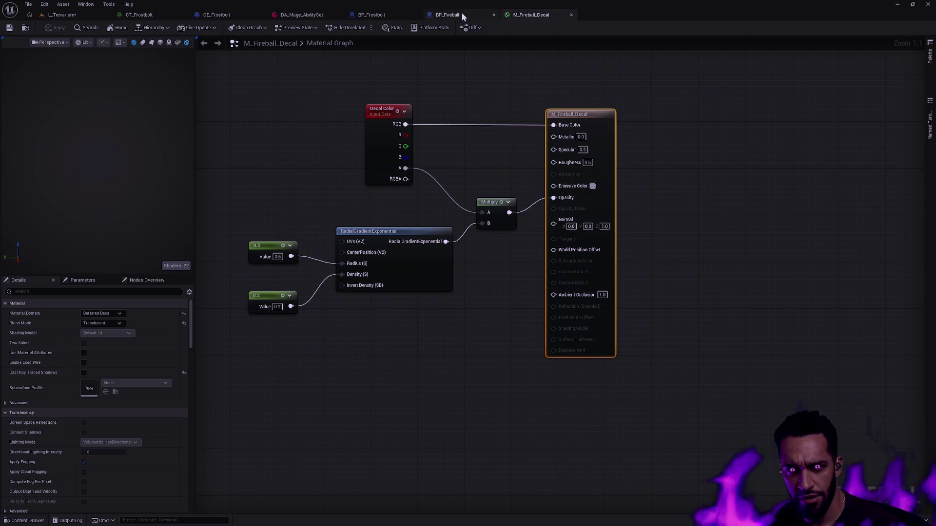
Close the decal material and compare the PointLight settings of BP_Frostbolt and BP_Fireball.
left_click(571, 15)
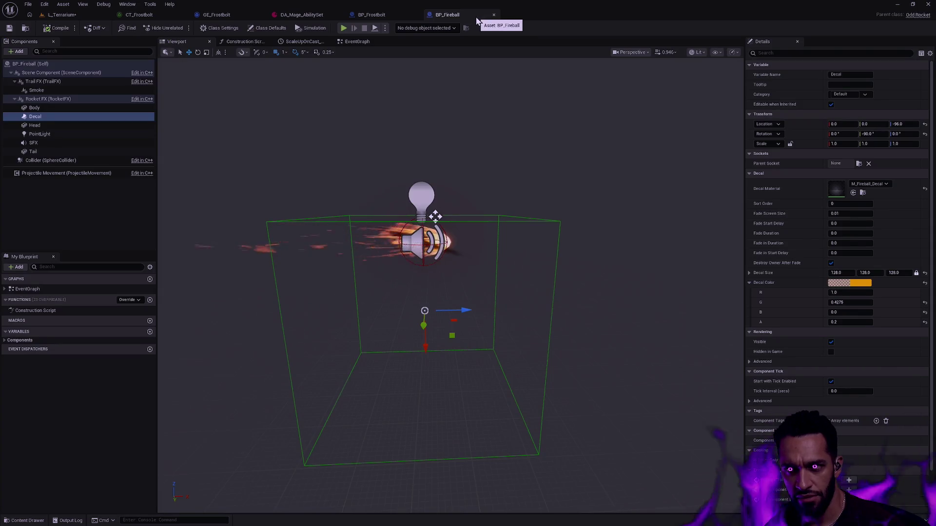
left_click(372, 15)
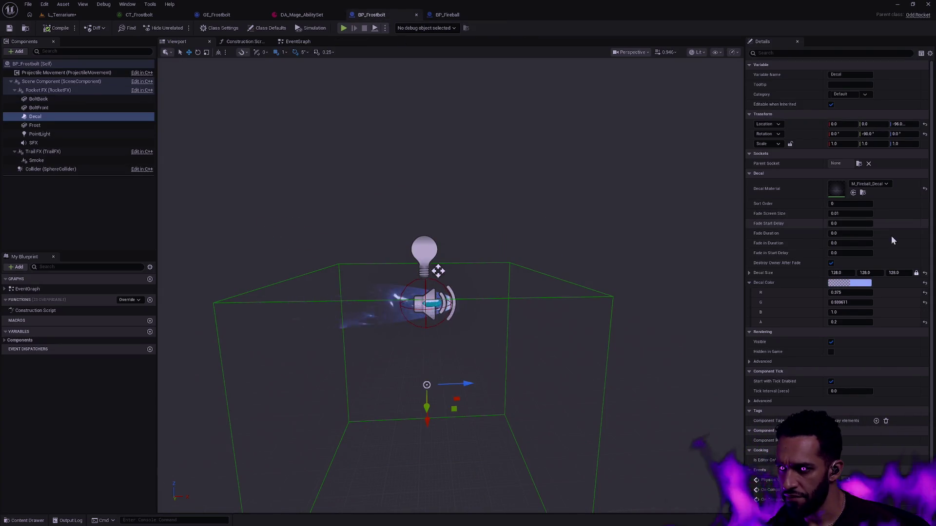
left_click(67, 135)
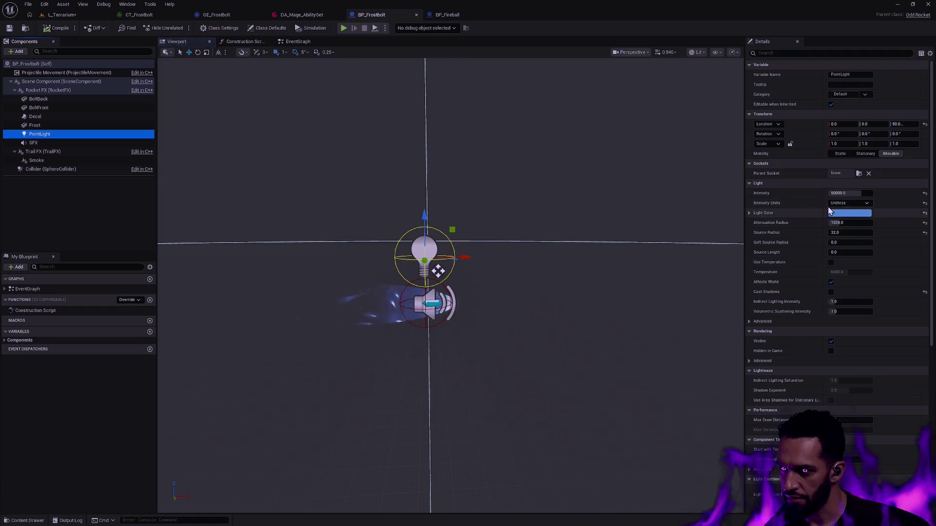
key("ctrl+a")
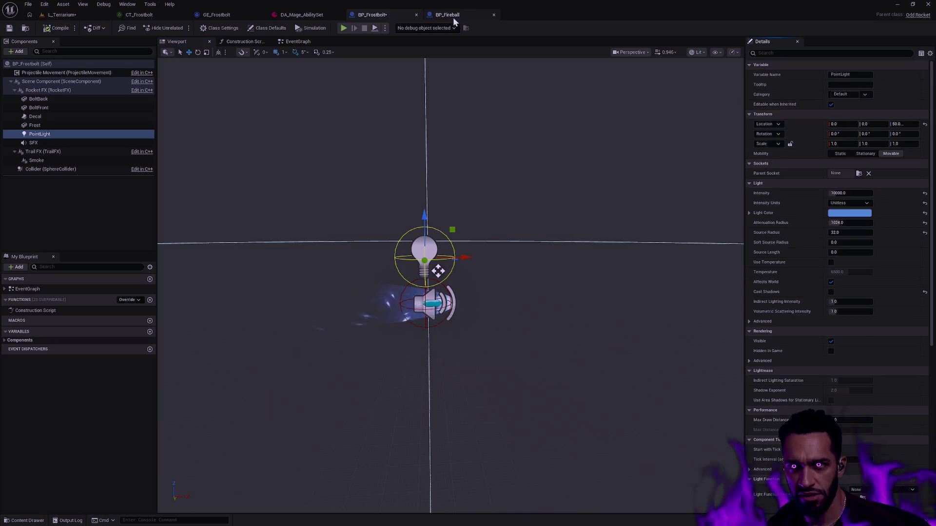
left_click(447, 14)
left_click(73, 133)
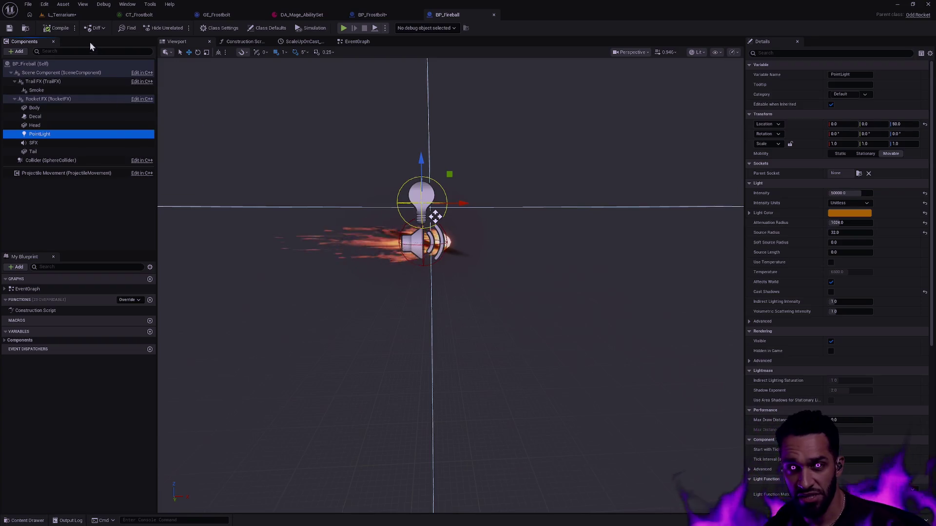
Frame and orbit BP_Frostbolt's preview around its point light and bolt.
left_click(9, 31)
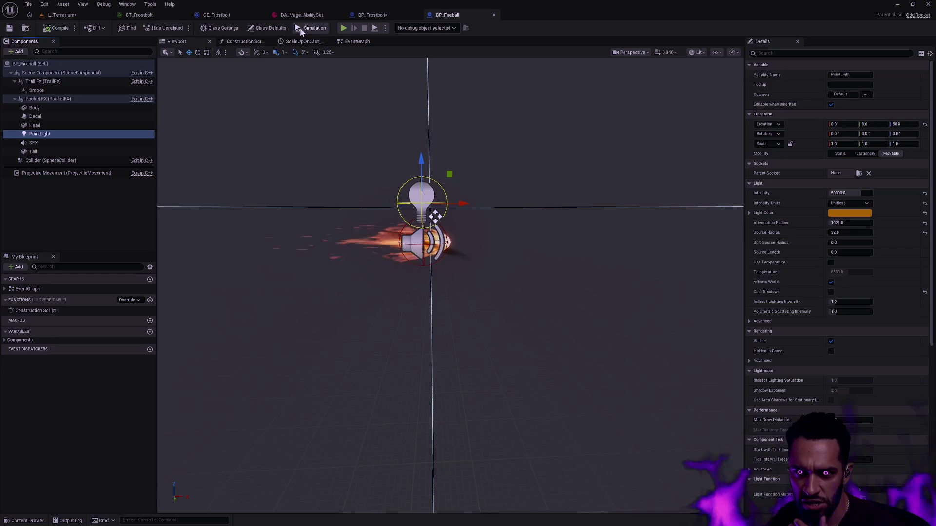
left_click(365, 15)
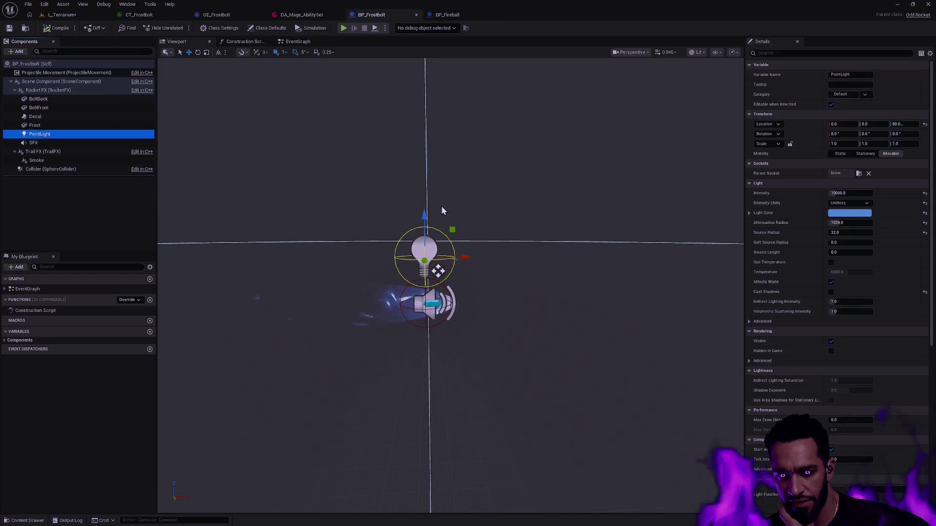
left_click_drag(487, 204, 492, 242)
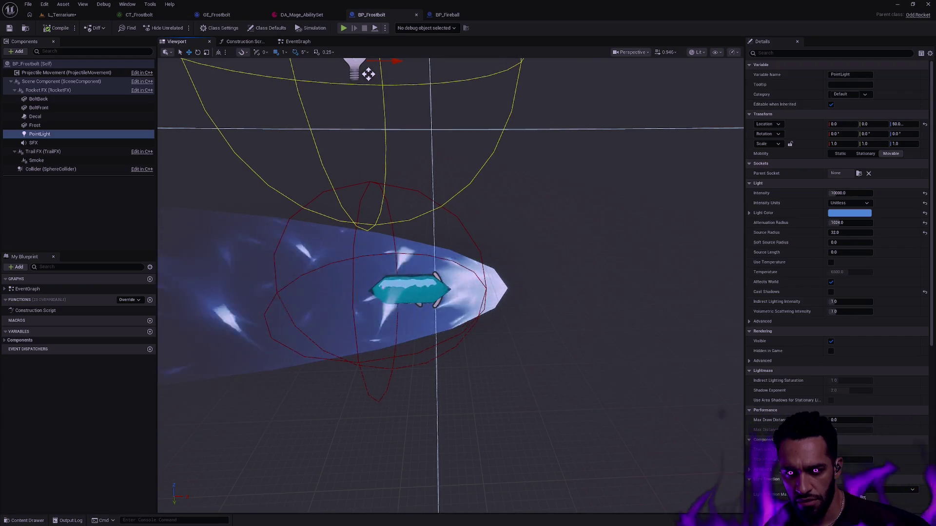
key("f")
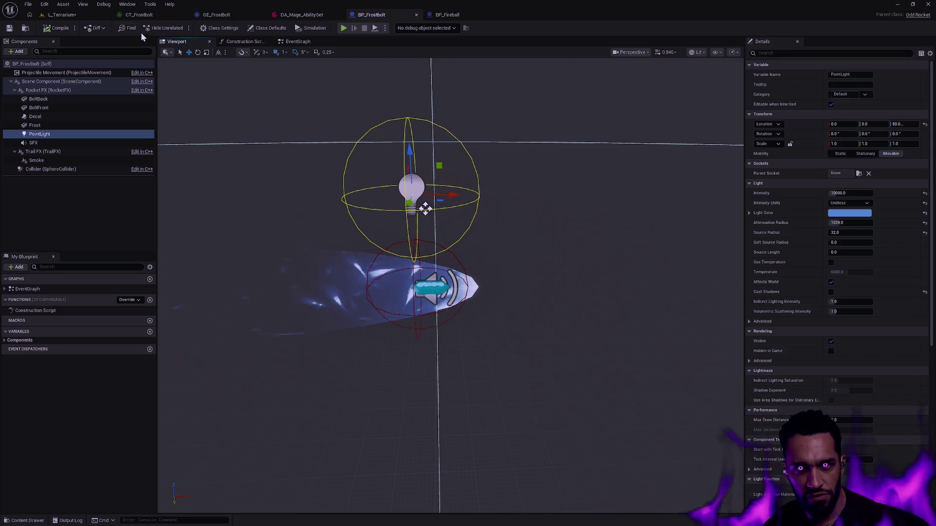
left_click(39, 134)
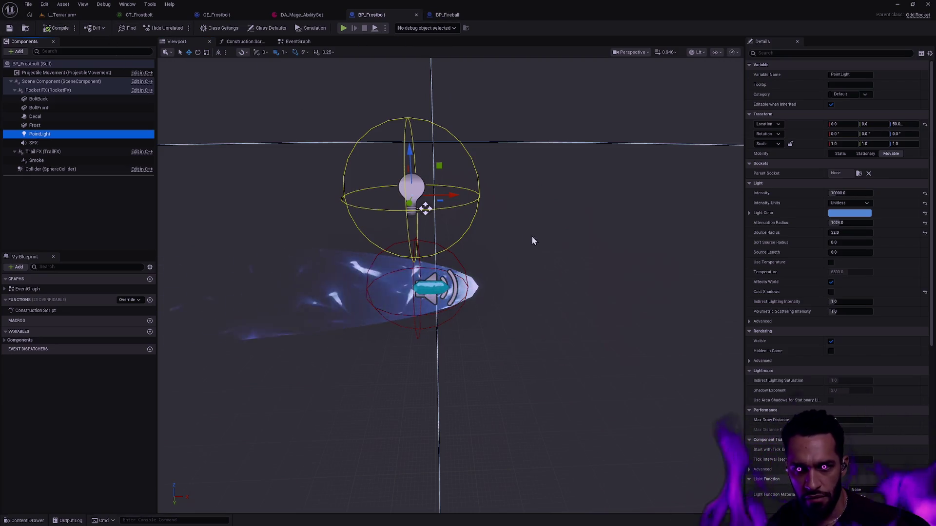
mouse_move(504, 261)
left_mouse_down()
mouse_move(490, 233)
mouse_move(512, 234)
left_mouse_up()
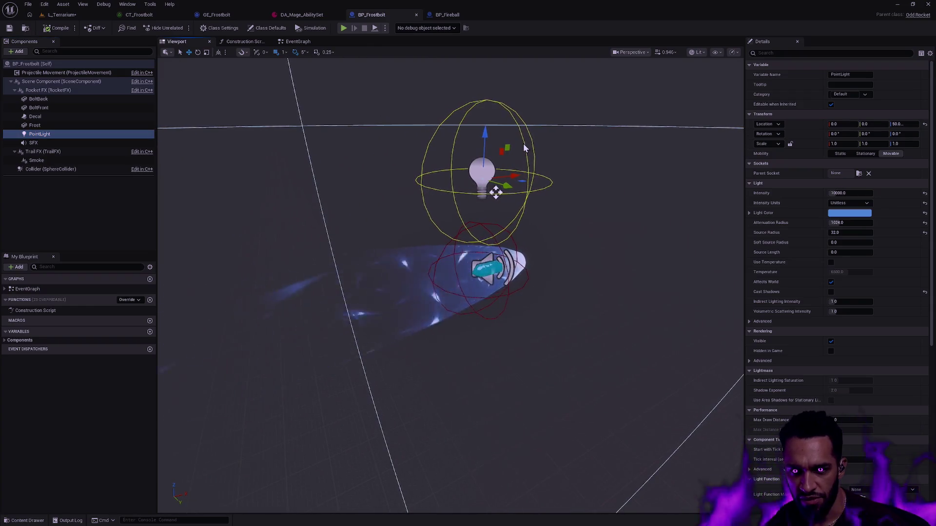
Close both blueprints, save L_Terrarium with Save All, and bring up CT_Frostbolt.
left_click(417, 14)
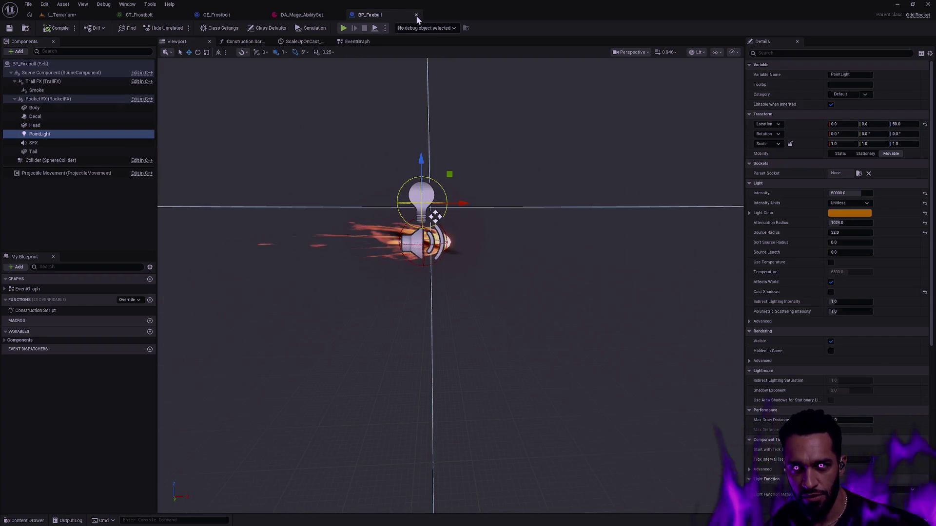
left_click(416, 13)
left_click(66, 16)
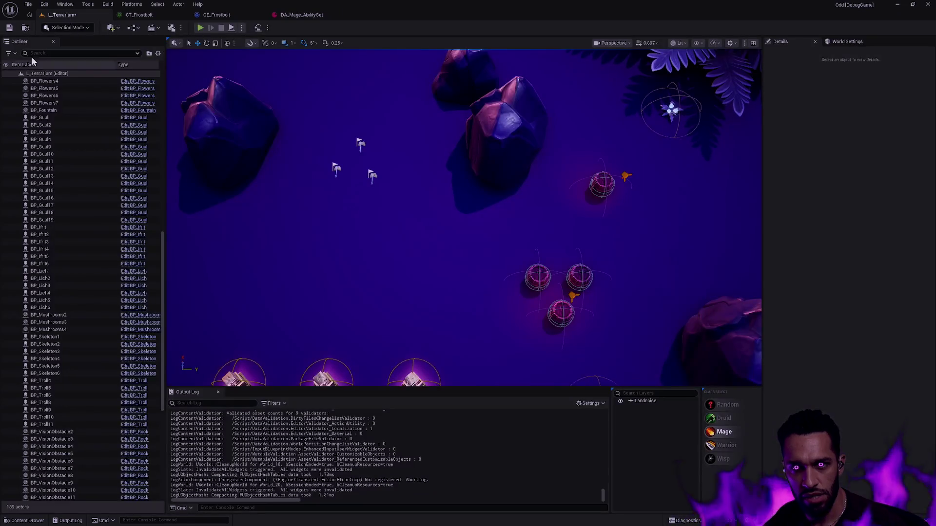
left_click(8, 27)
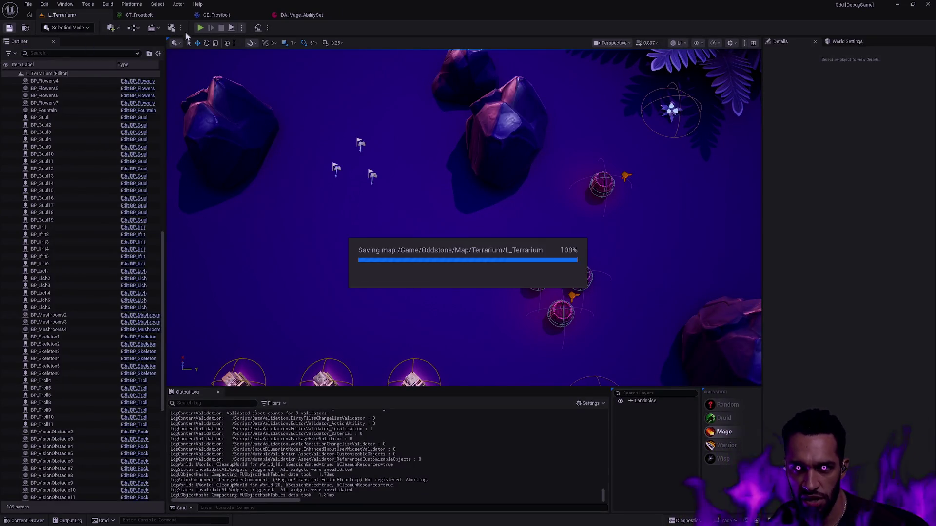
left_click(219, 15)
left_click(144, 15)
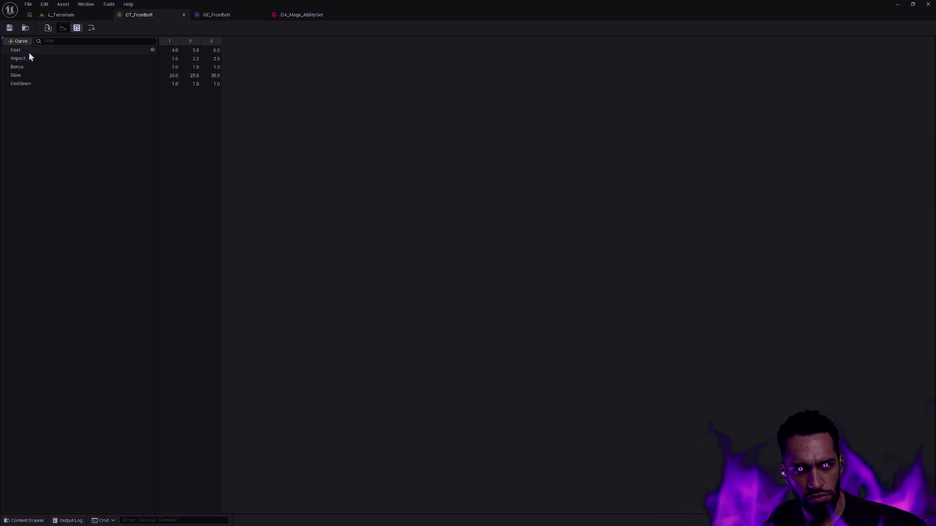
Assign GA_Mage_Fireball to Index 2 of DA_Mage_AbilitySet and close the Frostbolt asset tabs.
left_click(303, 16)
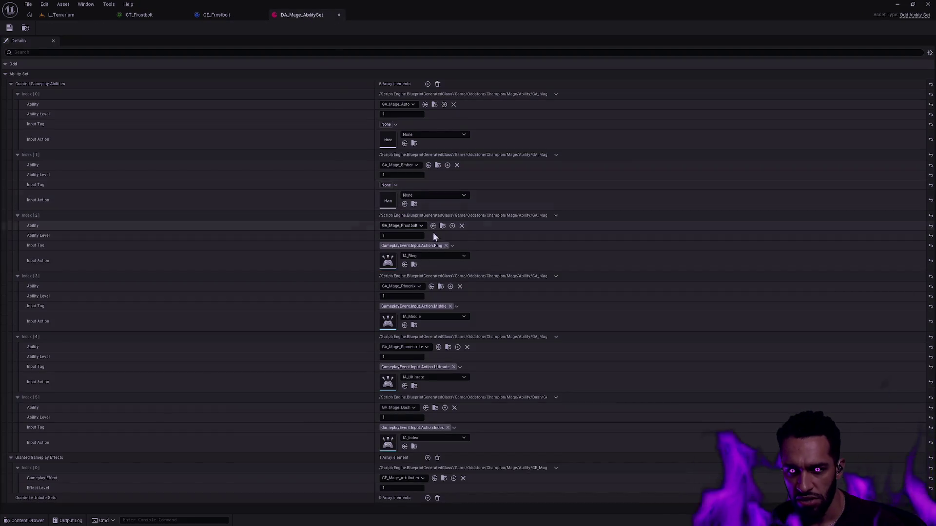
left_click(412, 226)
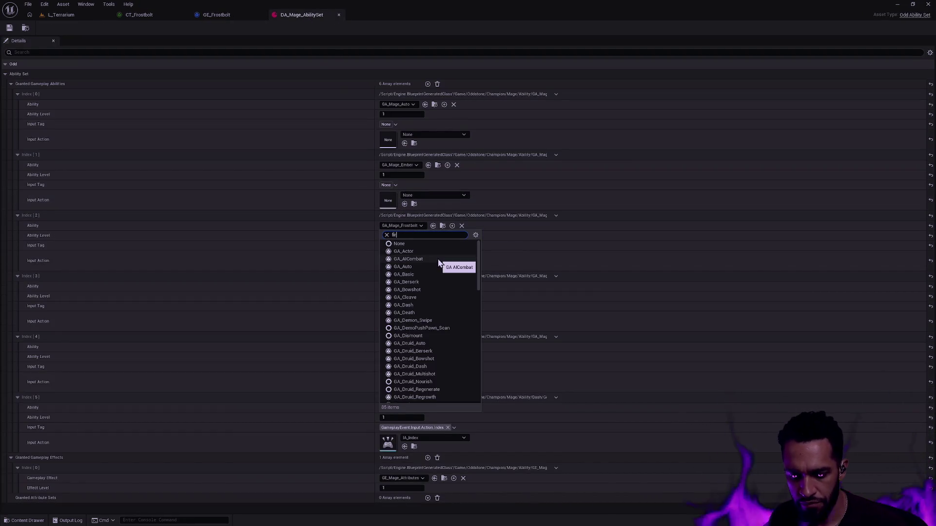
type("fireball")
left_click(430, 261)
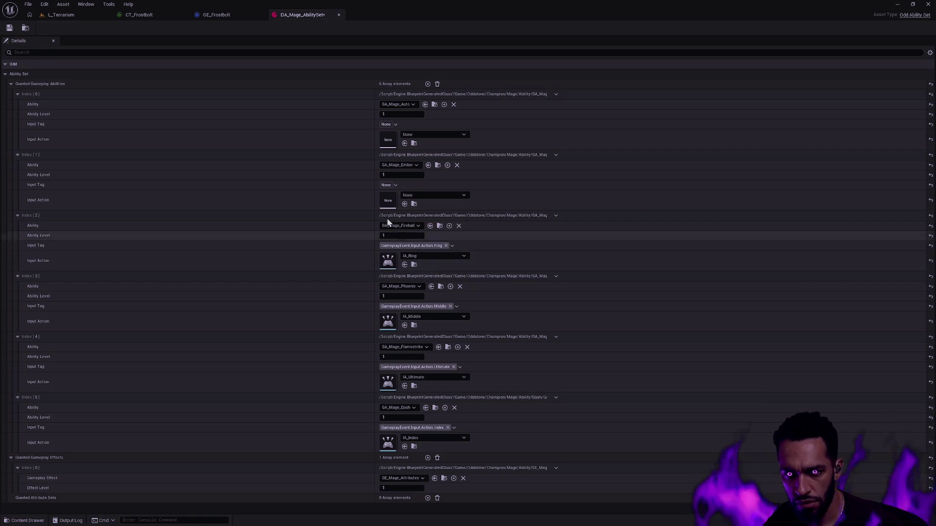
left_click(338, 15)
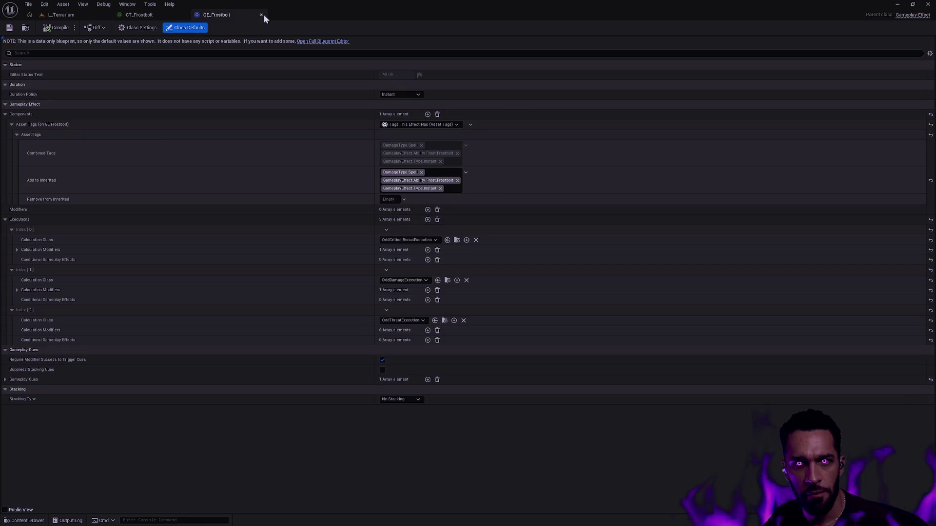
left_click(262, 14)
left_click(183, 15)
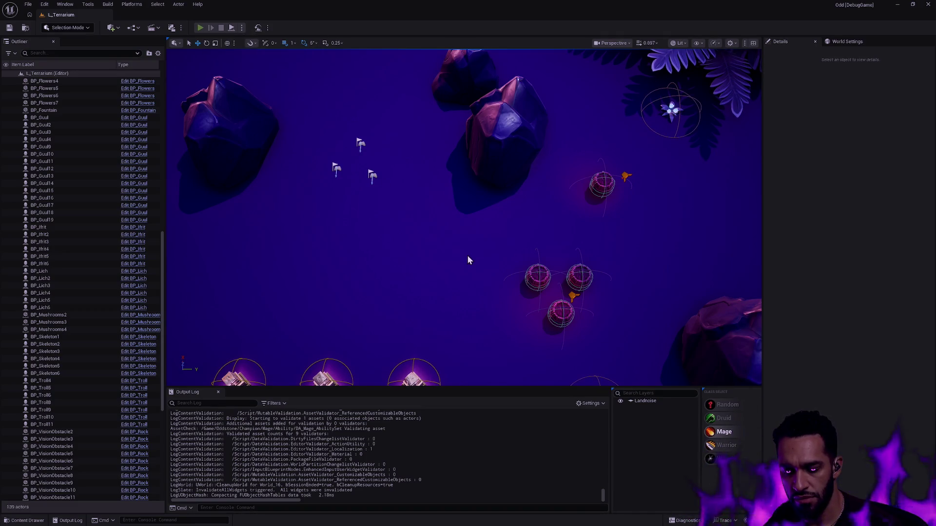
Start a play session in L_Terrarium and cast fireballs to the left while repositioning the mage.
key("alt+p")
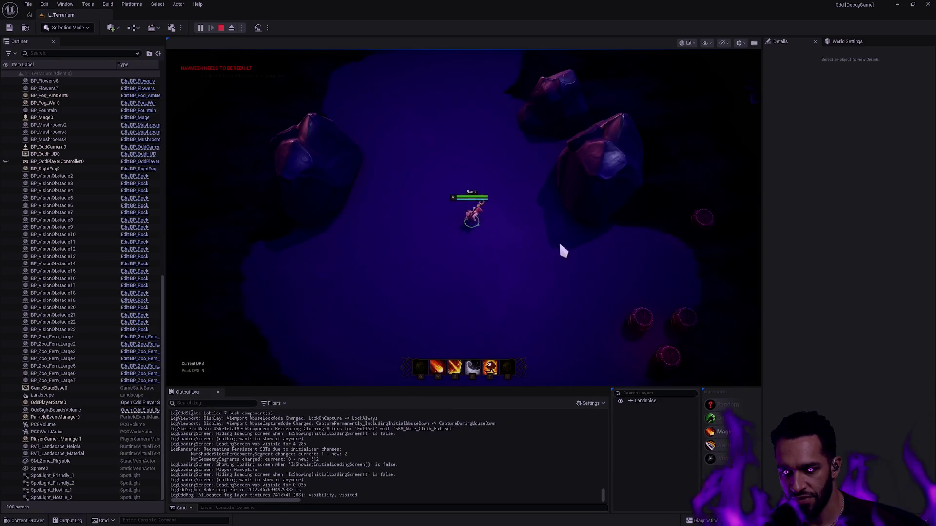
left_click(556, 245)
left_click(454, 250)
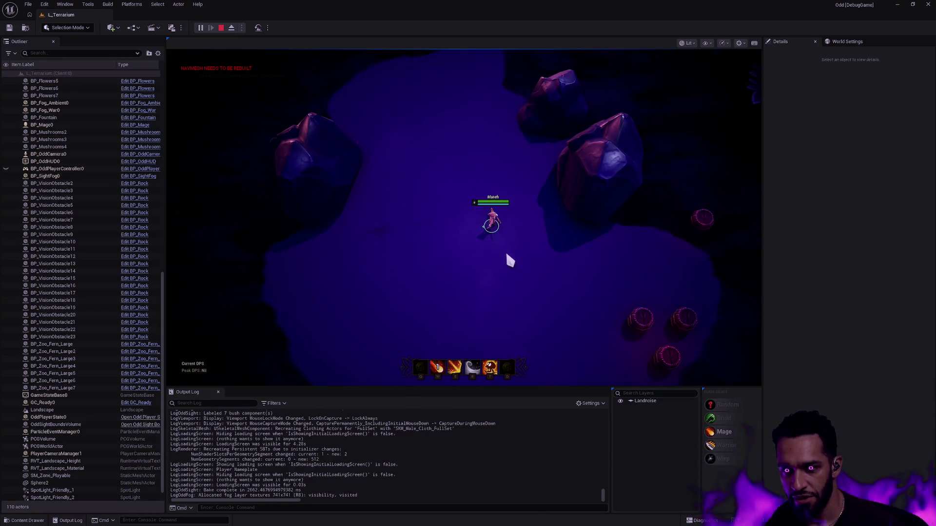
left_click(516, 256)
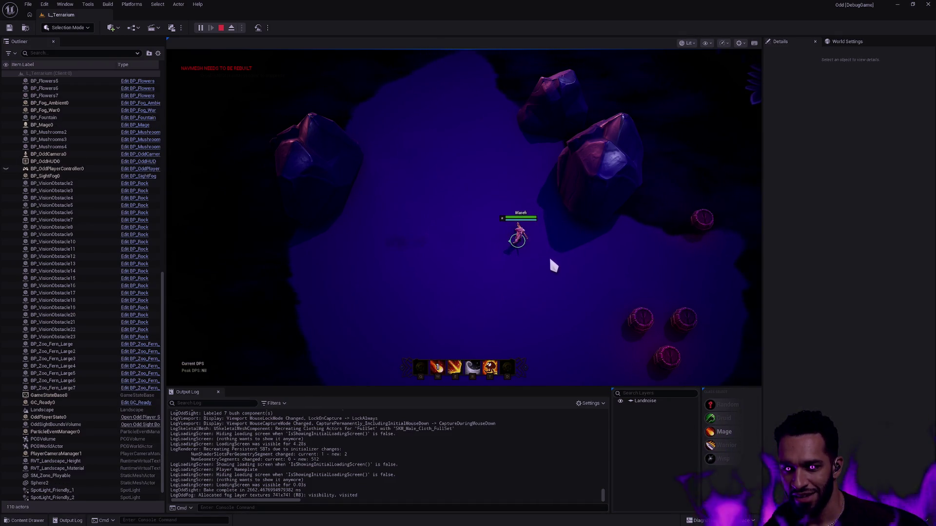
left_click(547, 256)
key("2")
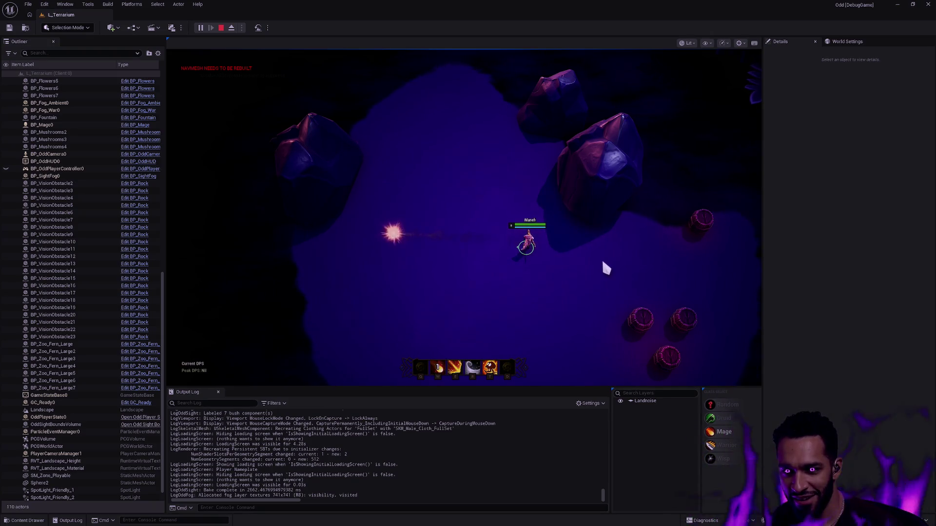
key("2")
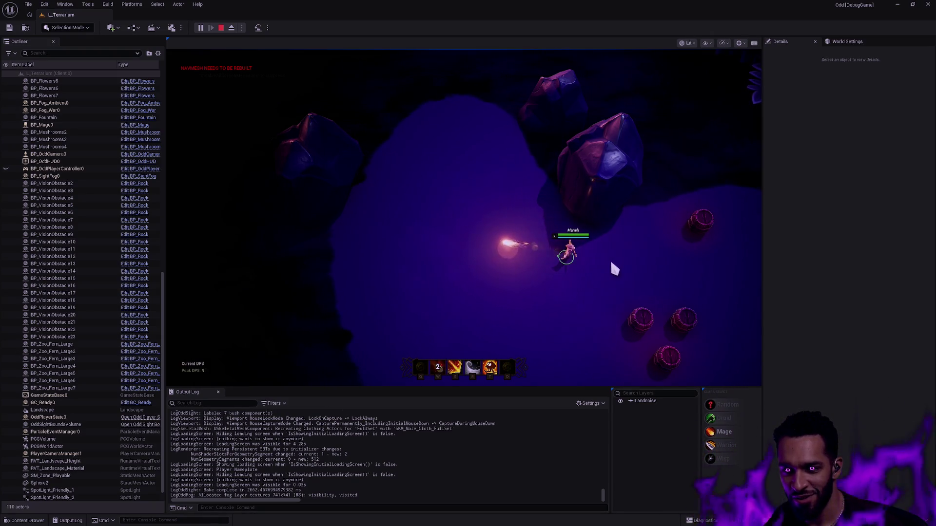
left_click(541, 255)
key("2")
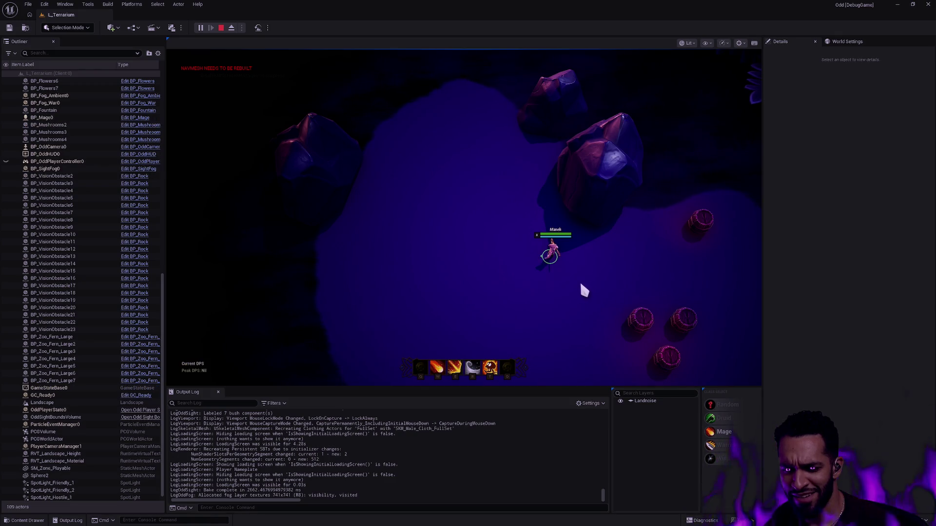
key("2")
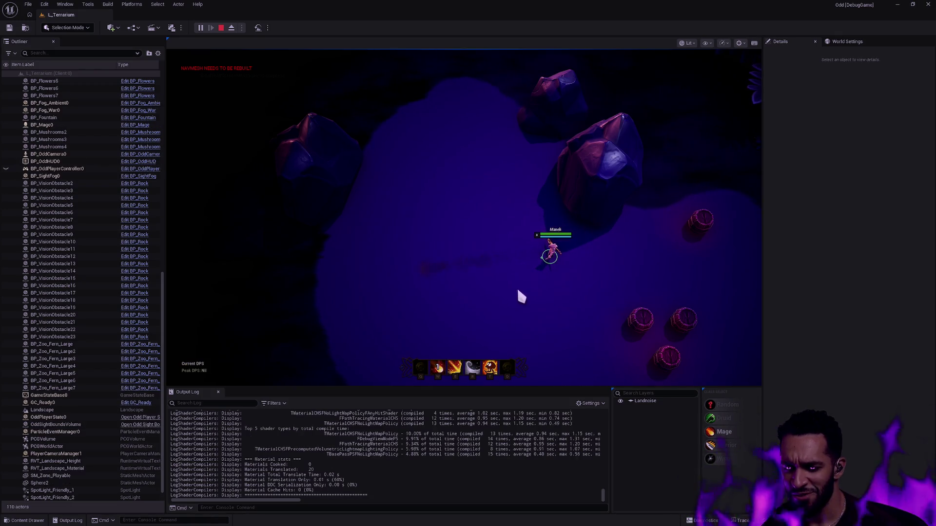
Walk the mage left and fire the aimed W and Q fire abilities at targets.
key("w")
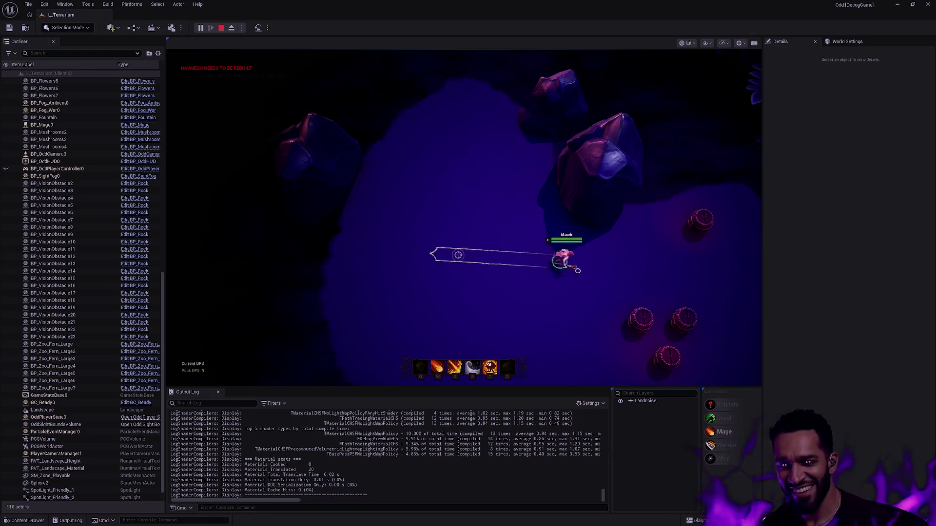
right_click(495, 274)
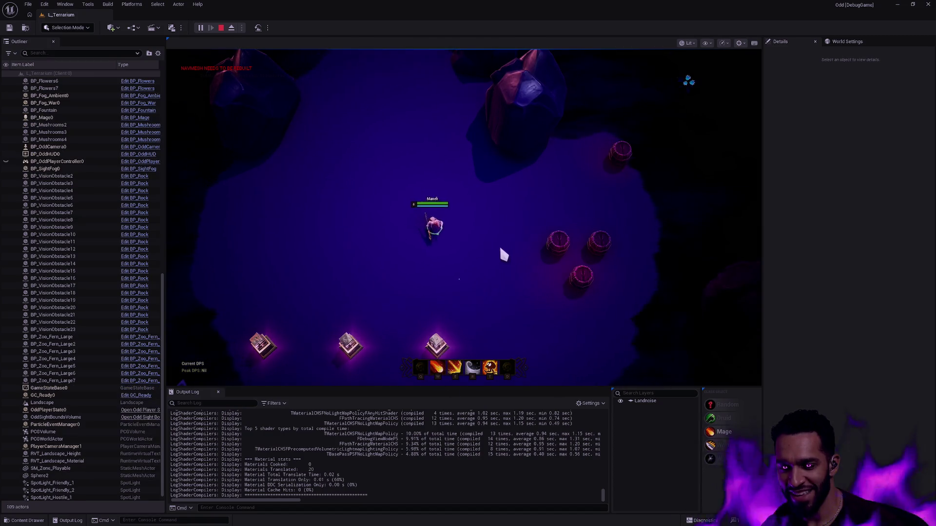
key("w")
left_click(497, 198)
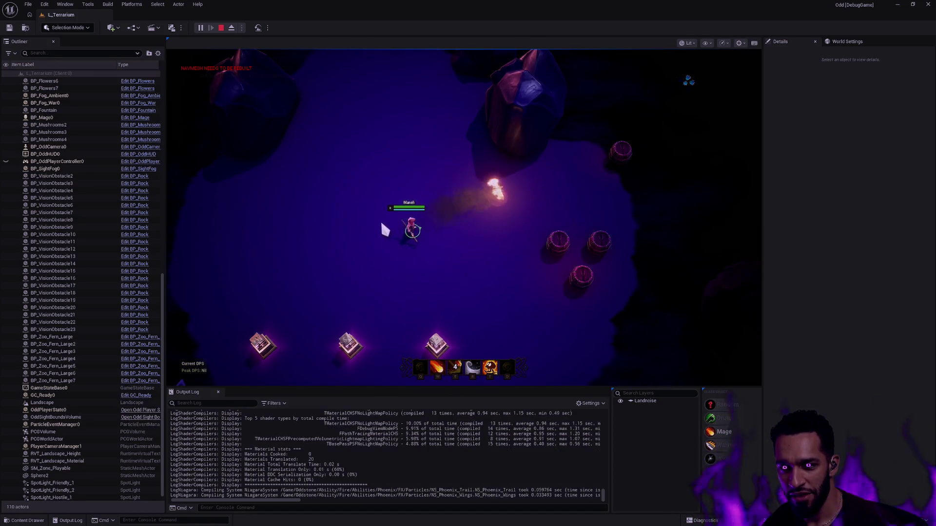
right_click(274, 213)
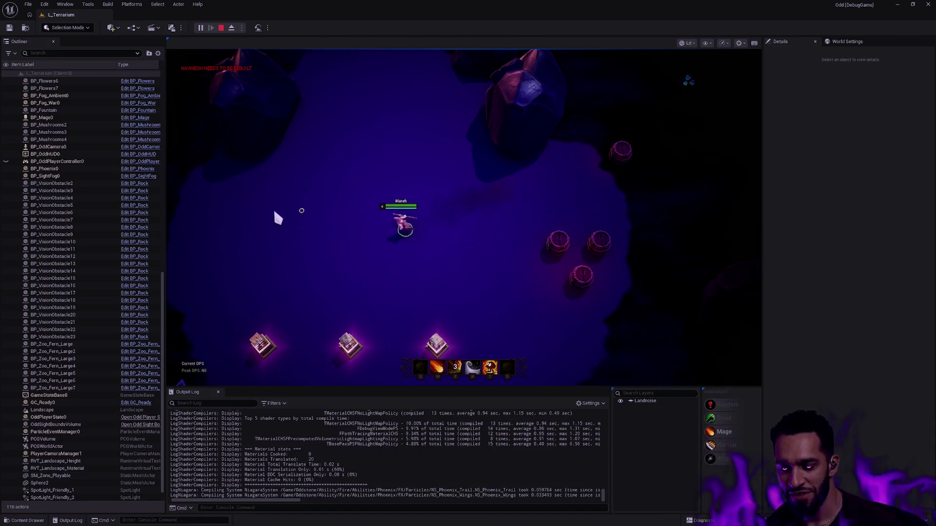
key("q")
left_click(473, 224)
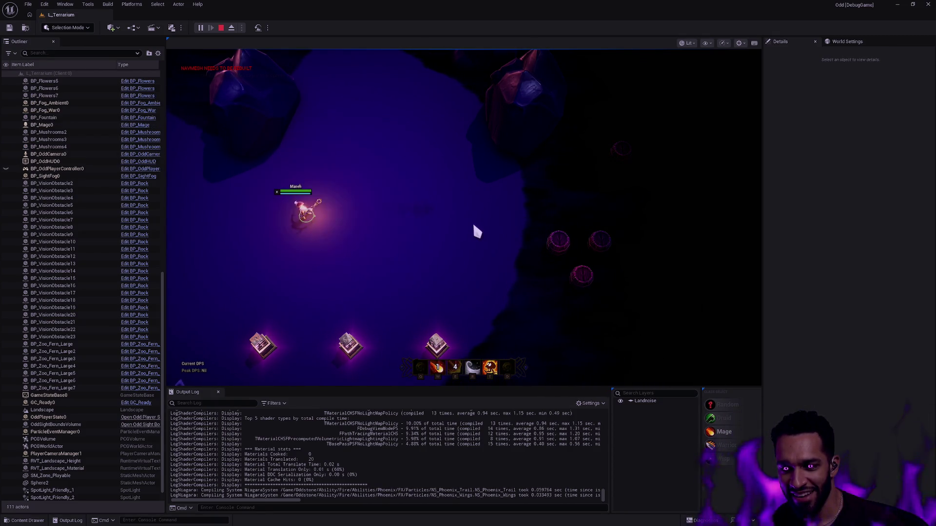
left_click(450, 222)
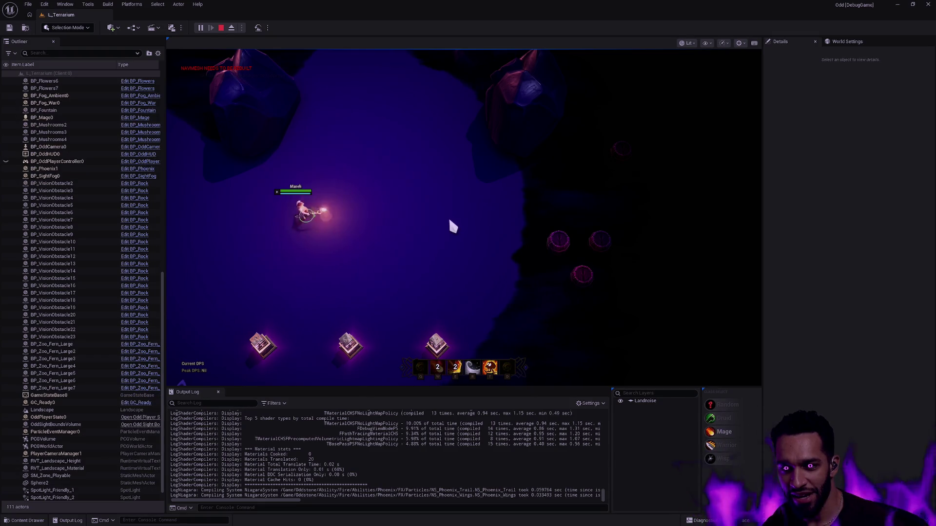
key("q")
left_click(315, 223)
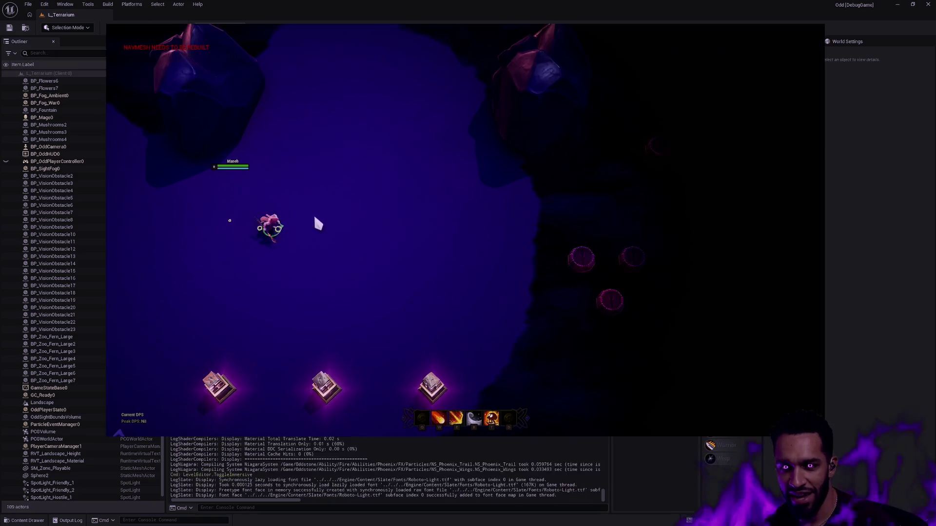
Cast the W fireball and the E ability in immersive full-screen view, then restore the editor layout.
key("F11")
key("w")
left_click(430, 251)
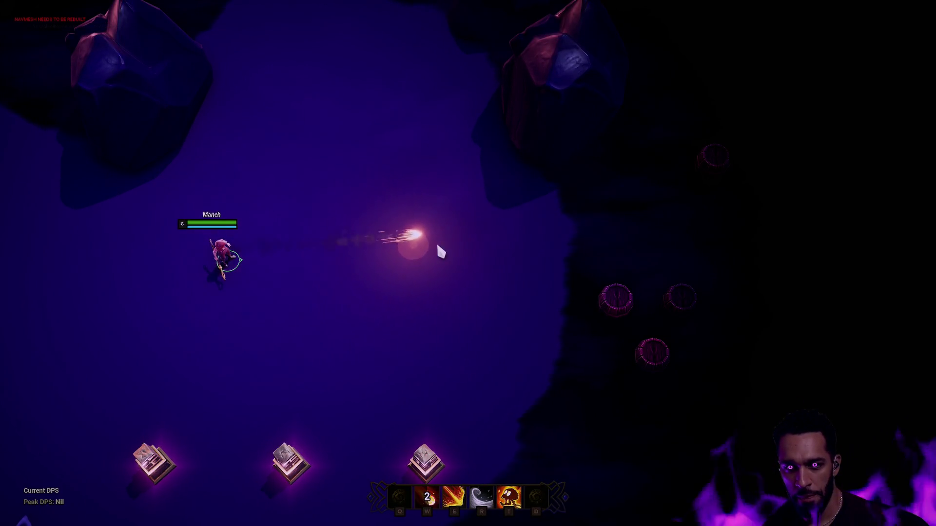
key("e")
left_click(442, 253)
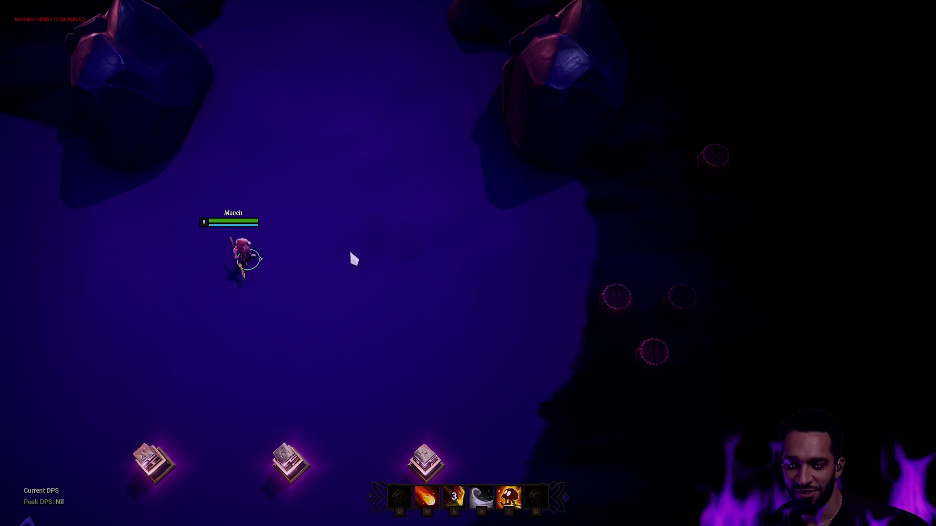
key("F11")
Cast the fireball, phoenix (E) and flaming ring (R) abilities, then end the play session.
key("w")
left_click(439, 223)
key("e")
left_click(484, 220)
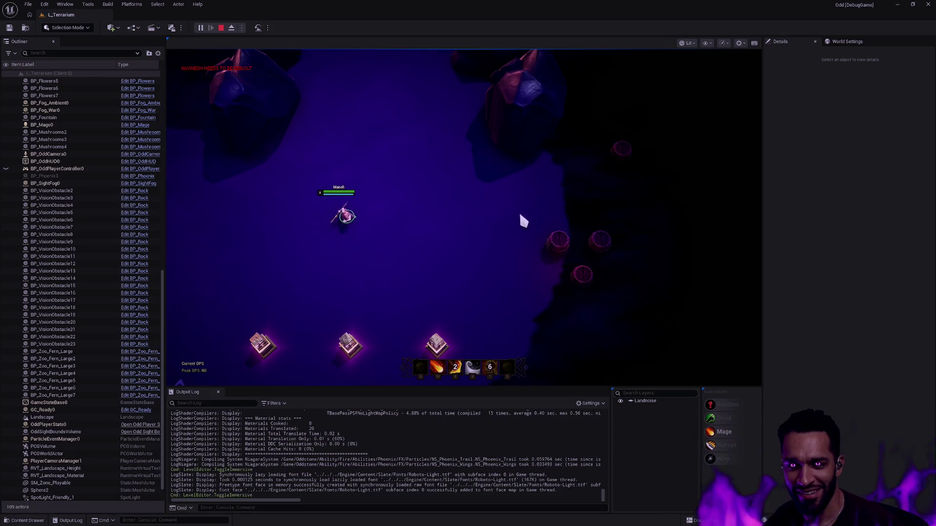
key("r")
key("w")
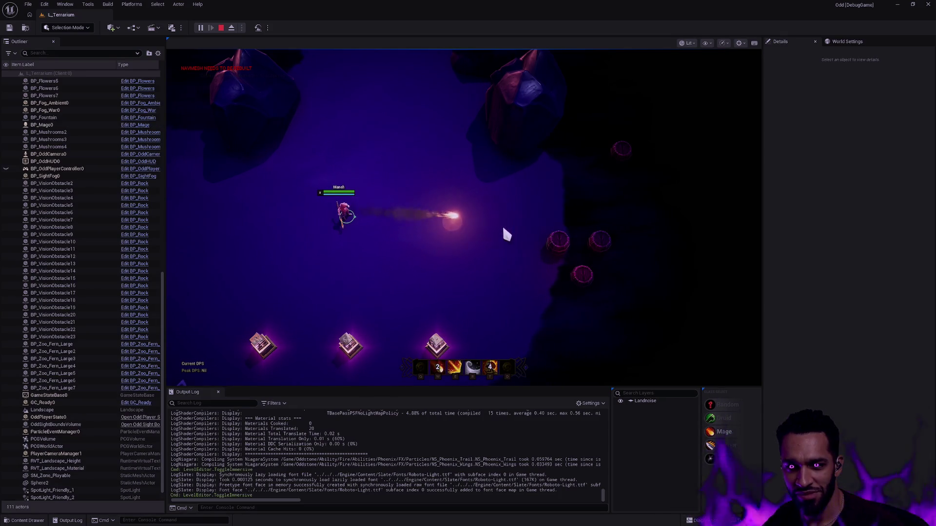
key("w")
left_click(504, 222)
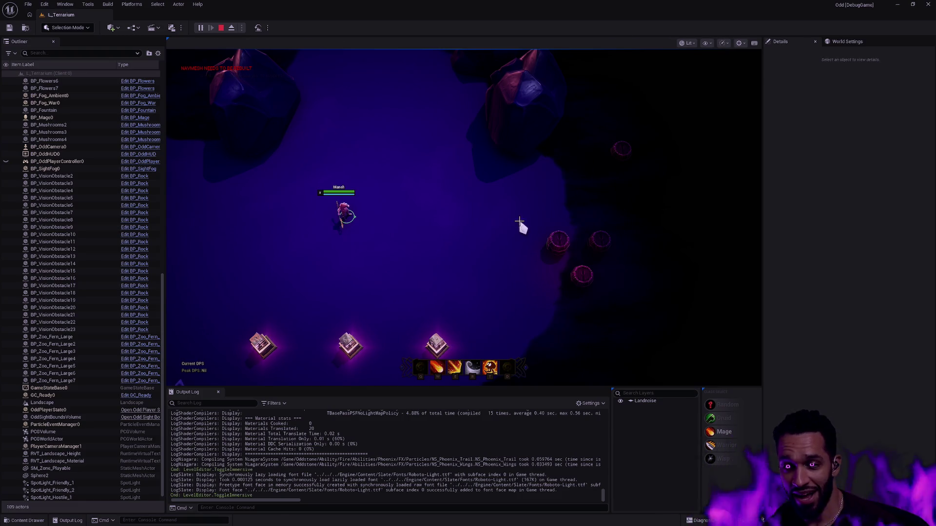
key("Escape")
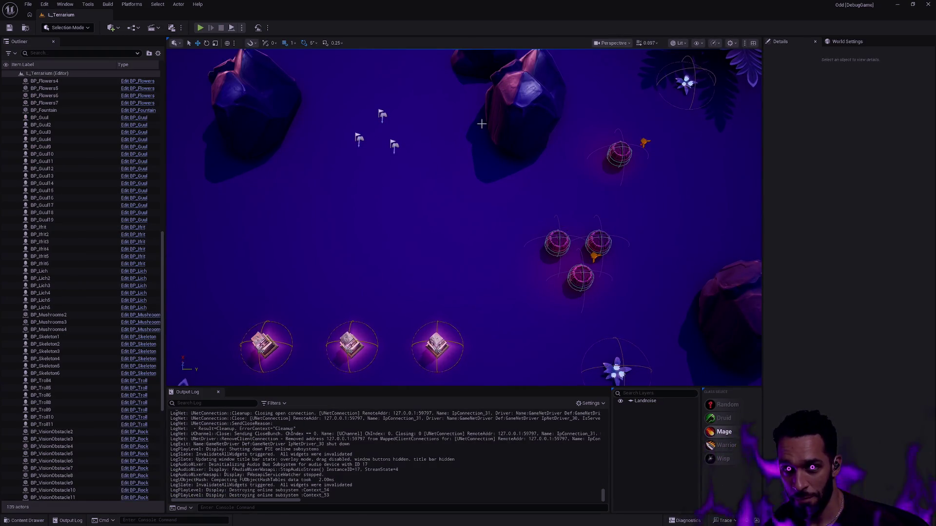
Browse up from the Frostbolt FX folder and show the AbilityCurveTables collection of 19 curve tables.
key("ctrl+space")
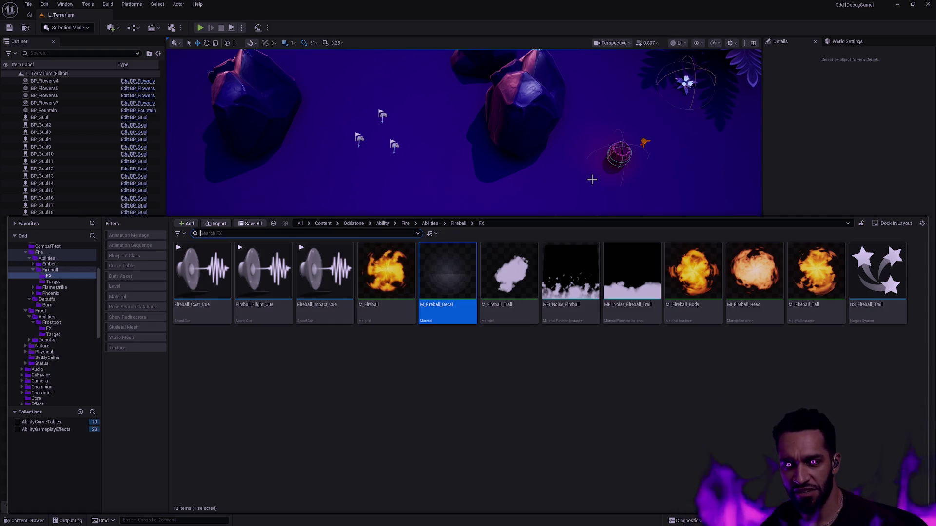
left_click(818, 130)
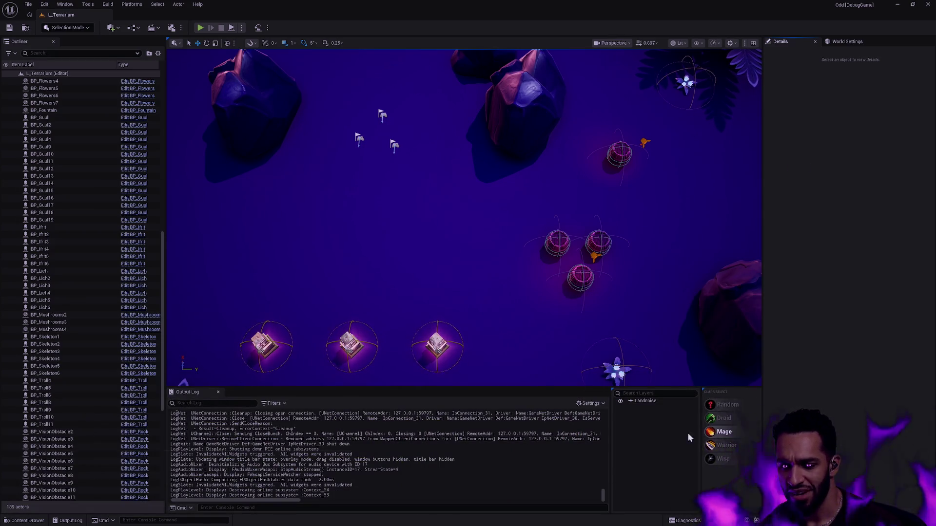
key("ctrl+space")
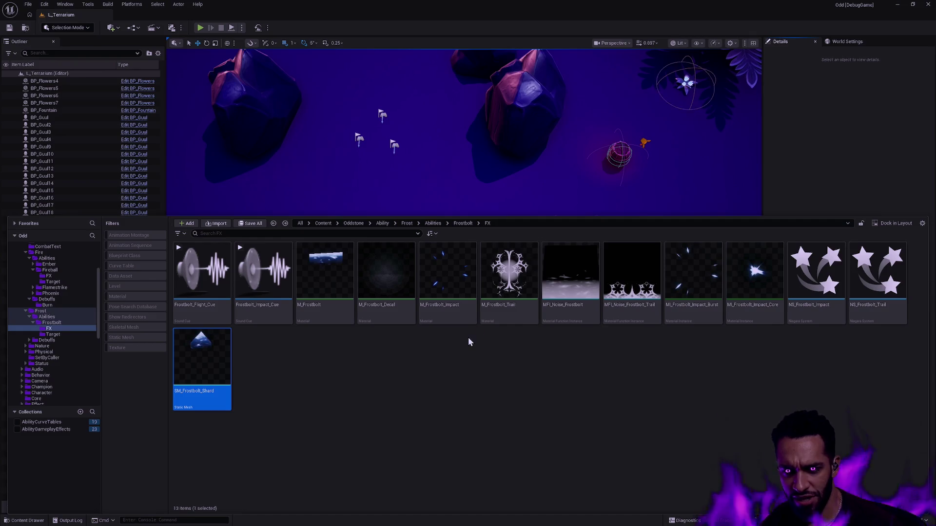
key("alt+Left")
key("alt+Left")
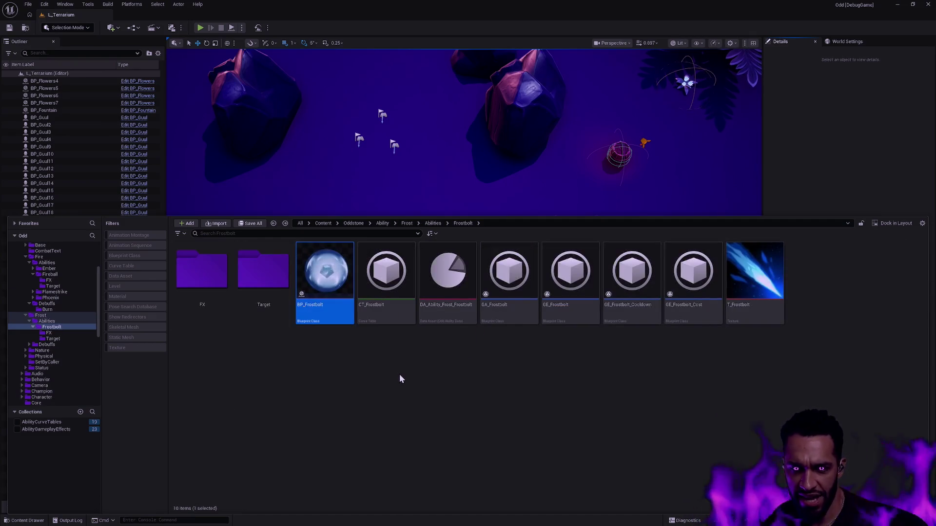
key("alt+Left")
left_click(42, 423)
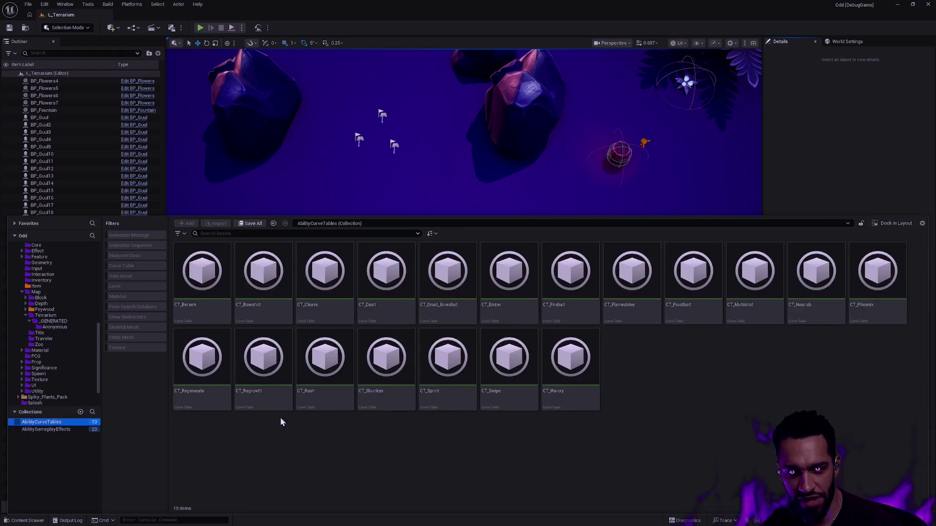
scroll(431, 411, "down", 1)
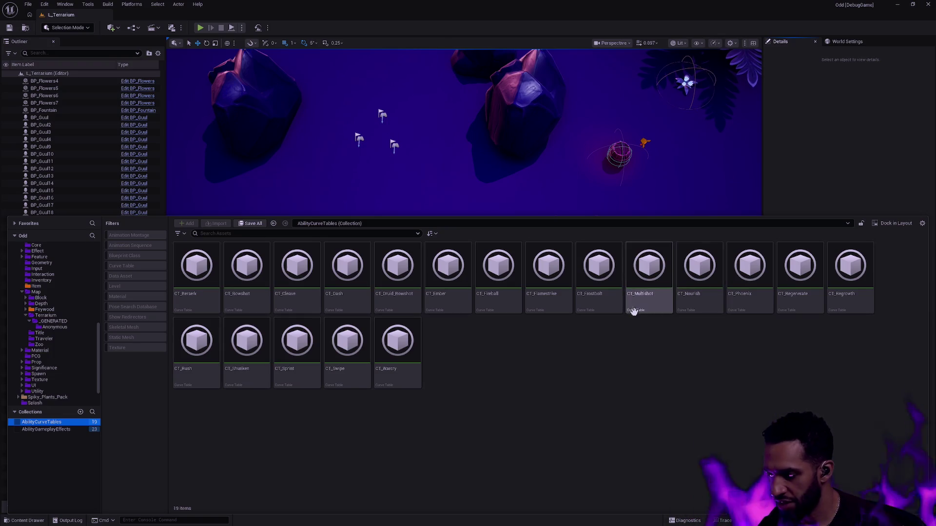
Set CT_Multishot's Impact row to 1.9, 2.1 and 2.3 for levels one to three and save.
double_click(644, 290)
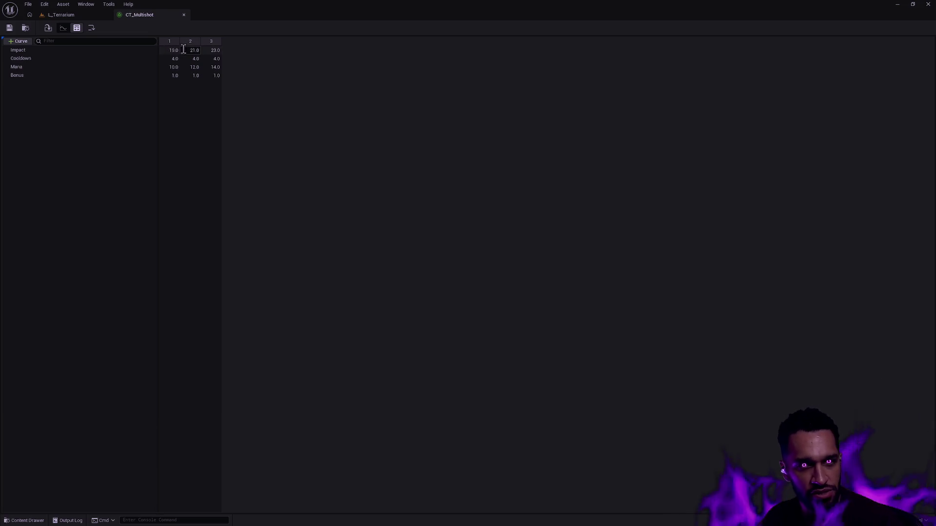
key("Return")
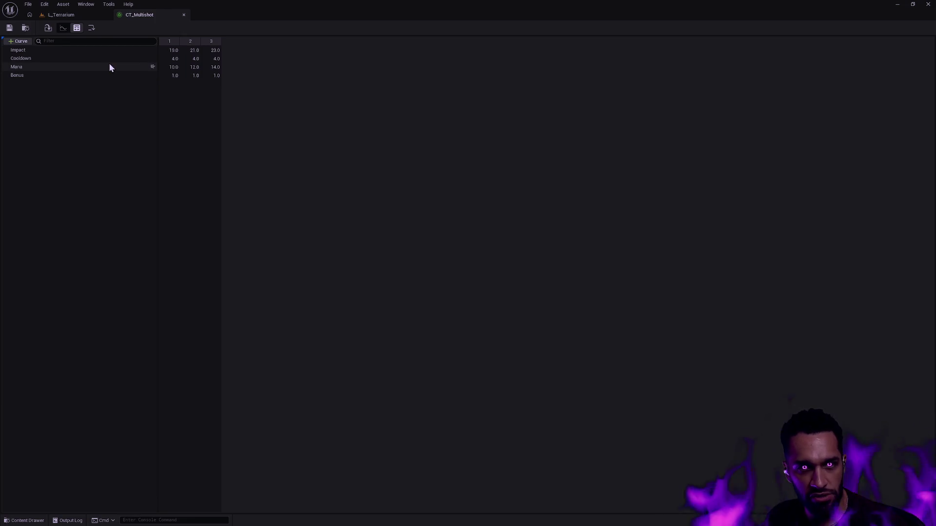
mouse_move(81, 67)
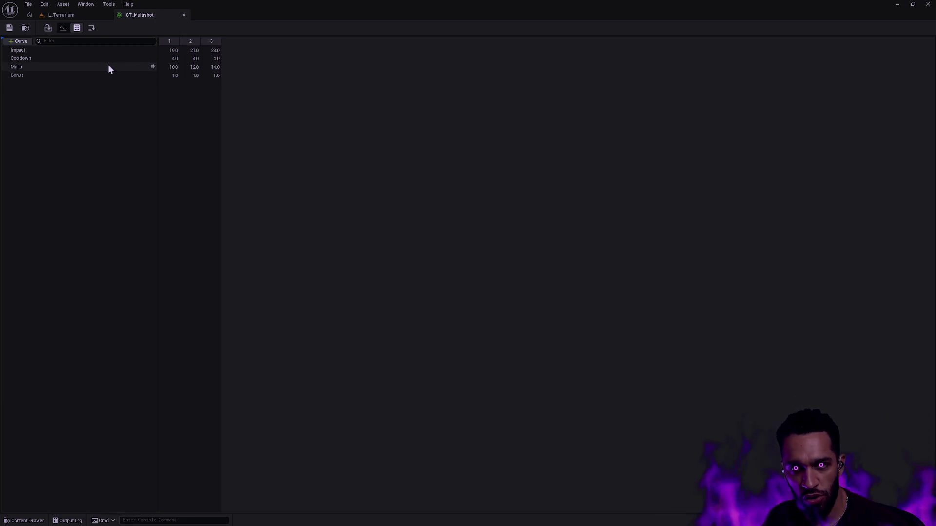
left_click(173, 50)
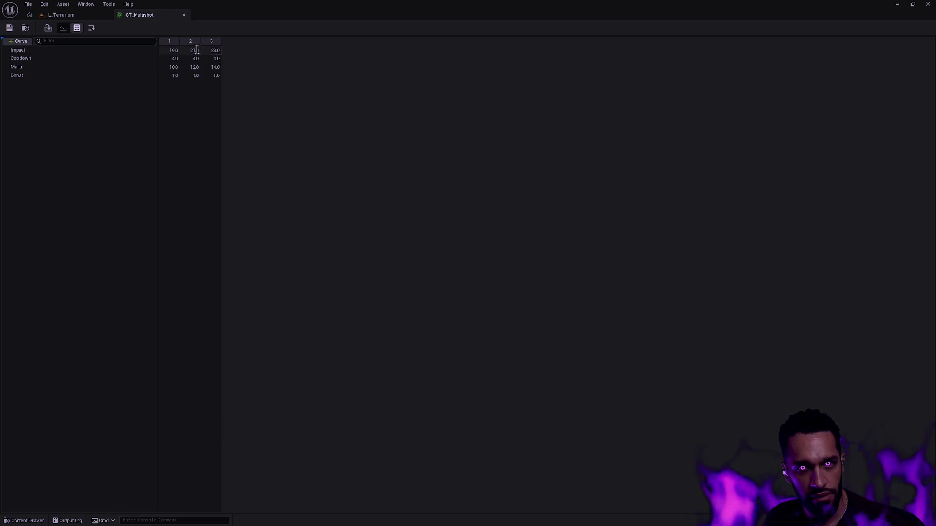
type("1.9")
key("Tab")
type("2.1")
key("Tab")
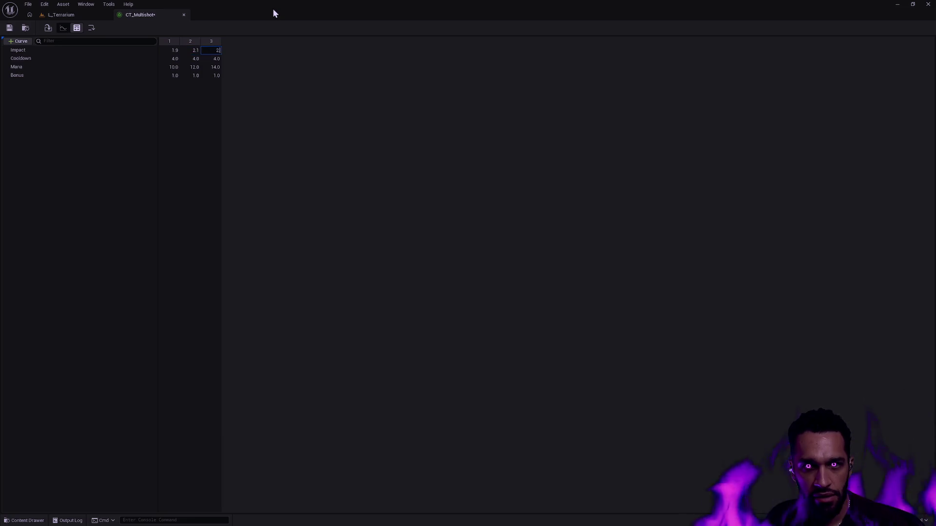
type("2.3")
key("Return")
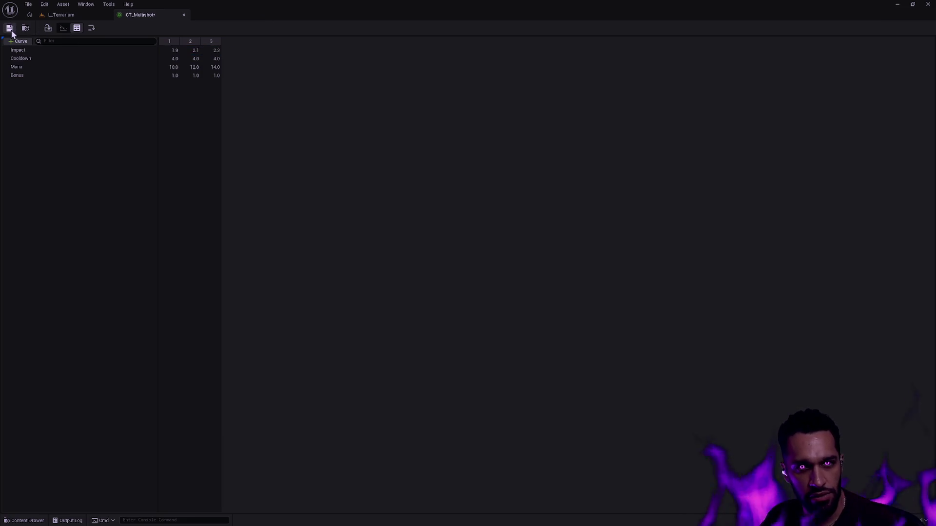
key("ctrl+space")
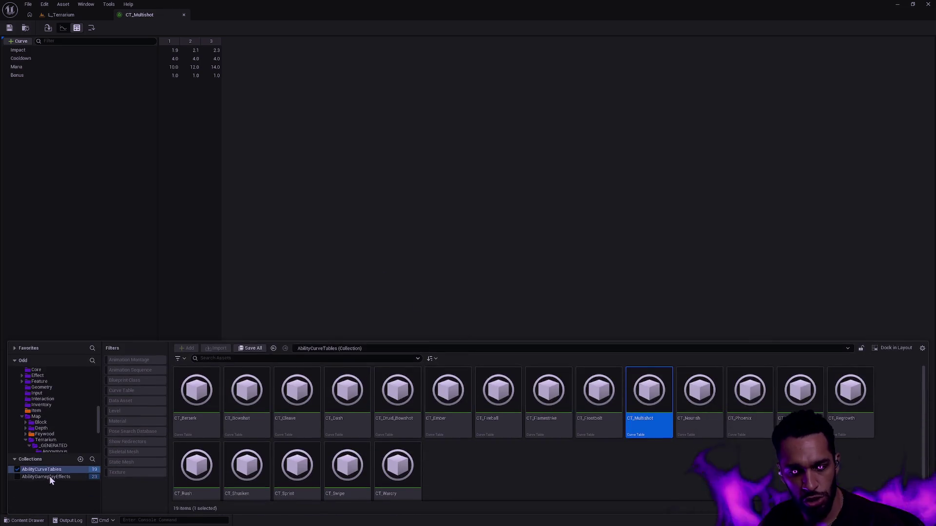
Open GE_Multishot and GE_Mount from the AbilityGameplayEffects collection, then return to CT_Multishot.
left_click(48, 476)
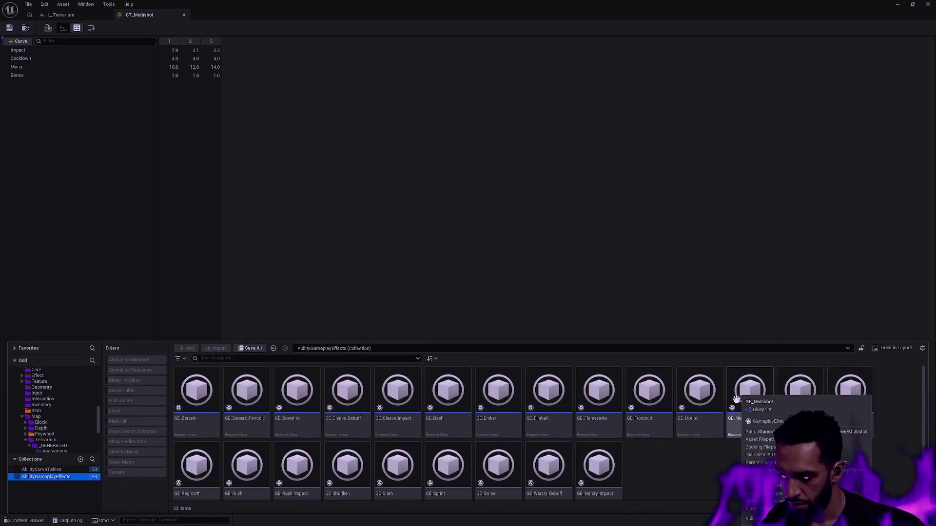
double_click(732, 433)
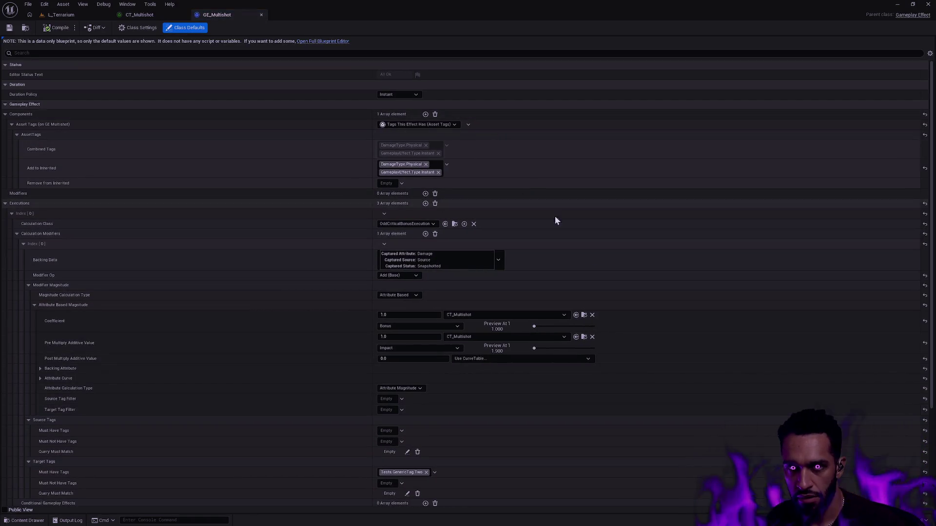
key("ctrl+space")
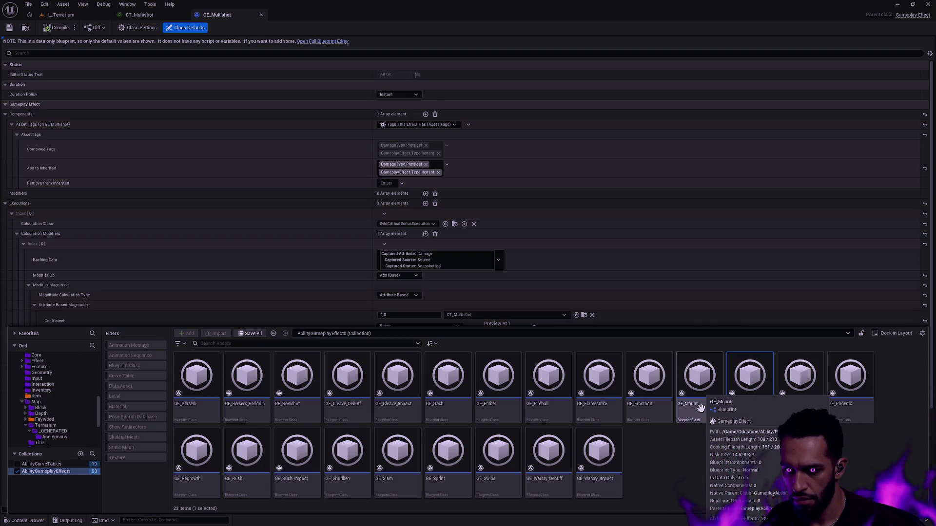
double_click(700, 408)
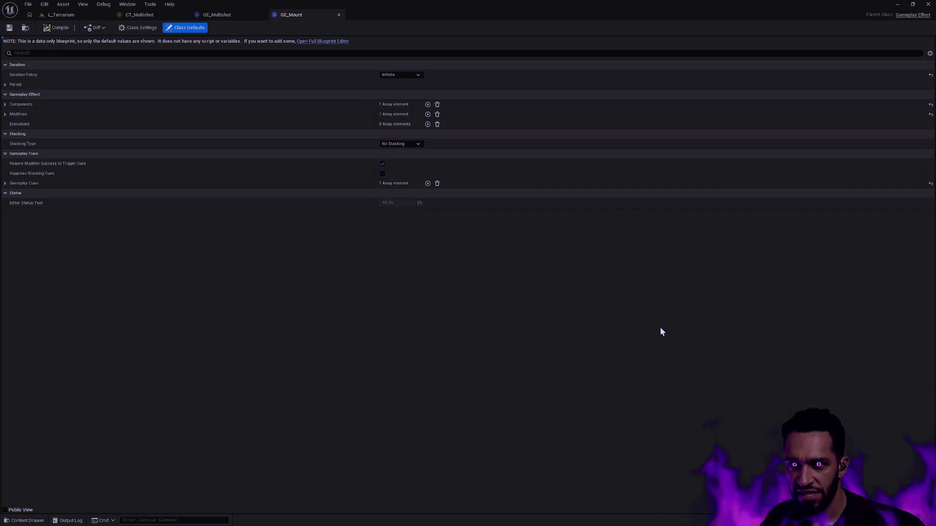
left_click(143, 16)
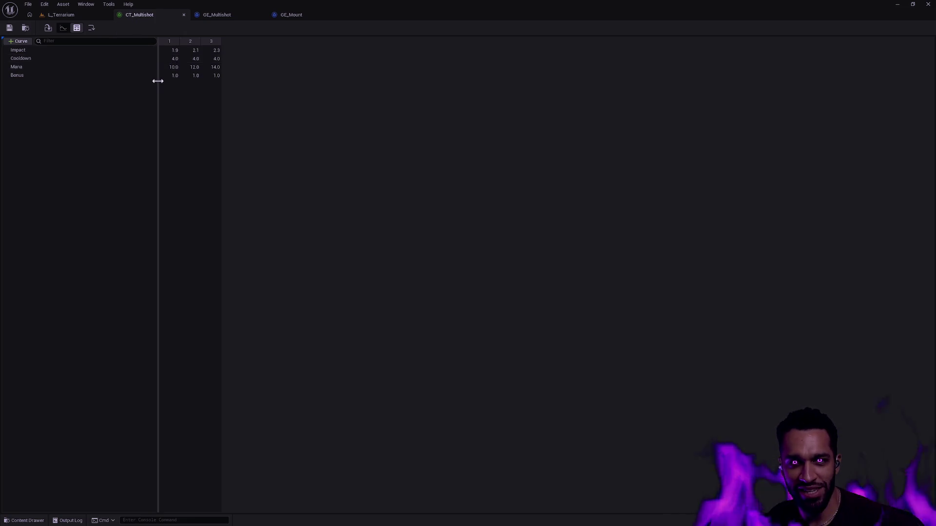
Narrow CT_Multishot's curve name column so the level values sit beside the row names.
mouse_move(158, 82)
left_mouse_down()
mouse_move(73, 76)
mouse_move(100, 77)
left_mouse_up()
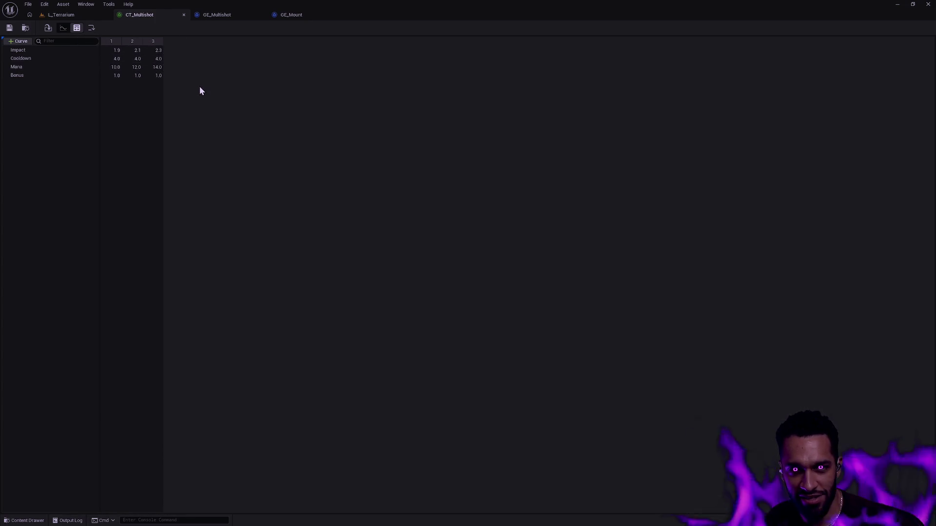